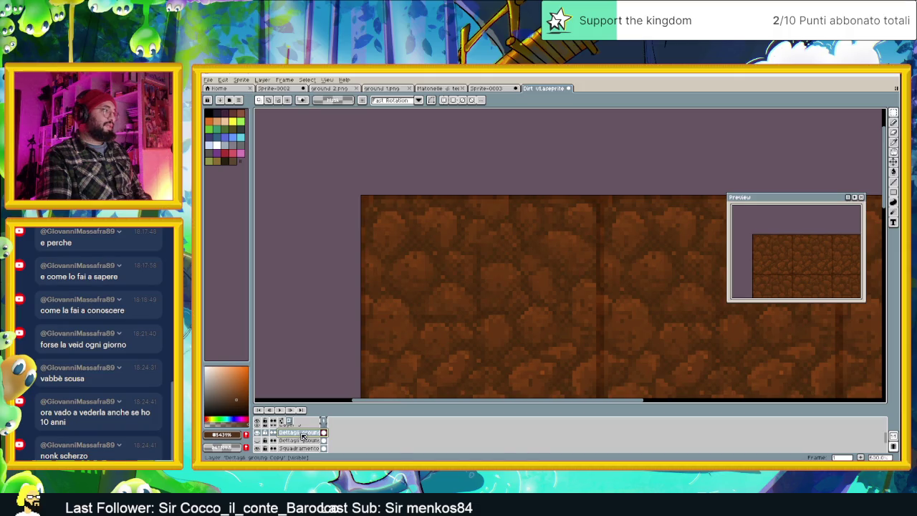
Start a Color Curve adjustment on the dirt tile, raising the curve's dark end to lift shadows.
click(224, 80)
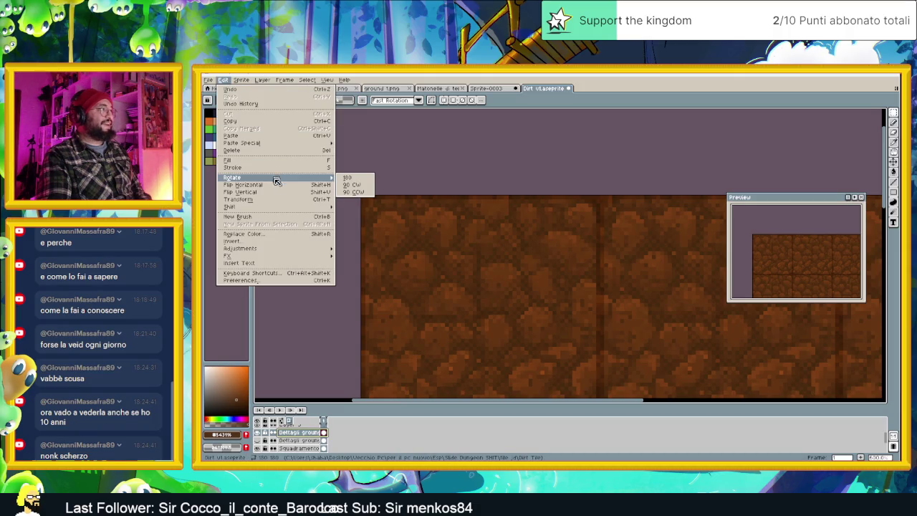
mouse_move(241, 248)
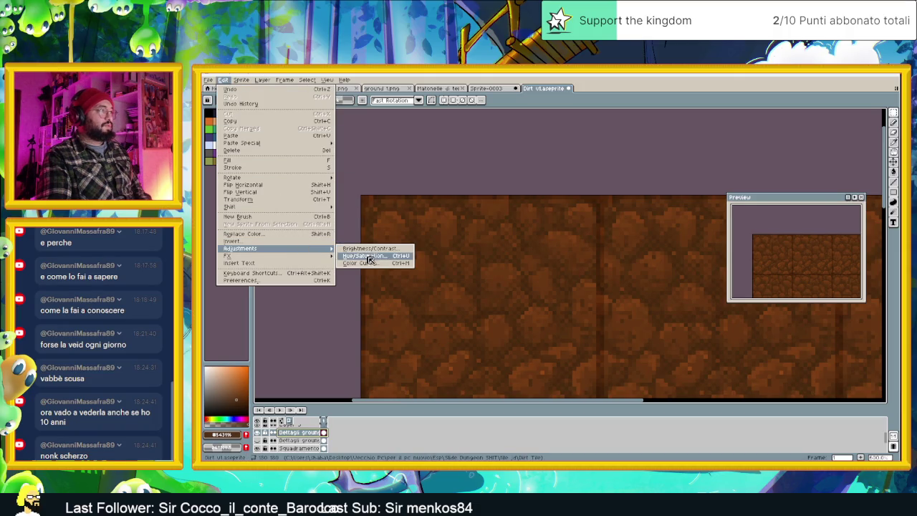
click(369, 264)
drag(495, 304, 480, 278)
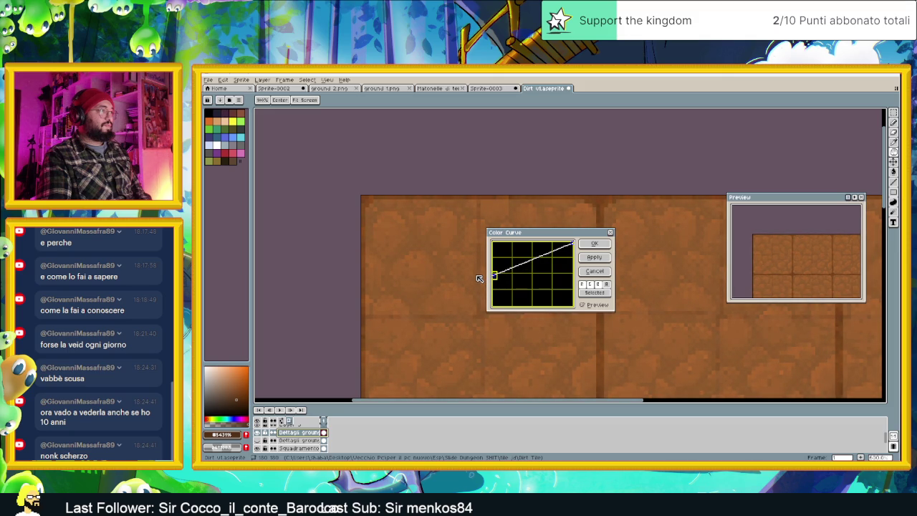
scroll(418, 269, down, 2)
scroll(417, 270, down, 1)
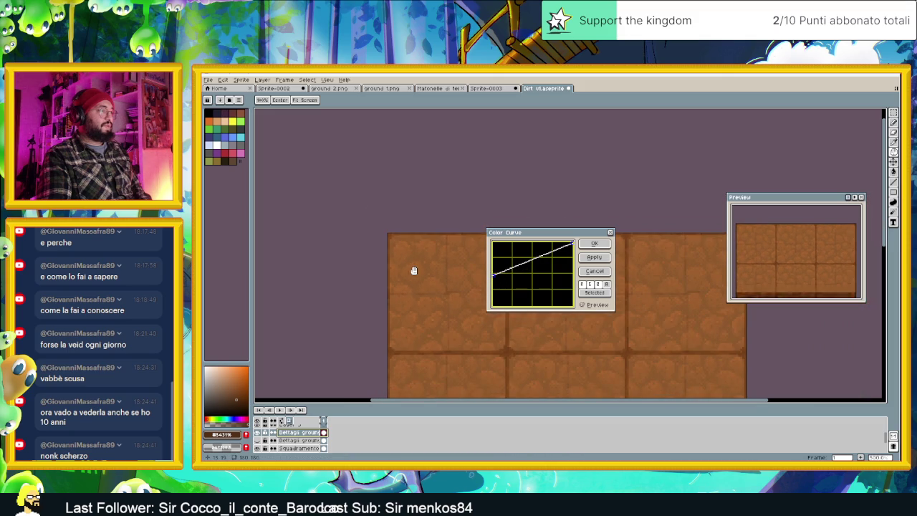
scroll(417, 269, down, 1)
mouse_move(516, 233)
mouse_down()
mouse_move(566, 215)
mouse_move(662, 149)
mouse_up()
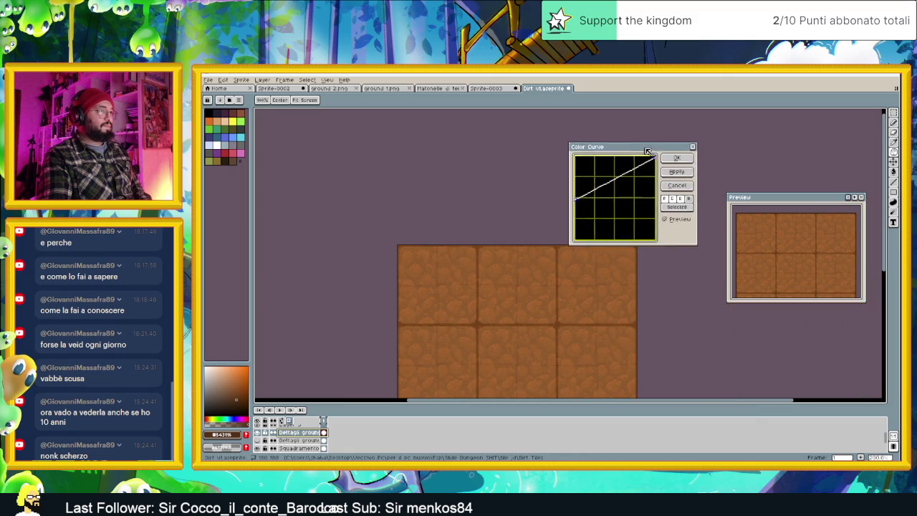
Lower the curve's bright end and raise the dark end further to soften contrast, then apply it.
click(693, 219)
click(692, 218)
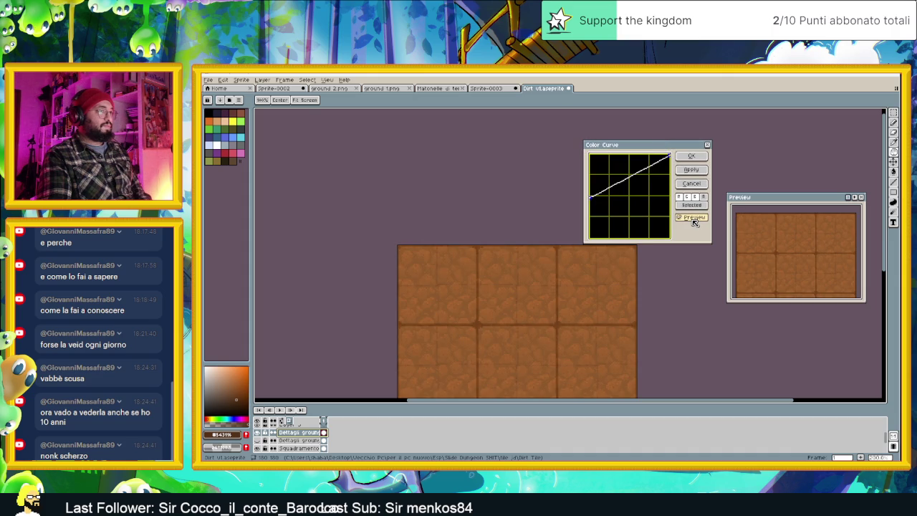
click(693, 220)
click(693, 220)
drag(669, 157, 669, 155)
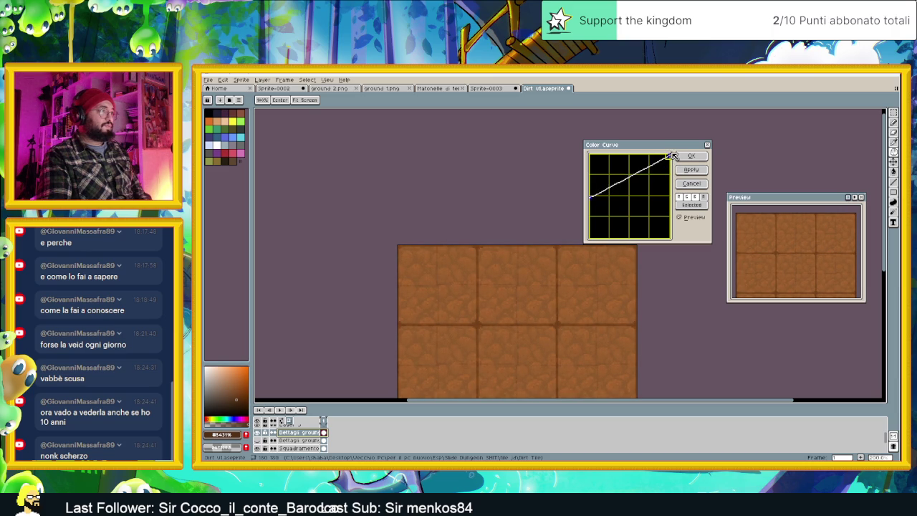
drag(593, 198, 581, 177)
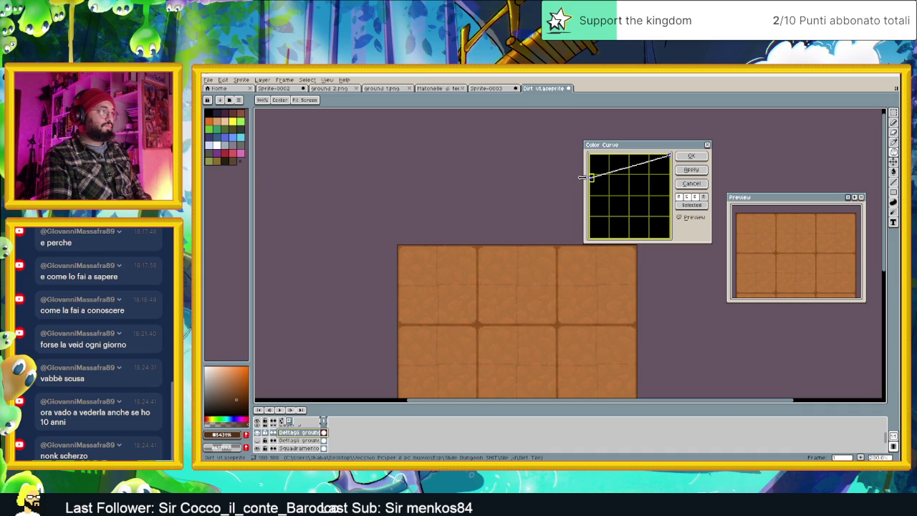
scroll(532, 279, down, 3)
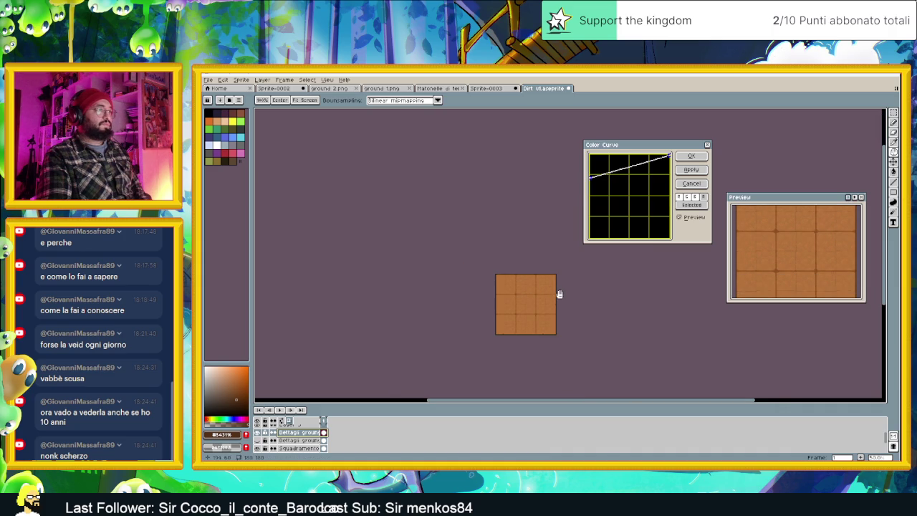
scroll(560, 295, up, 1)
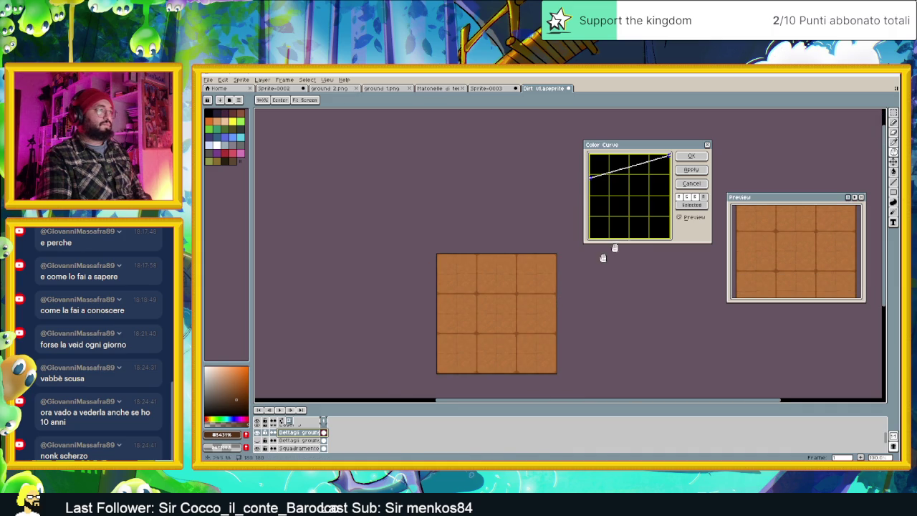
click(694, 157)
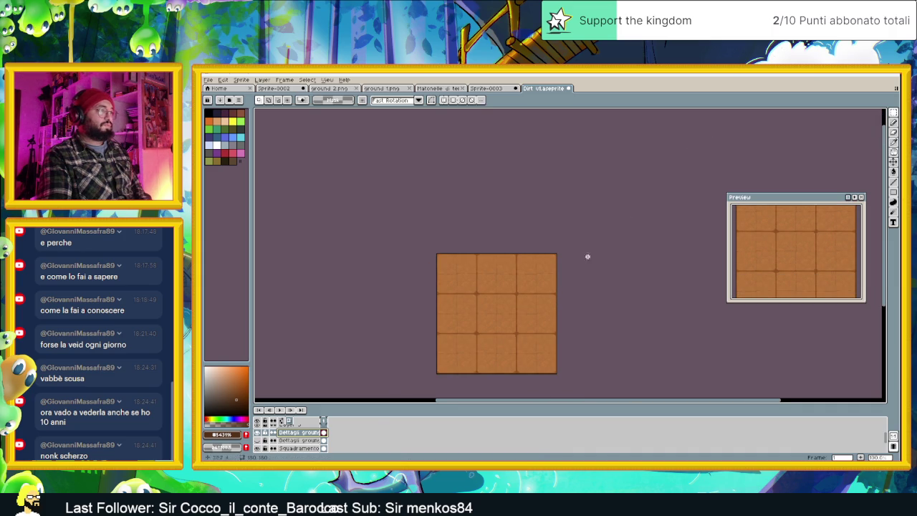
Try Multiply, Lighten, Screen and Color Dodge blending on the Dettagli ground Copy layer.
double_click(298, 432)
click(660, 216)
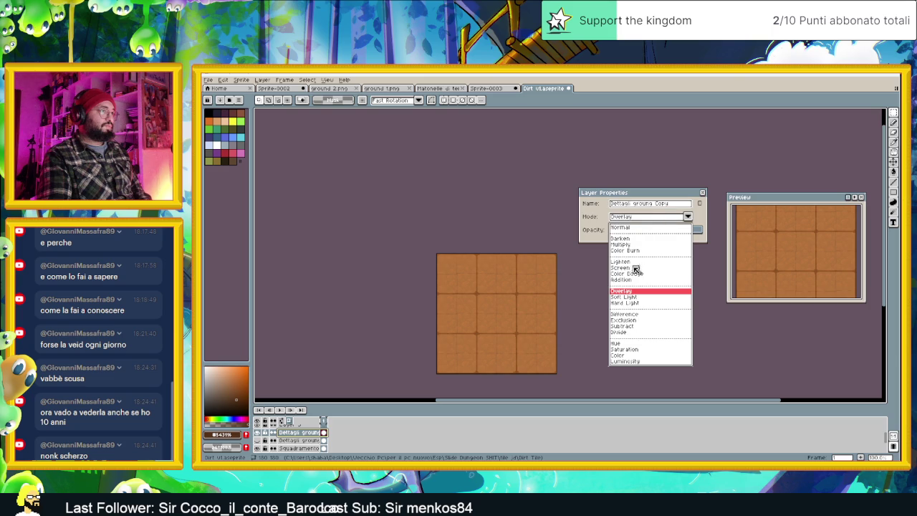
click(626, 244)
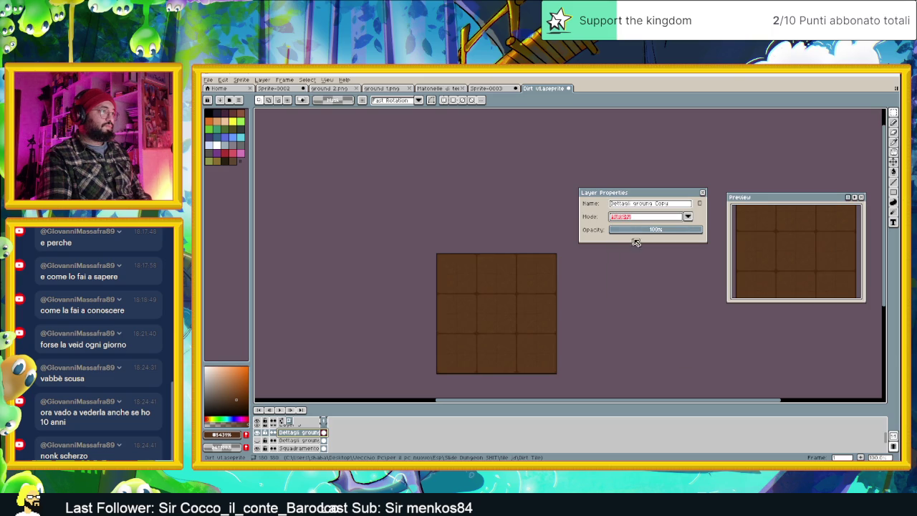
drag(666, 233, 712, 231)
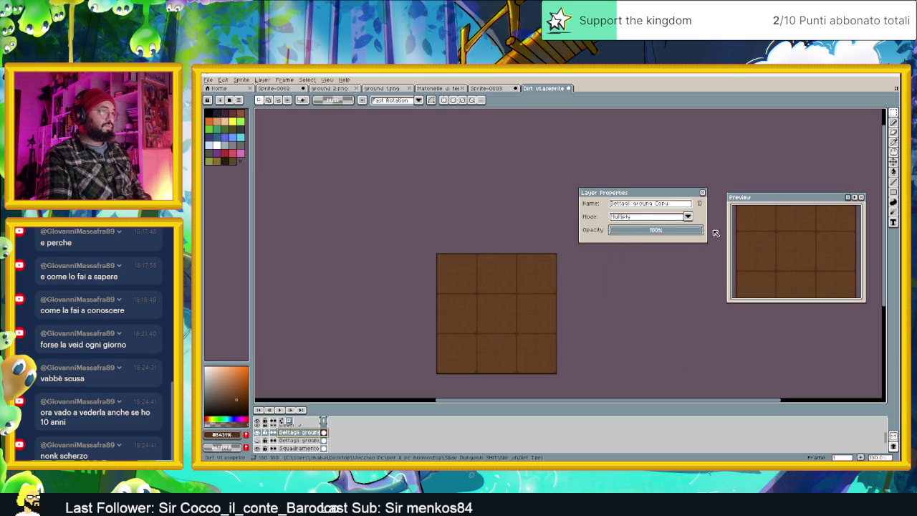
click(689, 218)
click(634, 261)
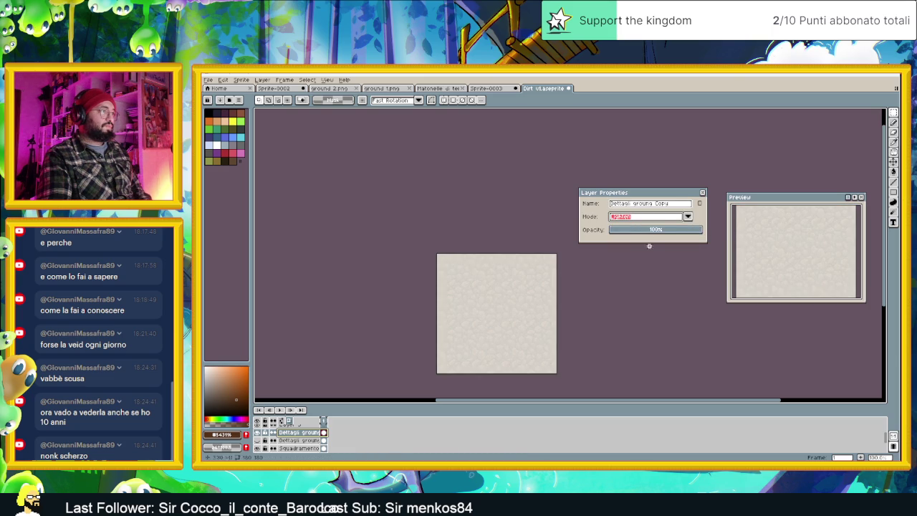
click(689, 217)
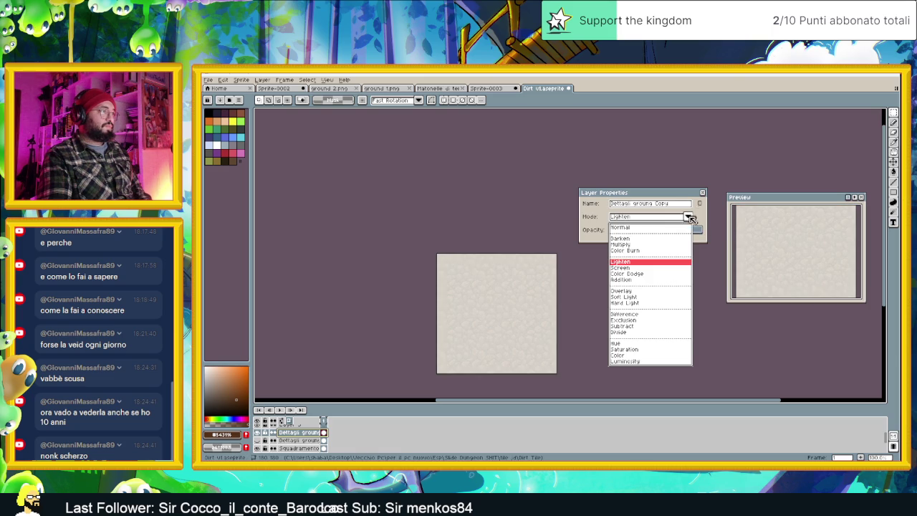
click(635, 267)
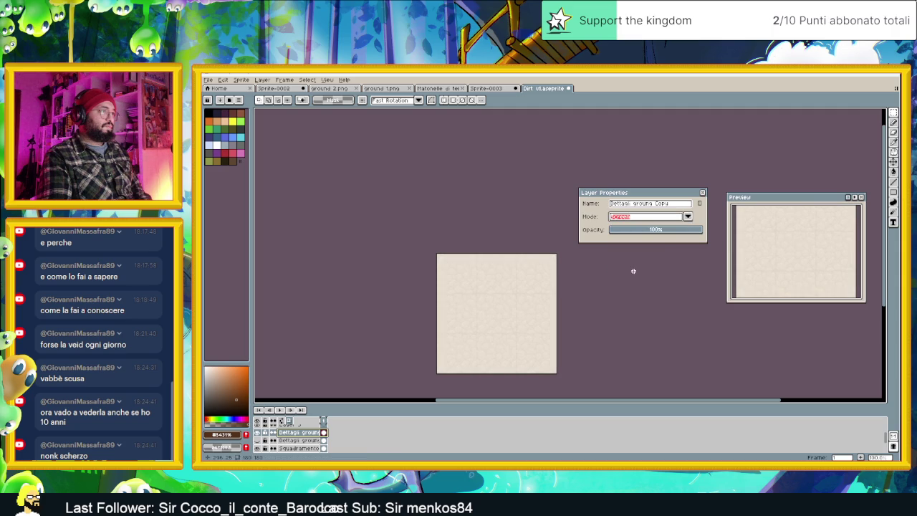
click(688, 217)
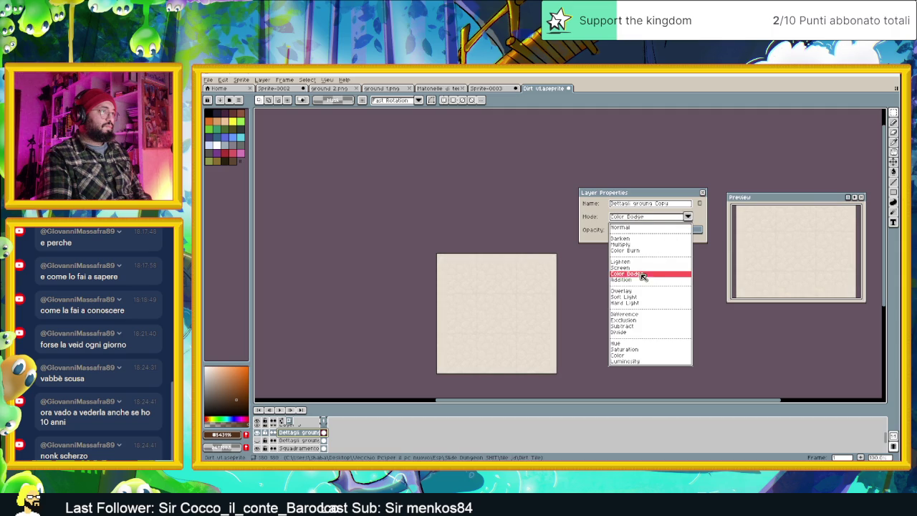
click(641, 272)
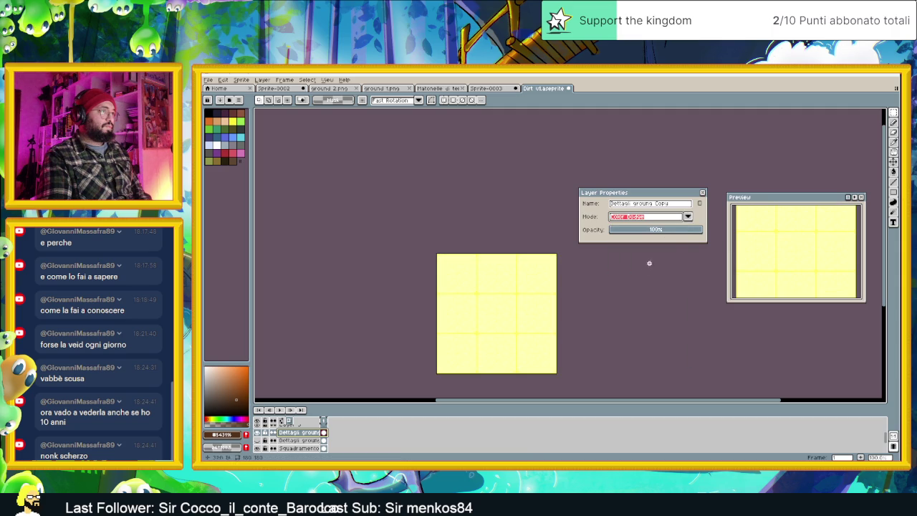
click(688, 217)
key(Escape)
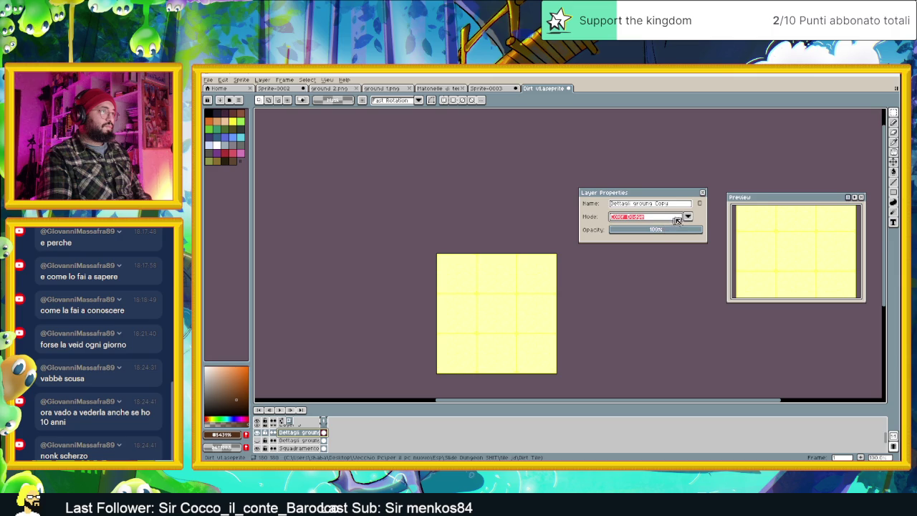
Try Normal, Addition and Overlay blending, with the layer's opacity around 45%.
click(674, 222)
click(645, 286)
click(674, 218)
click(646, 231)
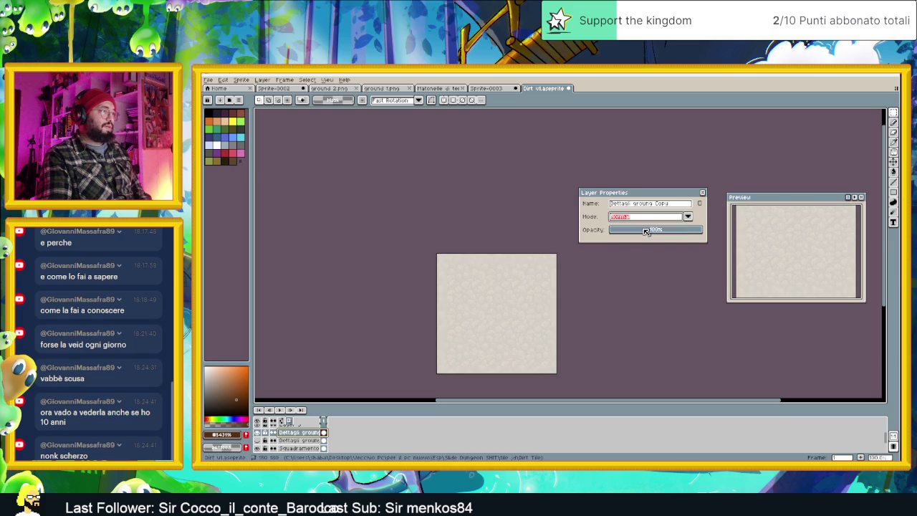
scroll(518, 307, up, 1)
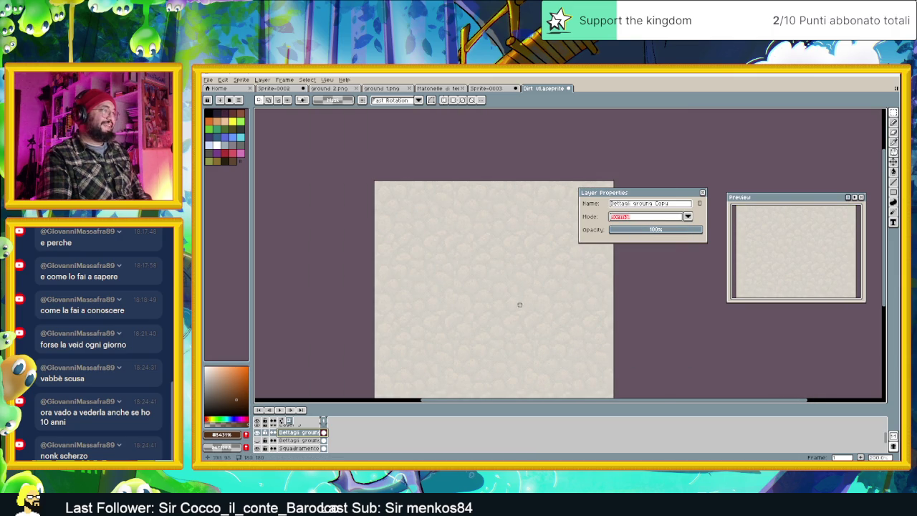
scroll(538, 288, down, 1)
scroll(538, 288, up, 1)
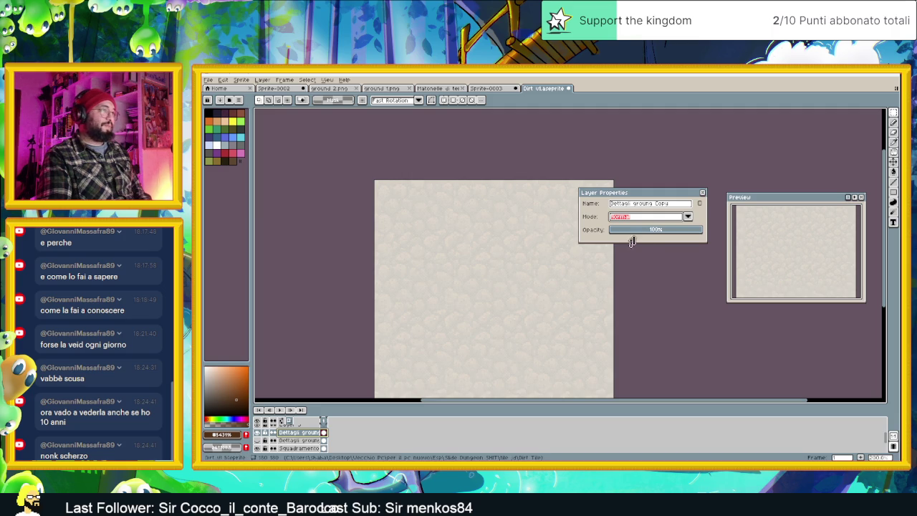
click(686, 218)
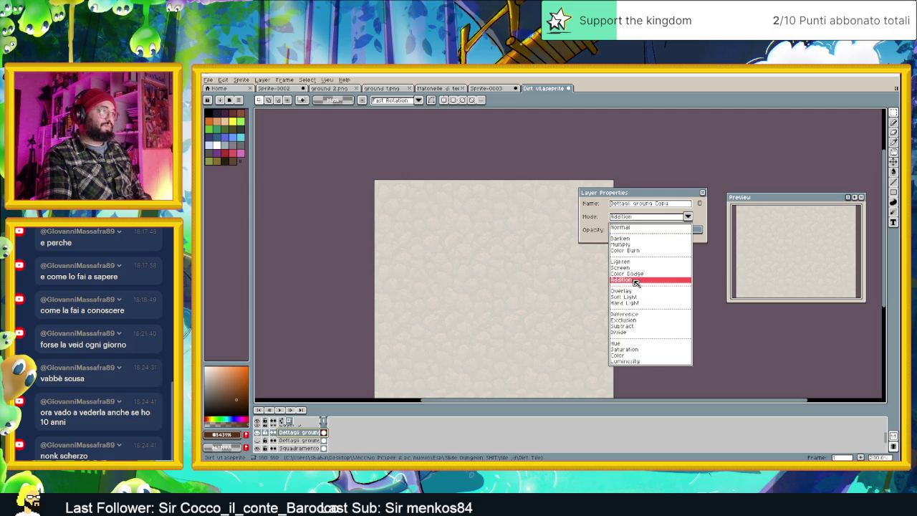
click(634, 281)
click(687, 219)
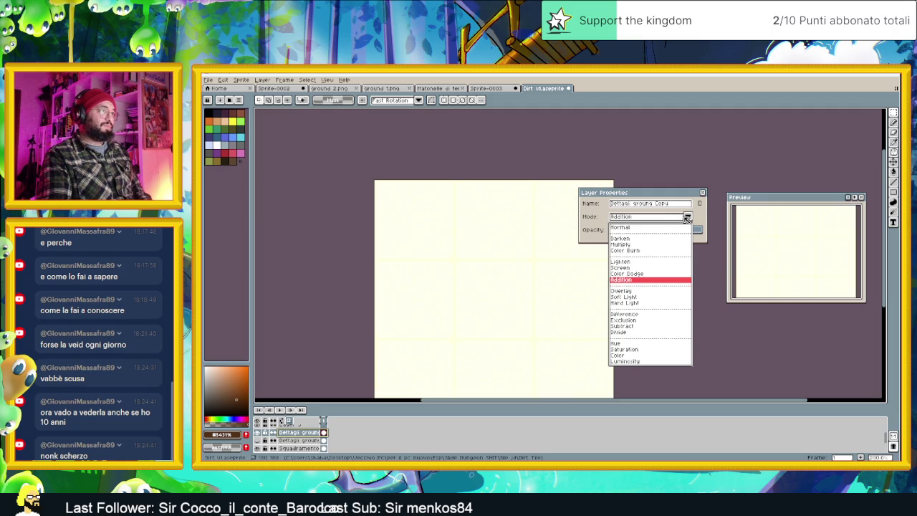
click(622, 290)
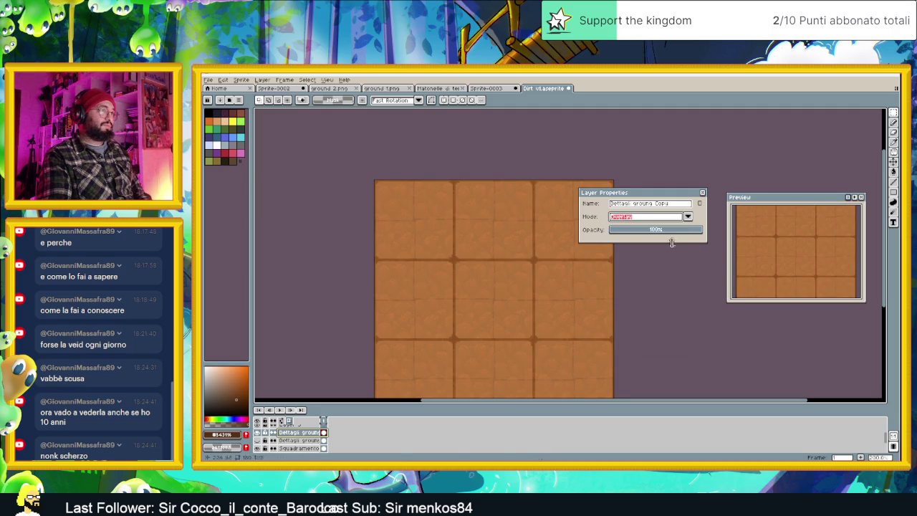
drag(656, 229, 602, 232)
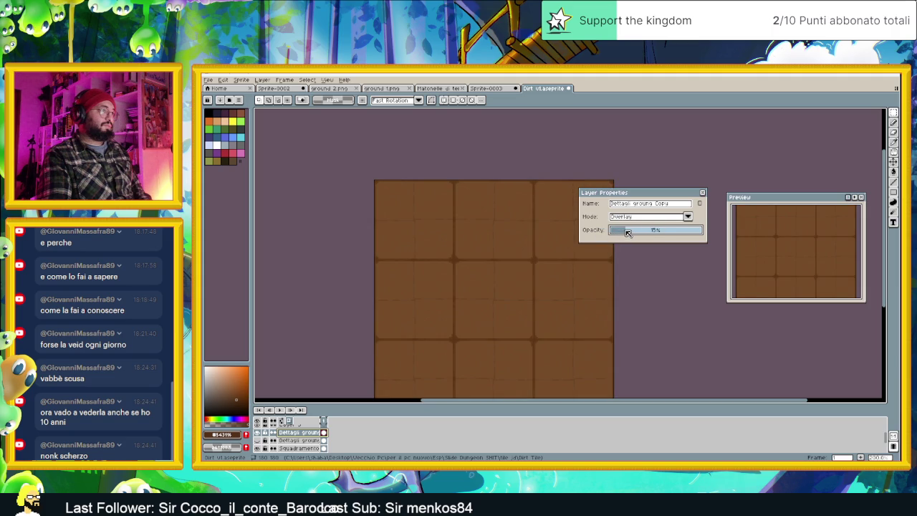
drag(638, 233, 654, 233)
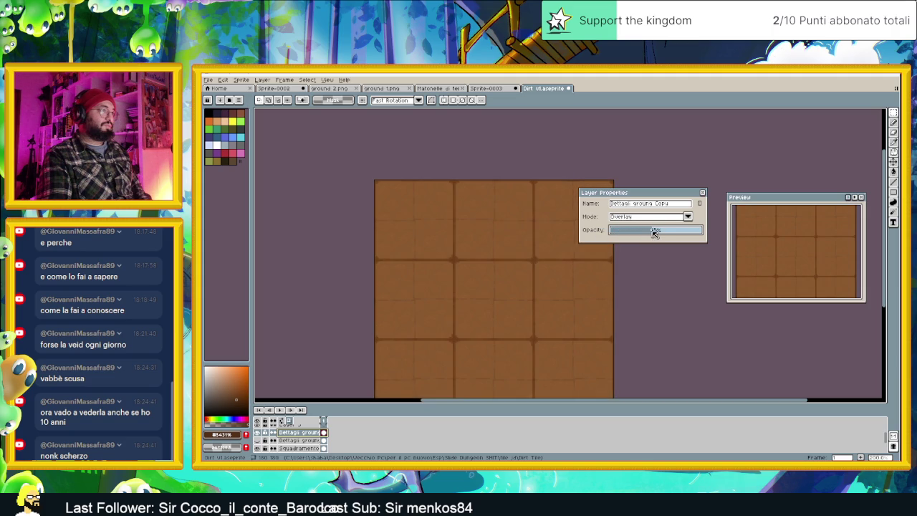
Test Soft Light and Hard Light at 63%, then settle on Normal at 100% opacity.
click(688, 217)
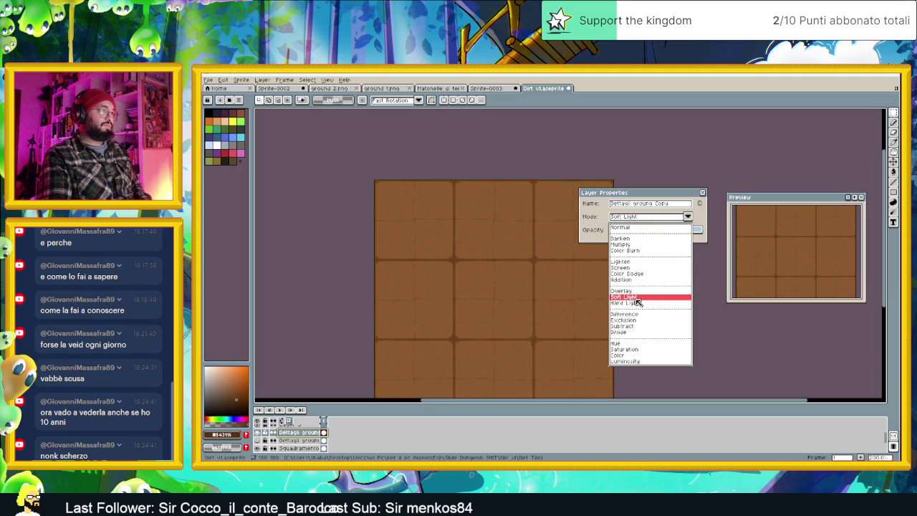
click(642, 294)
click(684, 218)
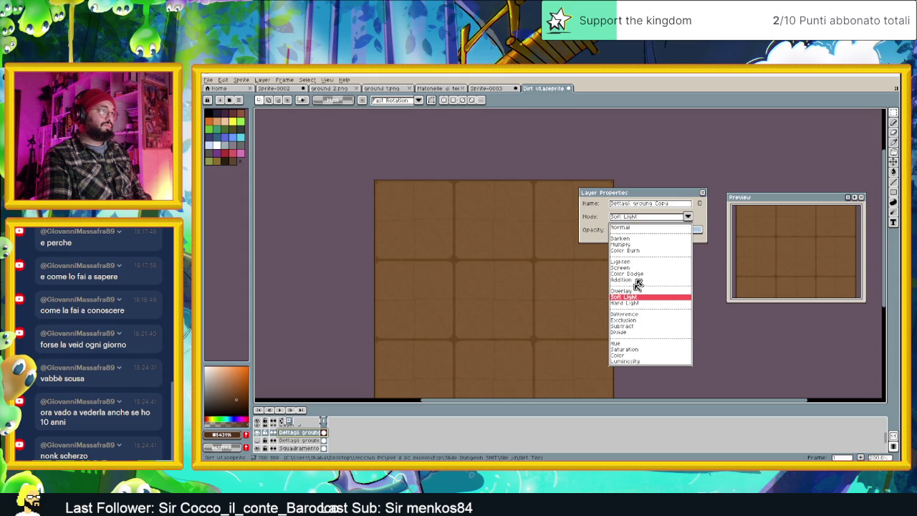
click(630, 303)
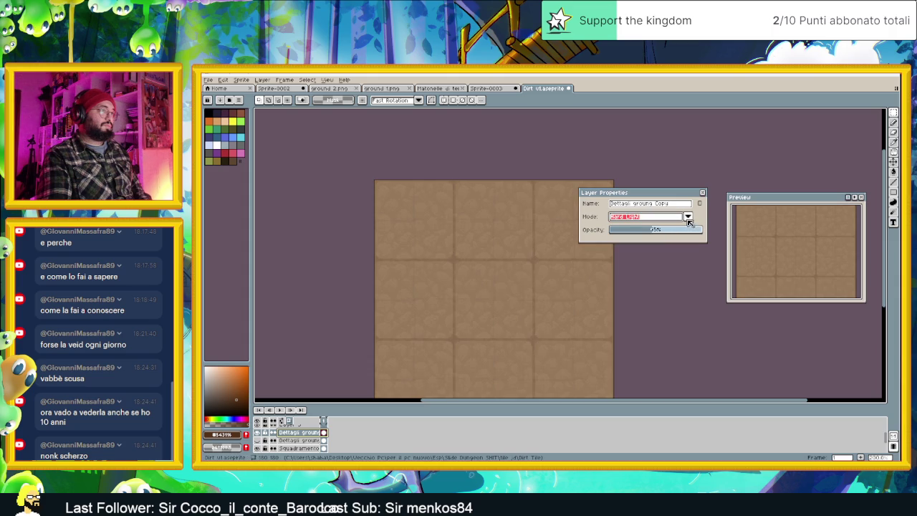
click(660, 230)
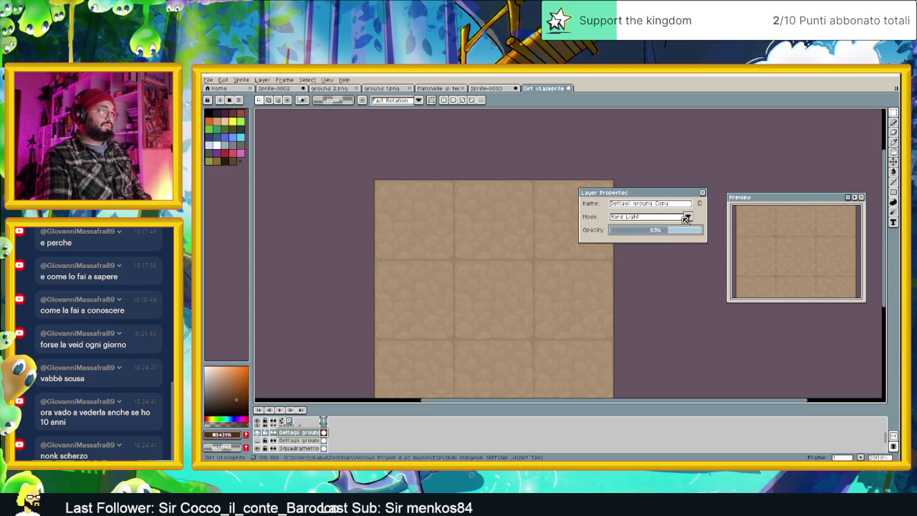
click(699, 229)
click(688, 217)
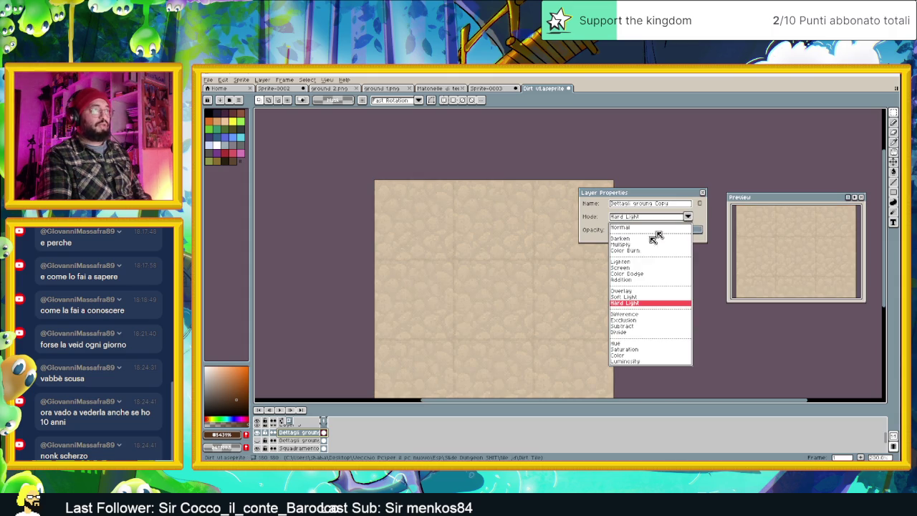
click(633, 227)
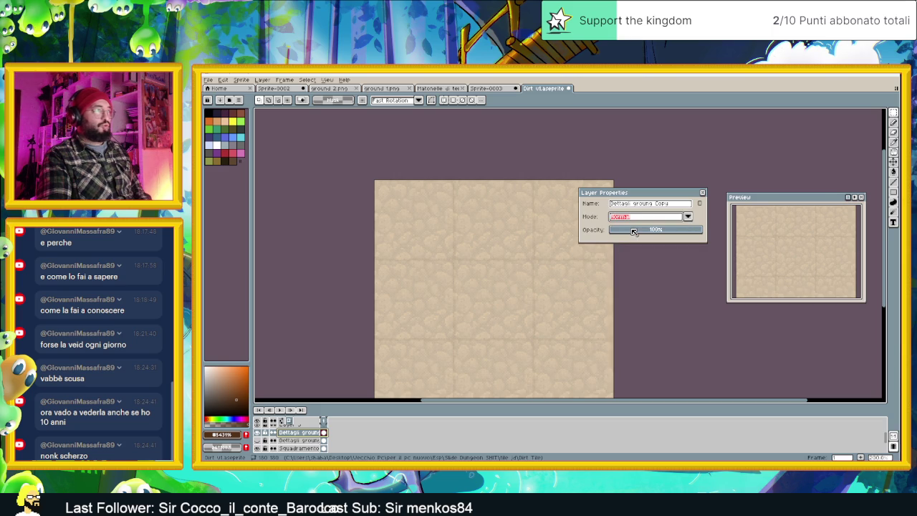
click(703, 192)
Set the Dettagli ground Copy layer's blend mode to Multiply after trying Darken.
scroll(491, 296, down, 3)
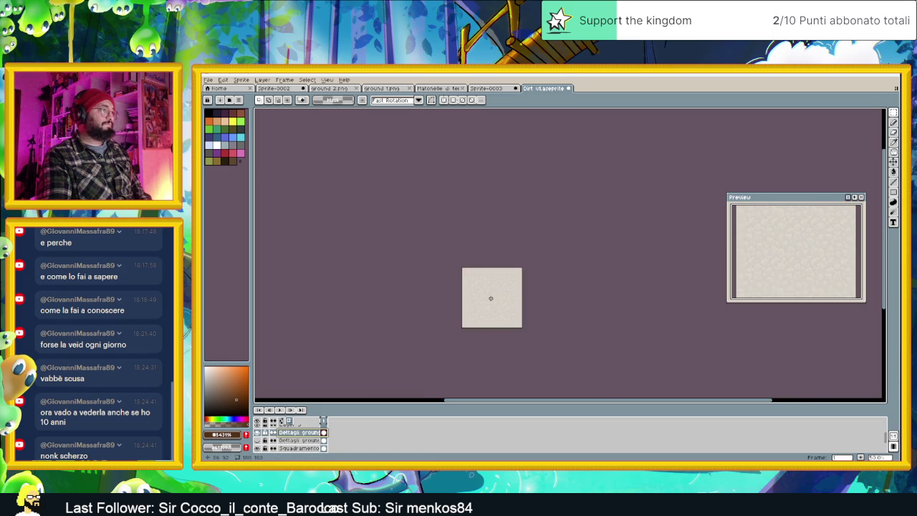
scroll(487, 300, up, 4)
scroll(486, 303, up, 1)
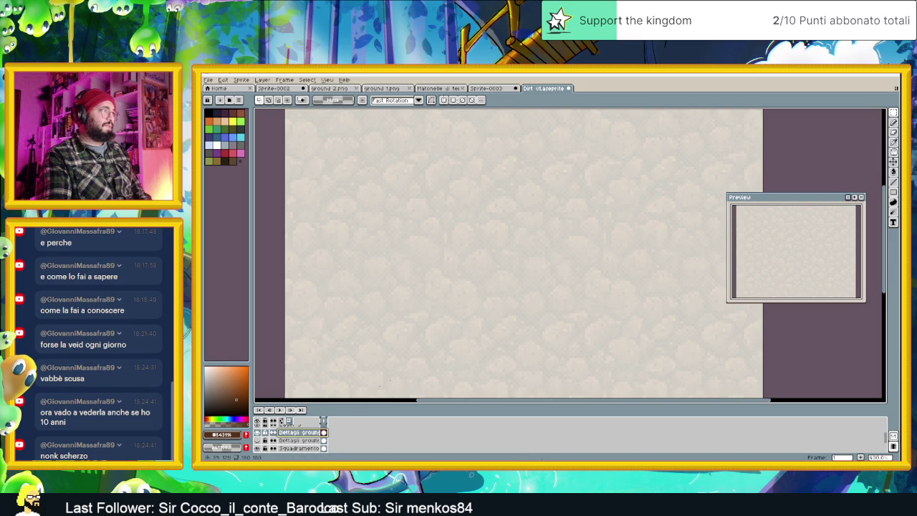
scroll(499, 314, down, 1)
scroll(498, 314, down, 1)
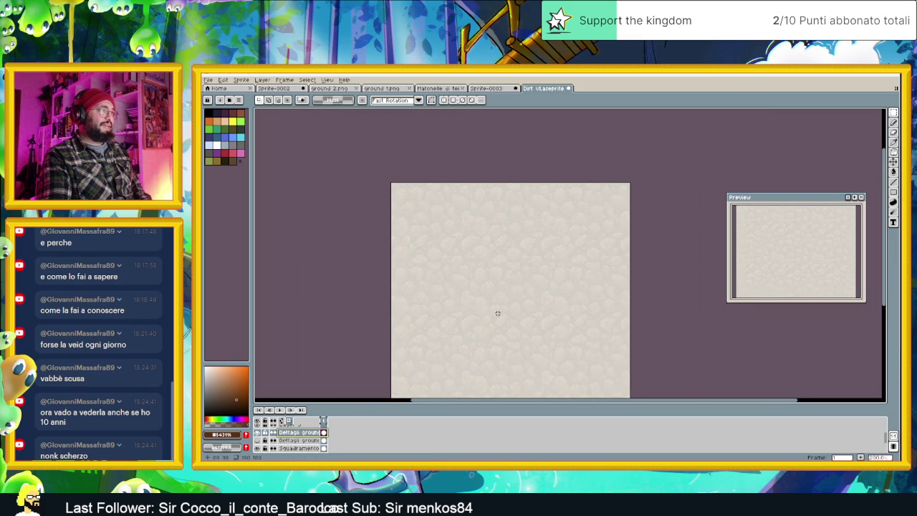
scroll(498, 314, down, 1)
scroll(506, 306, up, 1)
scroll(496, 313, up, 1)
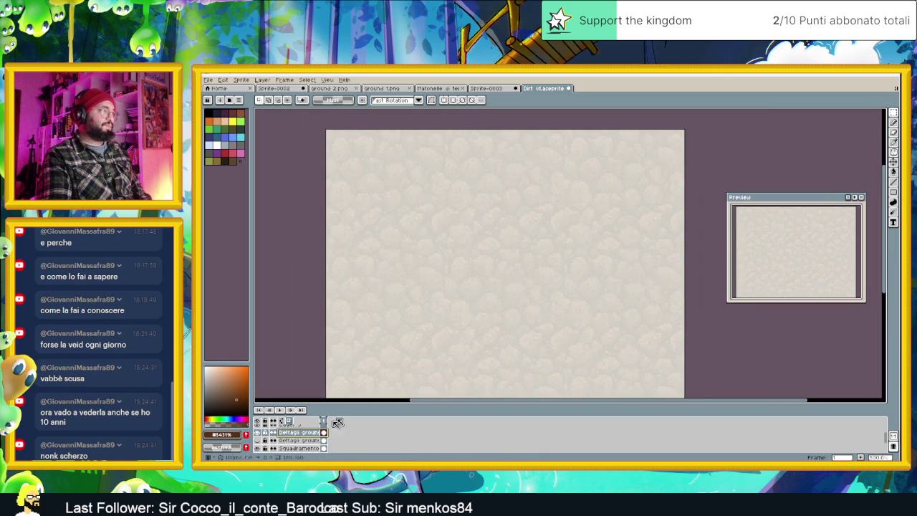
double_click(306, 434)
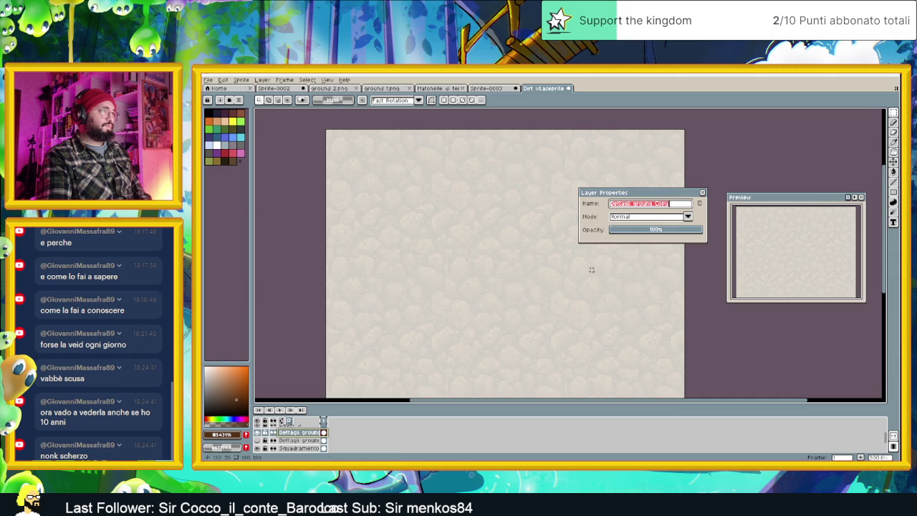
click(635, 218)
click(638, 239)
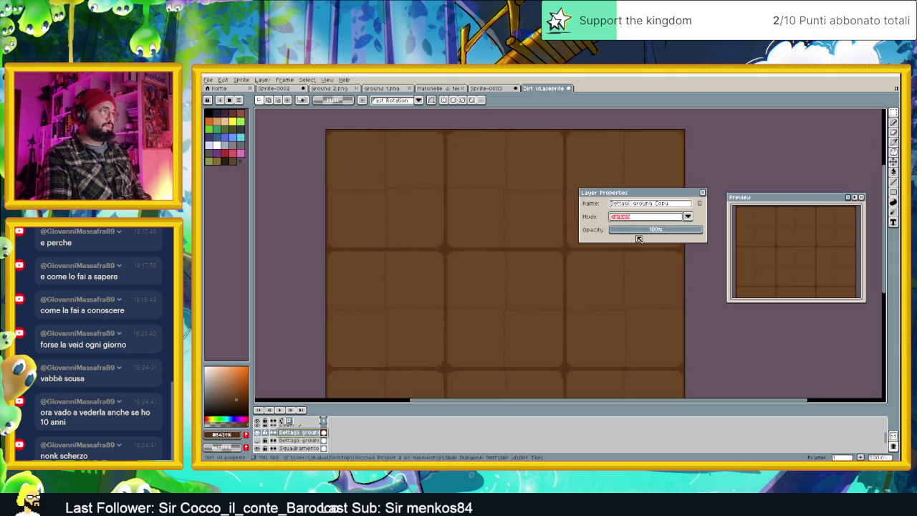
click(647, 216)
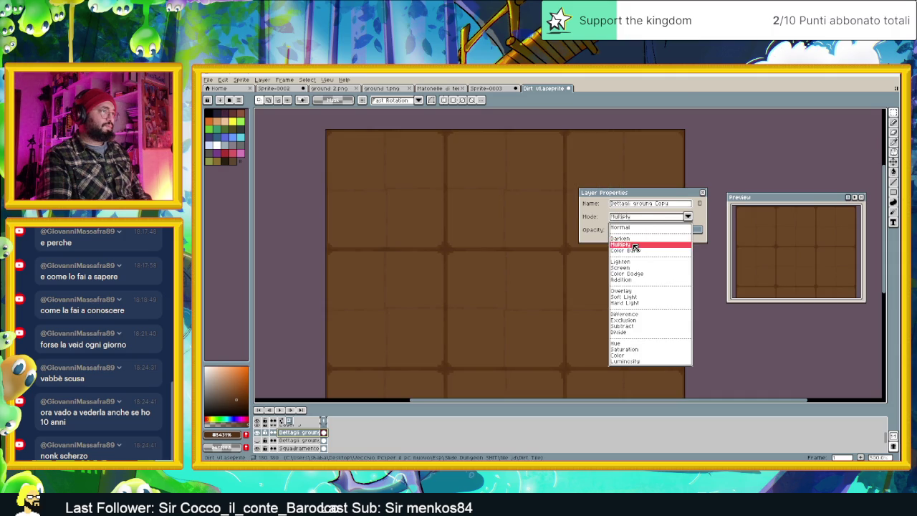
click(635, 248)
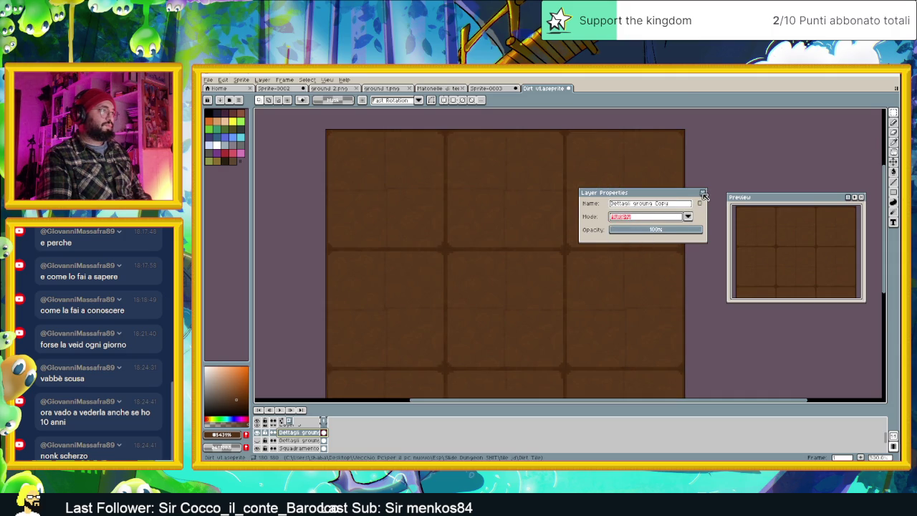
click(705, 196)
Hide the Dettagli ground layer to compare the Multiply result.
scroll(578, 281, down, 2)
scroll(571, 305, up, 1)
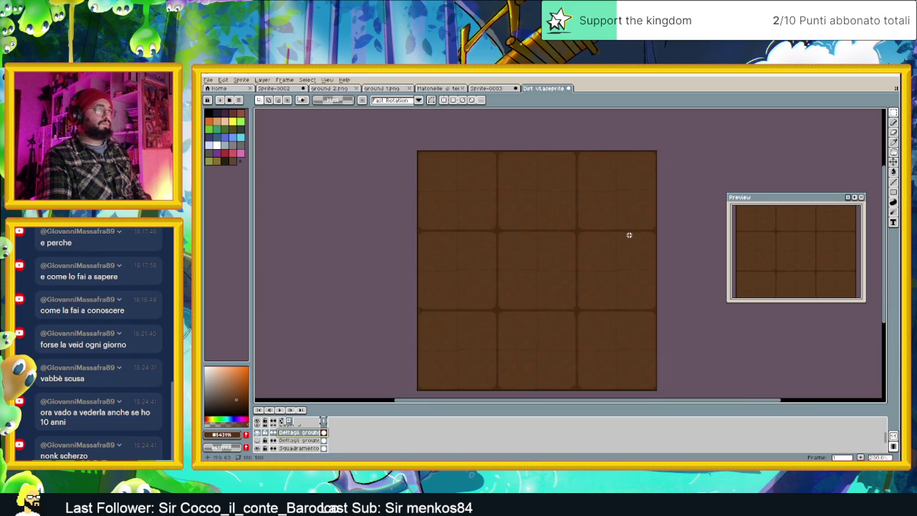
scroll(549, 180, down, 1)
scroll(549, 185, up, 1)
scroll(573, 208, up, 1)
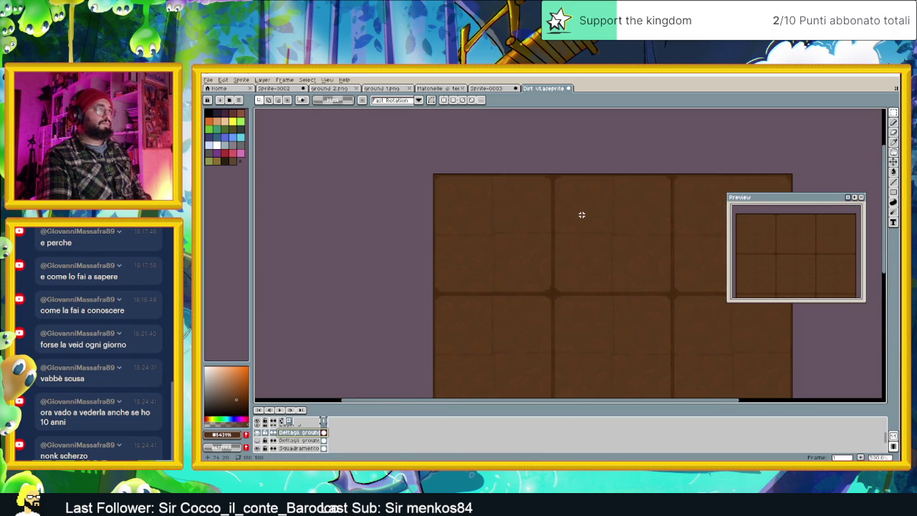
scroll(582, 215, up, 1)
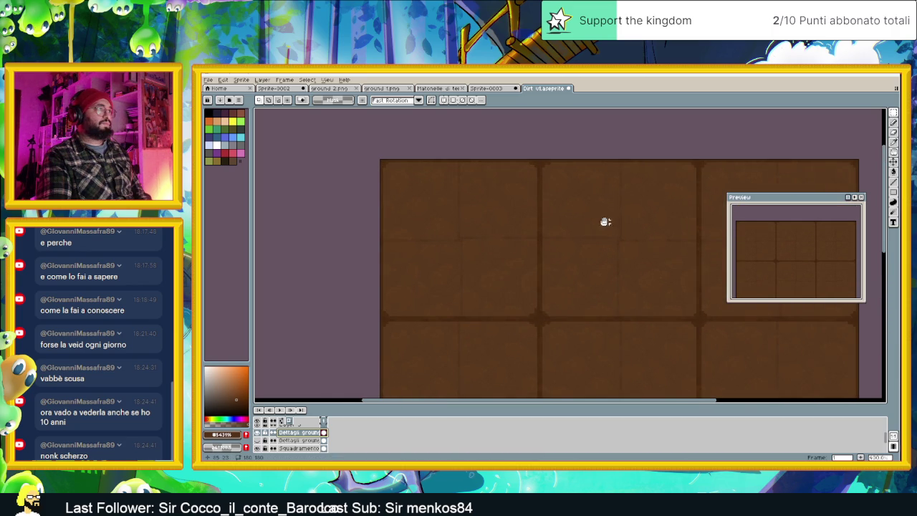
drag(610, 222, 539, 223)
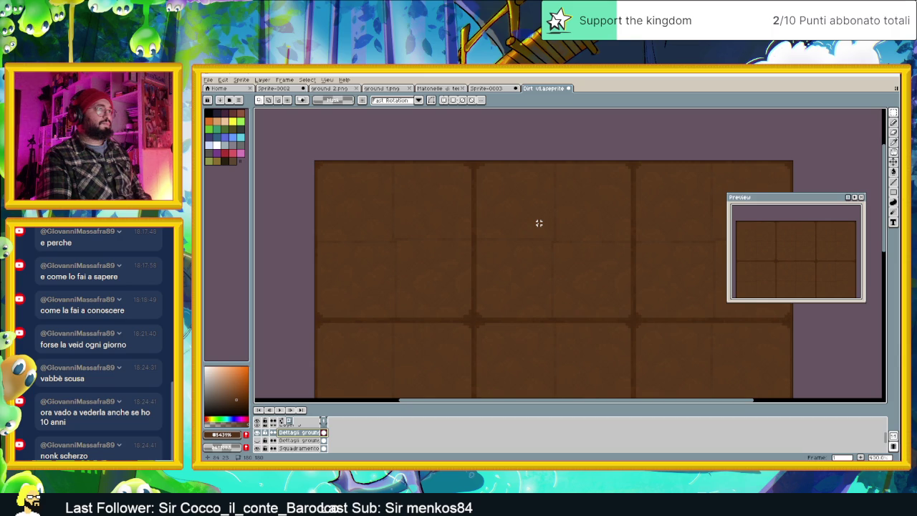
scroll(539, 223, down, 3)
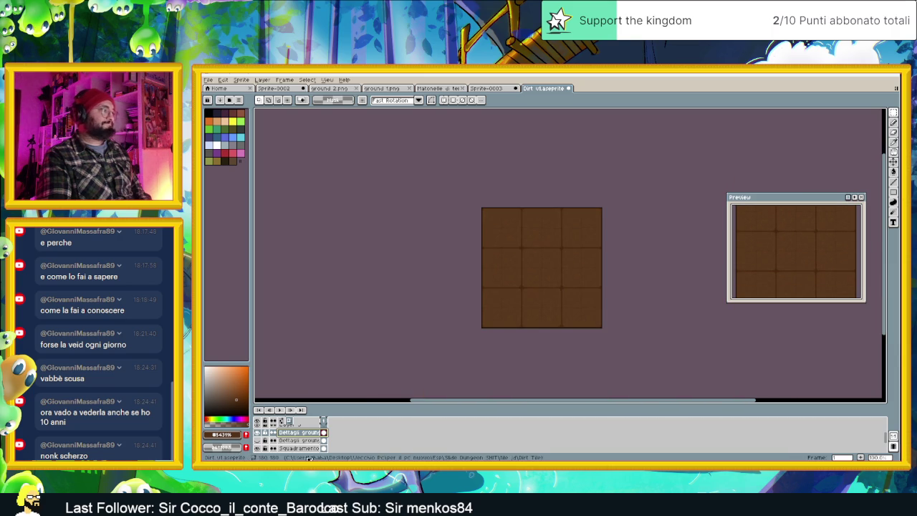
click(260, 433)
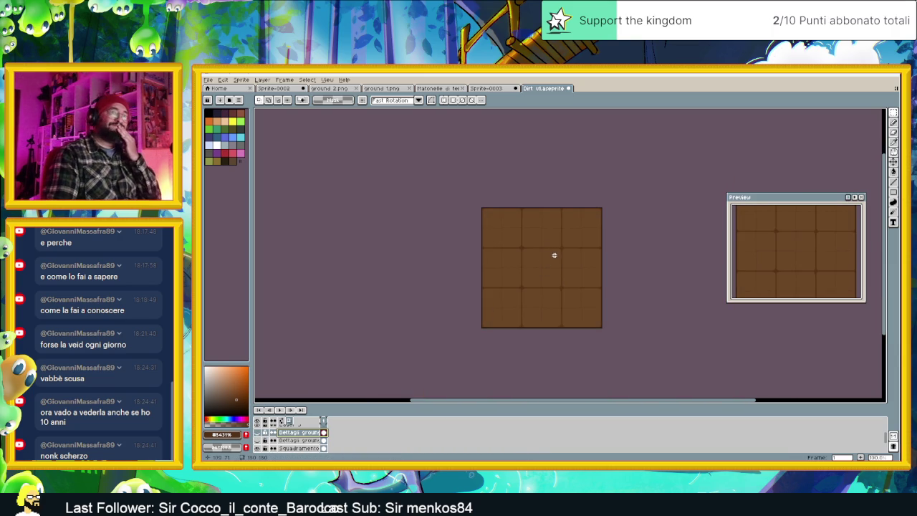
Add a new layer and fill the top-left panel with a slightly lighter brown.
scroll(501, 251, up, 2)
scroll(455, 238, up, 1)
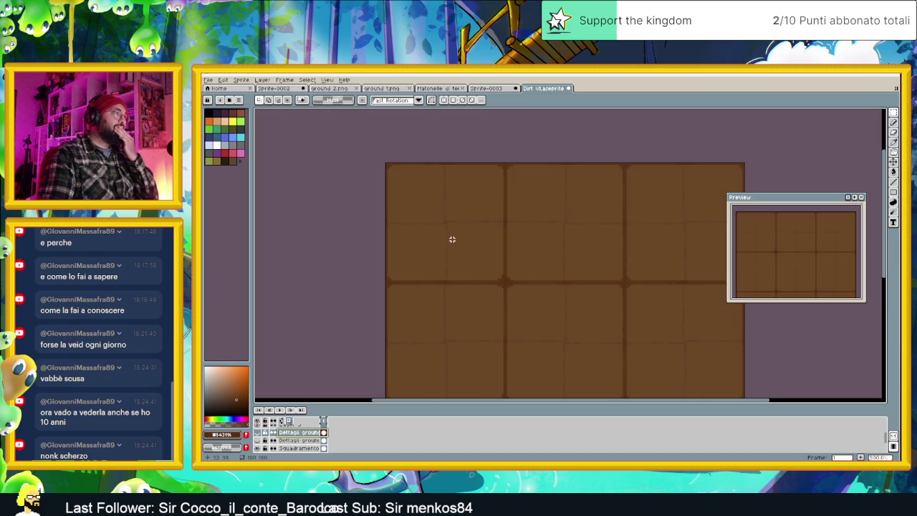
scroll(428, 221, up, 1)
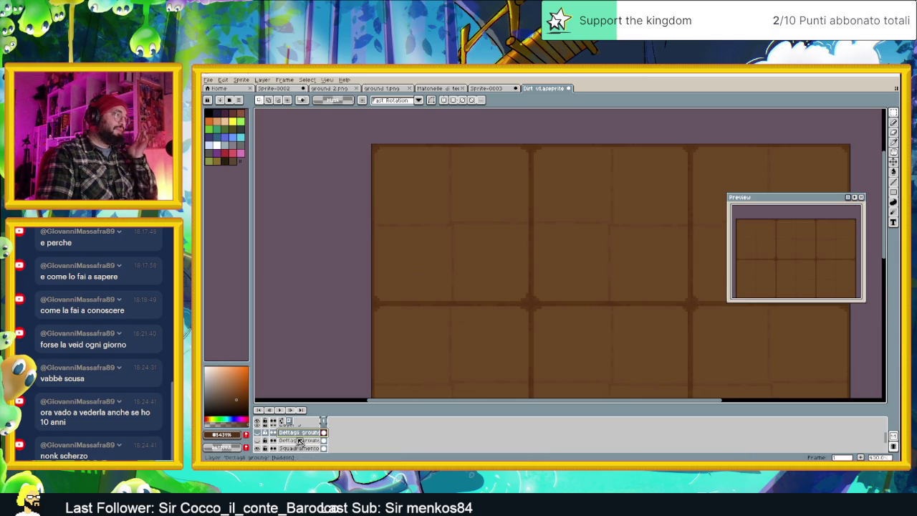
scroll(305, 438, down, 3)
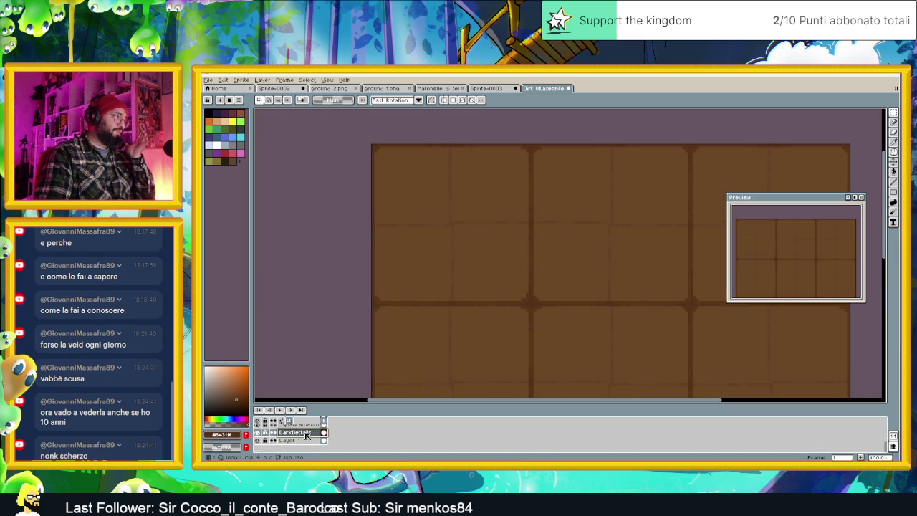
right_click(308, 444)
click(309, 446)
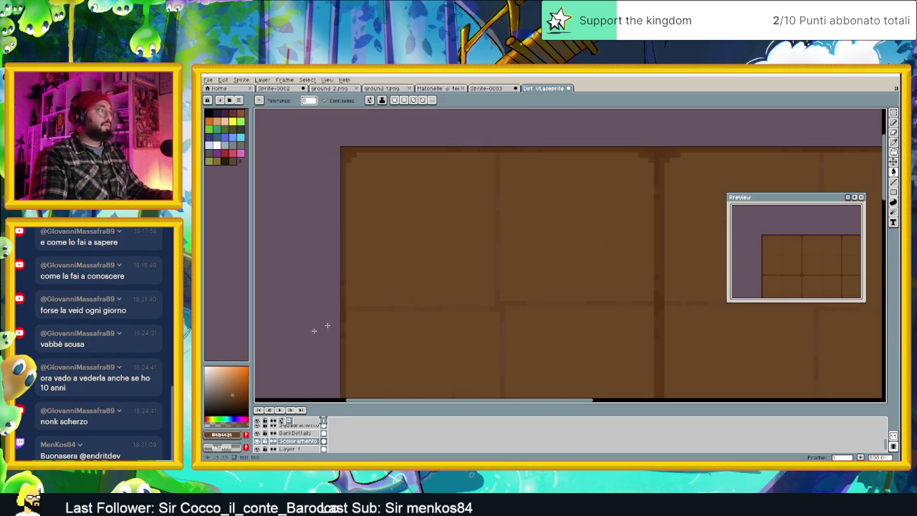
click(231, 394)
click(454, 231)
scroll(595, 288, down, 2)
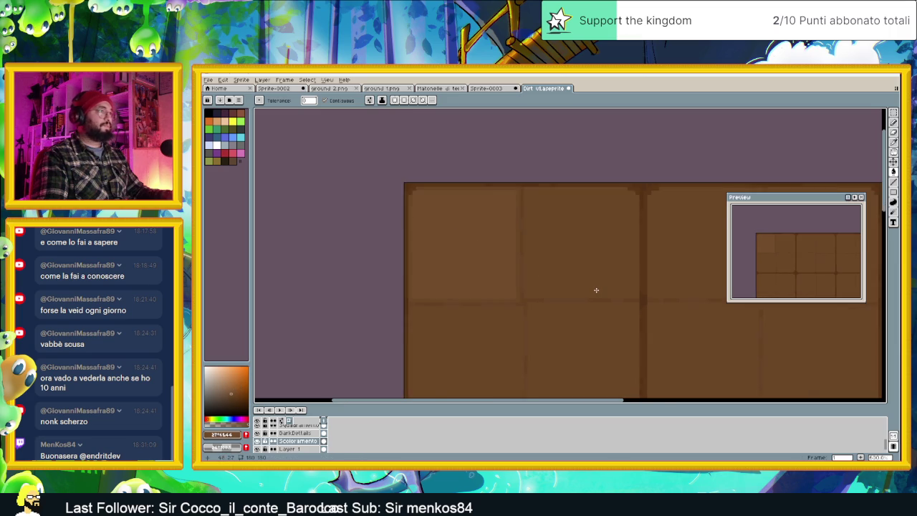
drag(597, 289, 526, 284)
scroll(526, 284, down, 1)
scroll(502, 280, up, 1)
scroll(490, 279, up, 1)
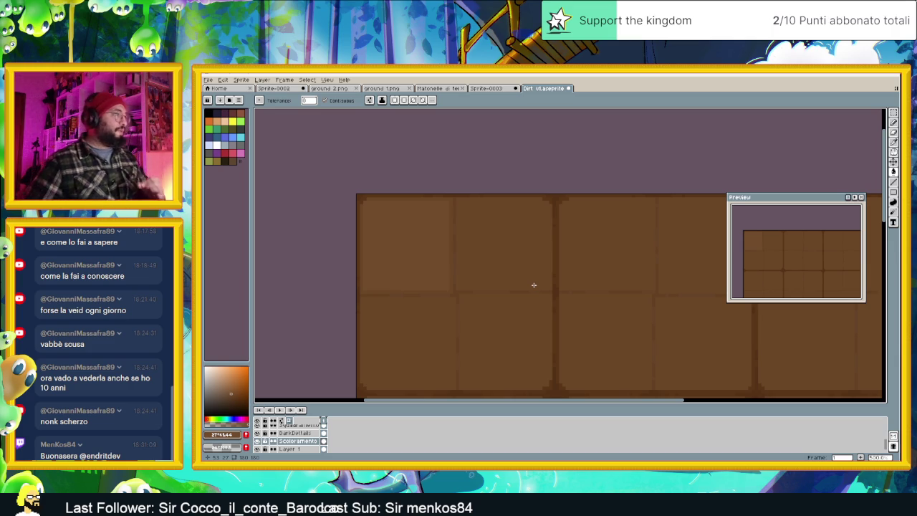
scroll(465, 262, up, 2)
scroll(463, 267, up, 3)
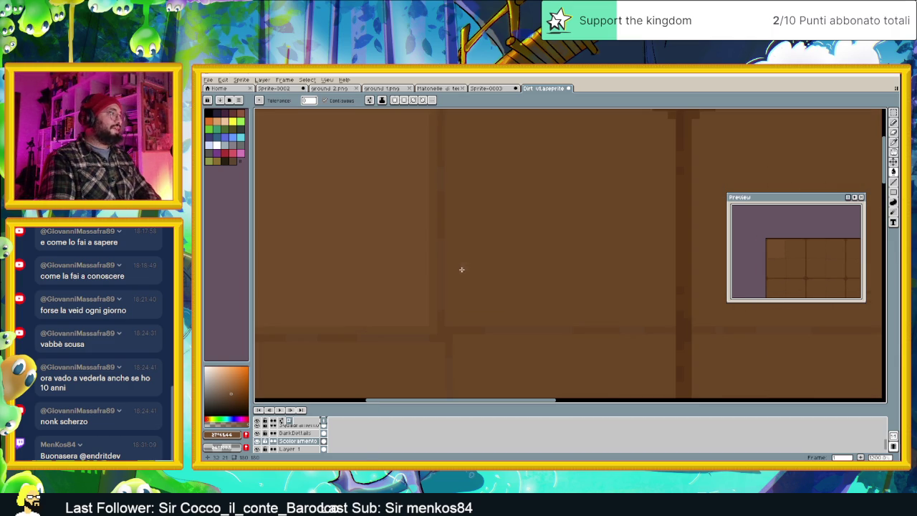
scroll(558, 298, down, 1)
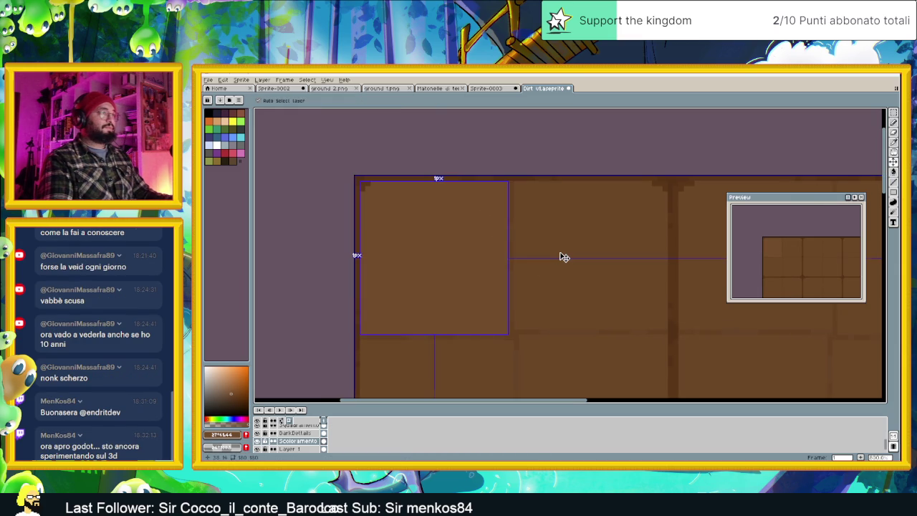
Eyedrop a panel's darker brown from the dirt tile as the paint colour.
scroll(608, 245, down, 1)
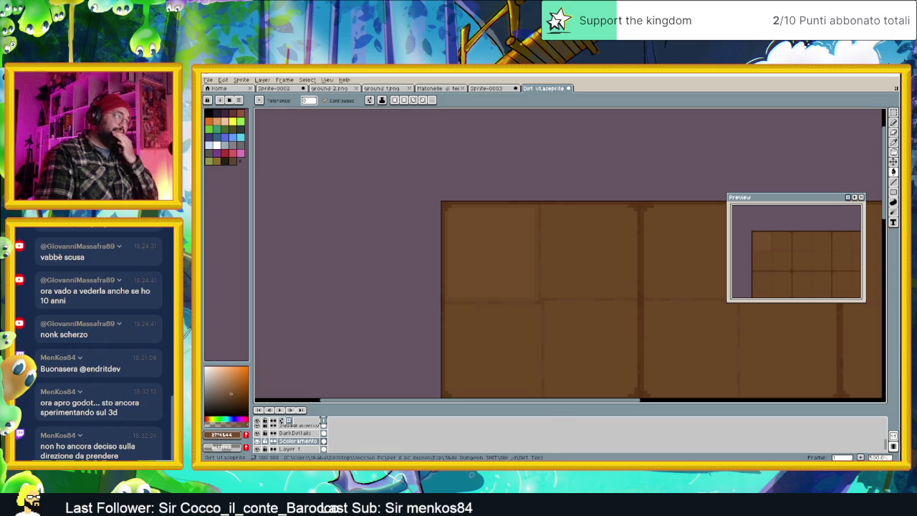
drag(565, 276, 485, 244)
scroll(494, 242, down, 1)
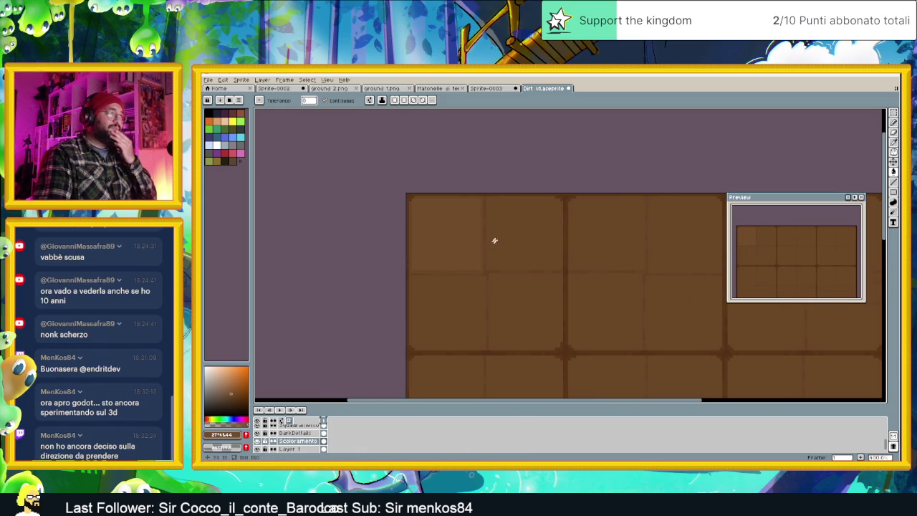
scroll(495, 223, up, 1)
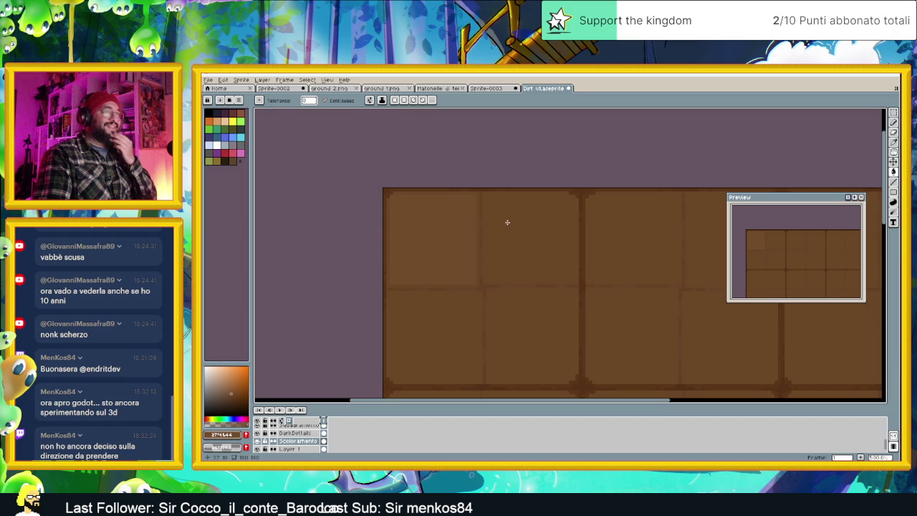
scroll(469, 247, up, 1)
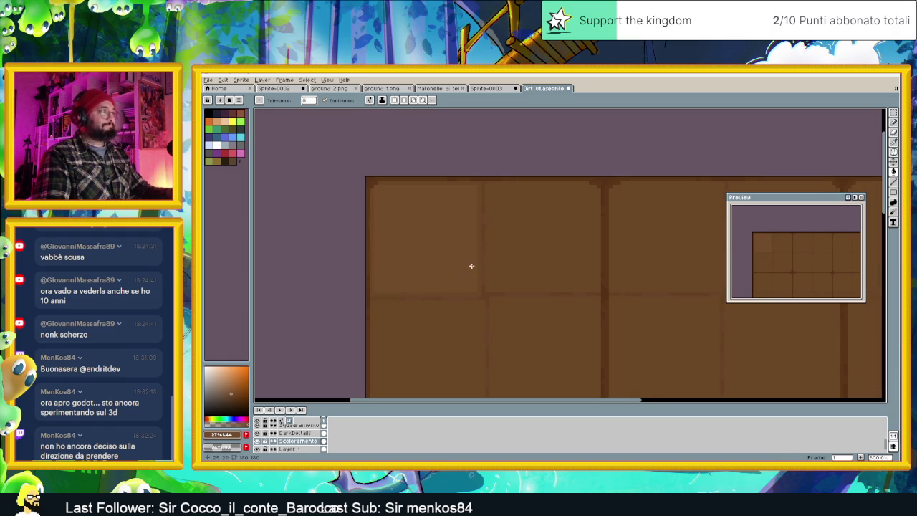
scroll(465, 263, up, 1)
alt+click(544, 257)
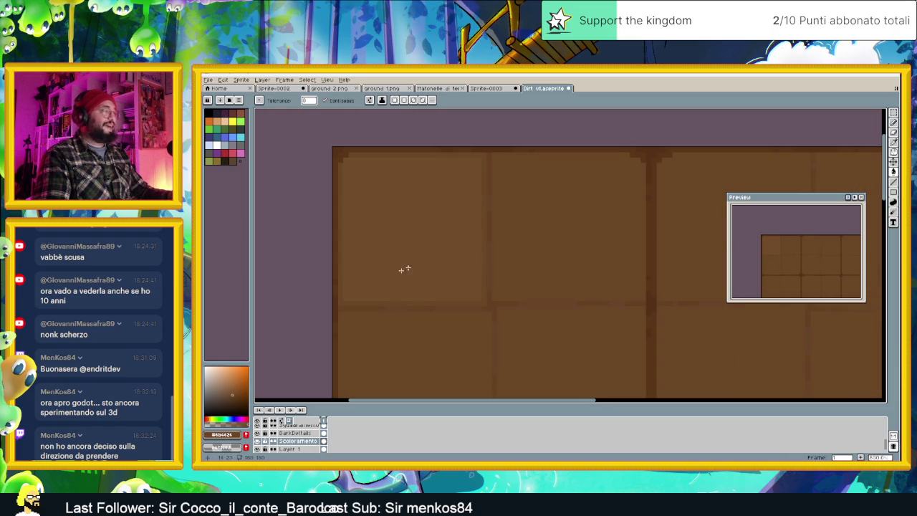
Sample the panel brown and adjust it in HSV to value 44 and hue 30.
alt+click(422, 226)
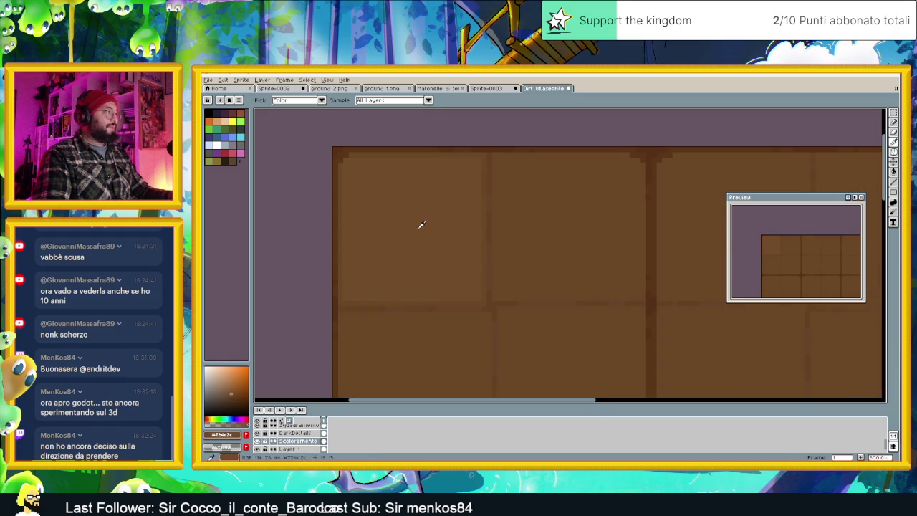
alt+click(430, 268)
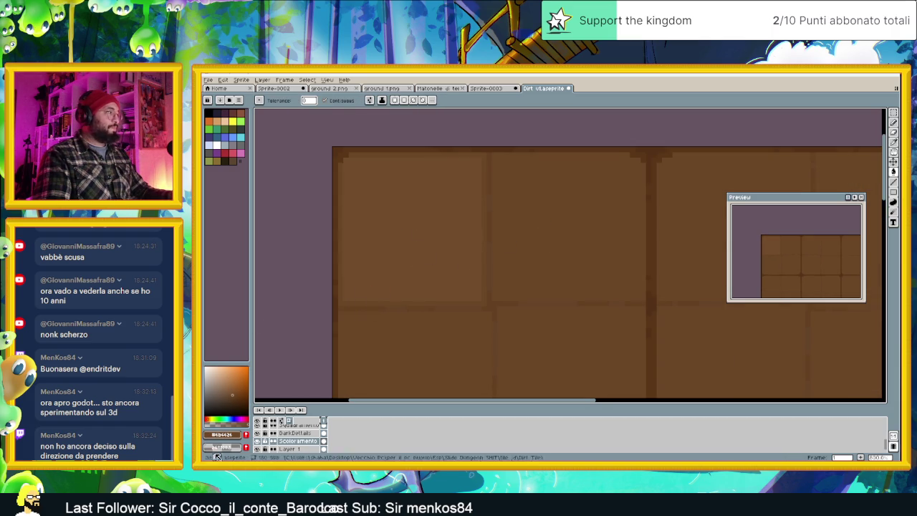
click(230, 438)
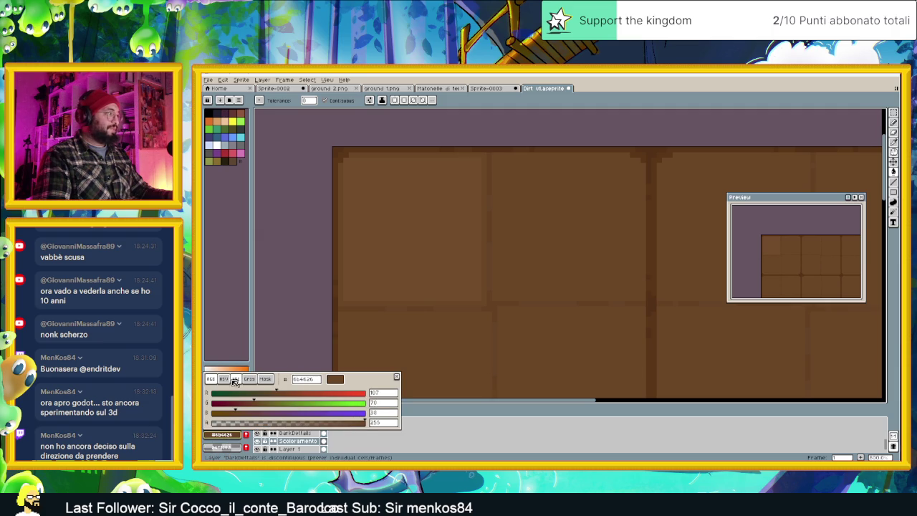
click(225, 379)
click(384, 415)
text(3)
text(5)
text(4)
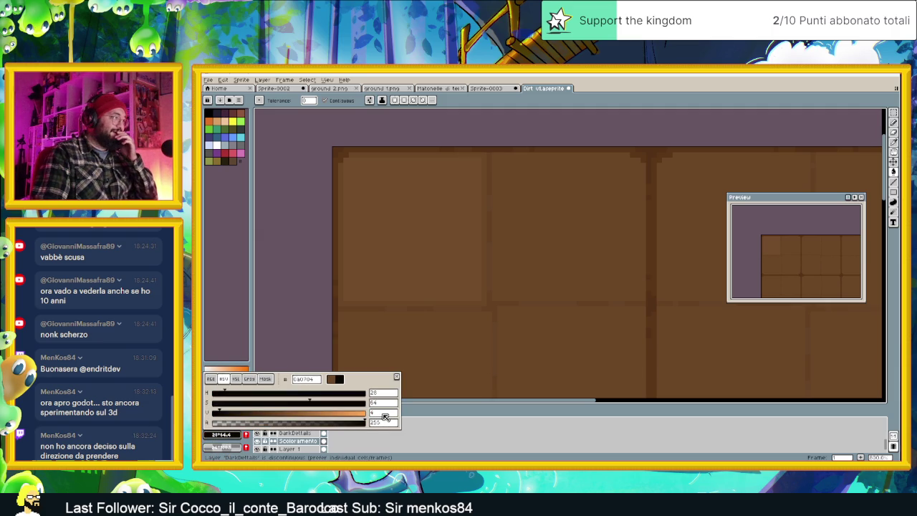
text(4)
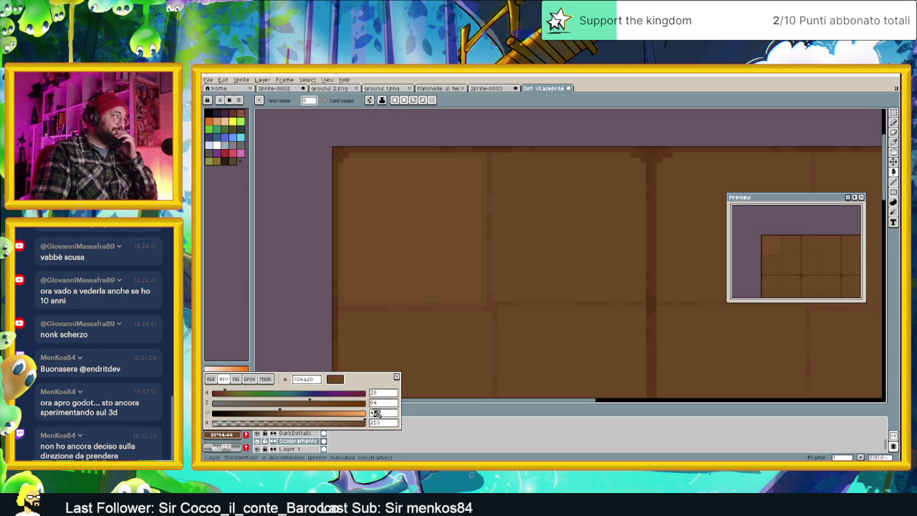
click(381, 396)
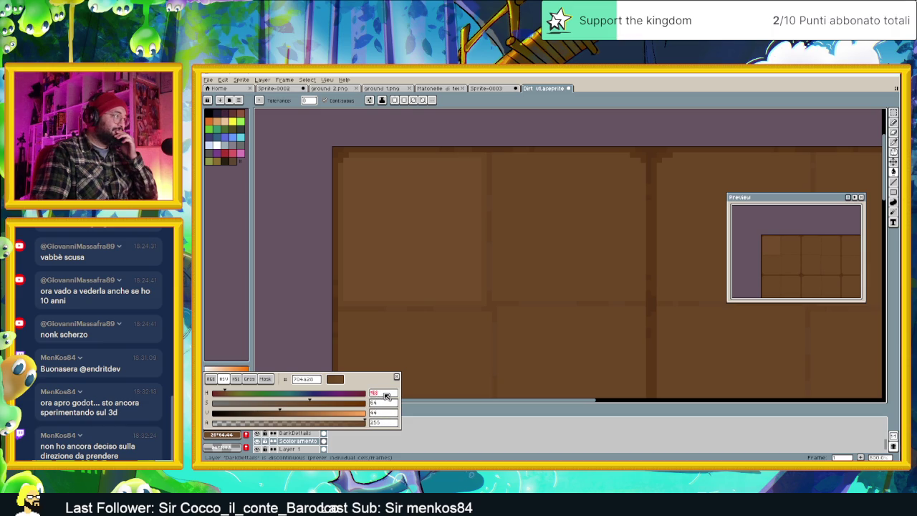
text(30)
key(Return)
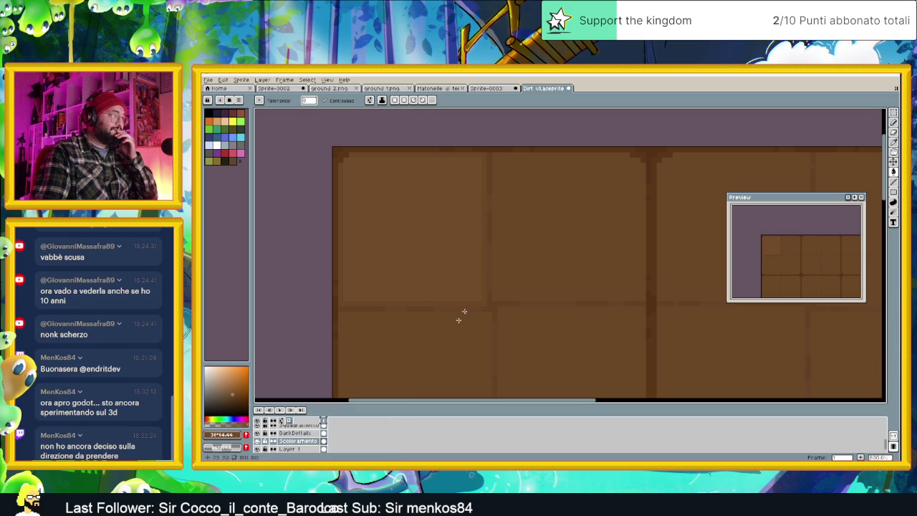
Zoom around the tile sheet to check the new colour, then pick the shape tool.
scroll(592, 318, down, 2)
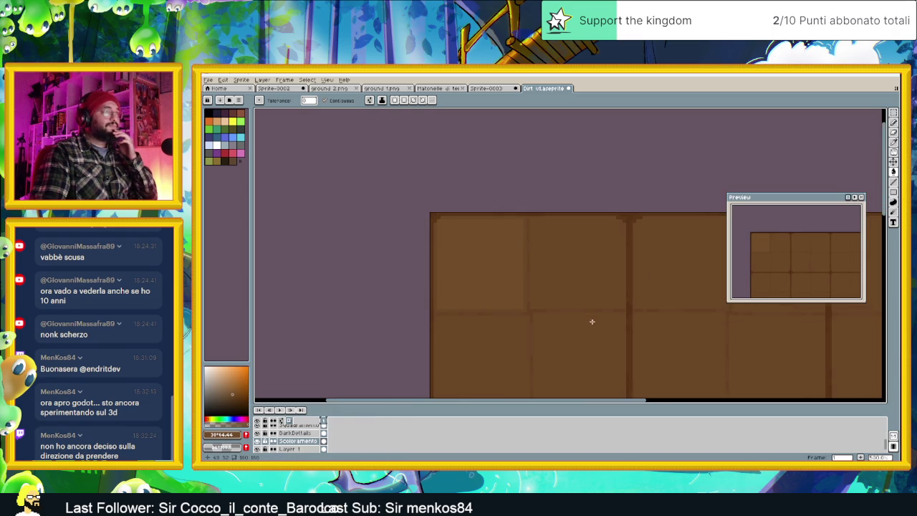
scroll(524, 291, up, 1)
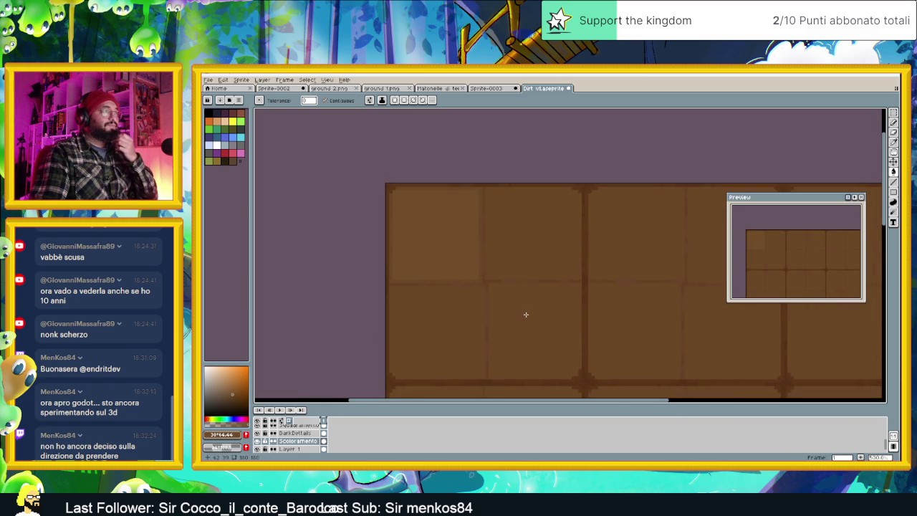
scroll(526, 315, down, 1)
scroll(527, 315, down, 1)
scroll(526, 316, up, 1)
scroll(526, 314, up, 1)
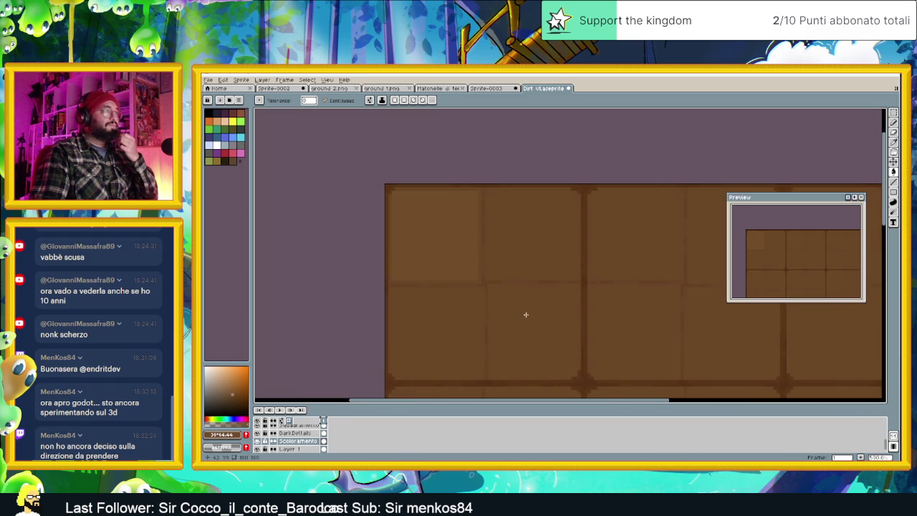
scroll(525, 337, up, 1)
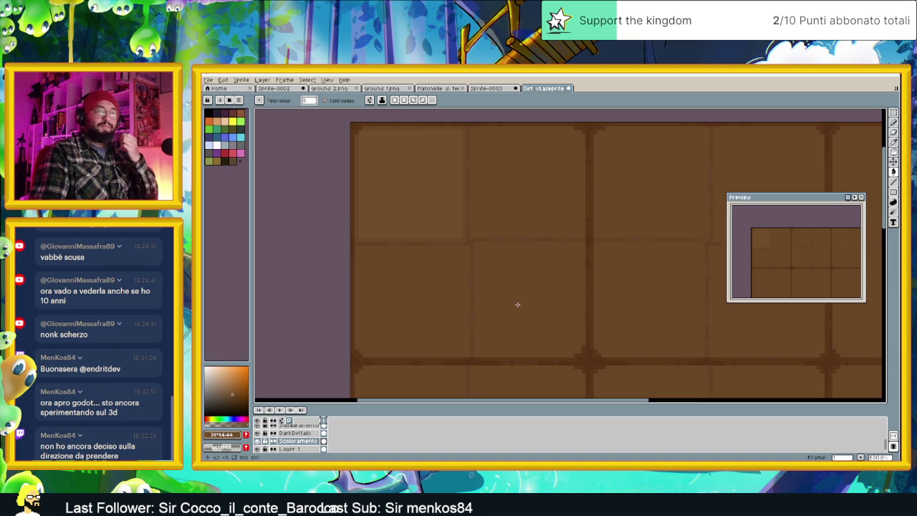
scroll(514, 307, up, 1)
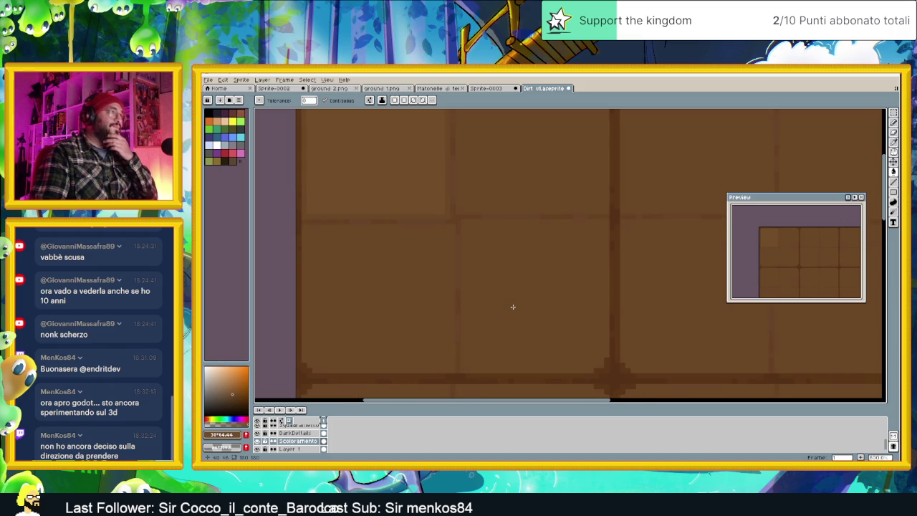
click(893, 192)
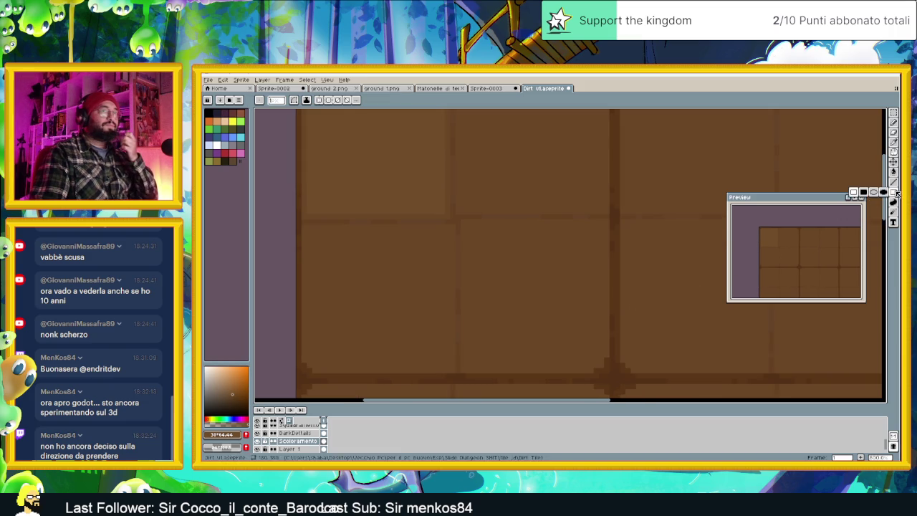
Draw a rectangular border inside the centre panel and sample the panel brown.
drag(465, 223, 588, 362)
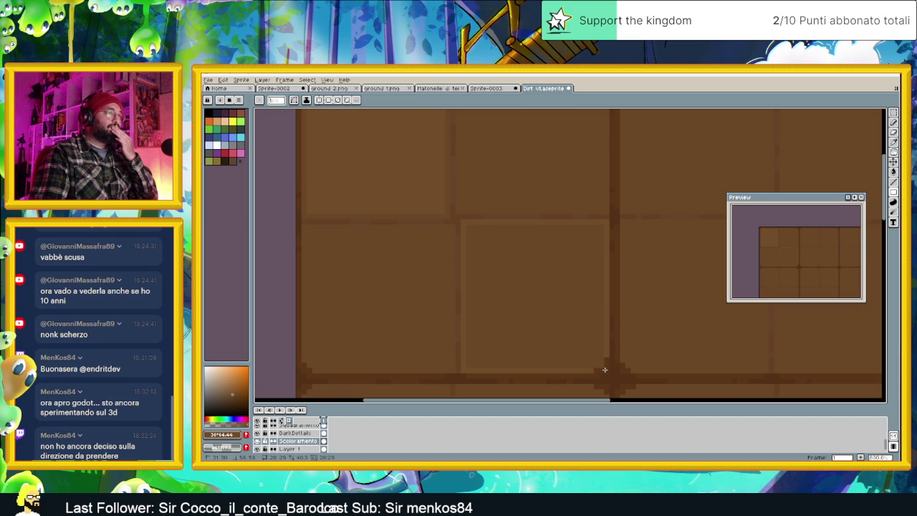
drag(605, 369, 600, 366)
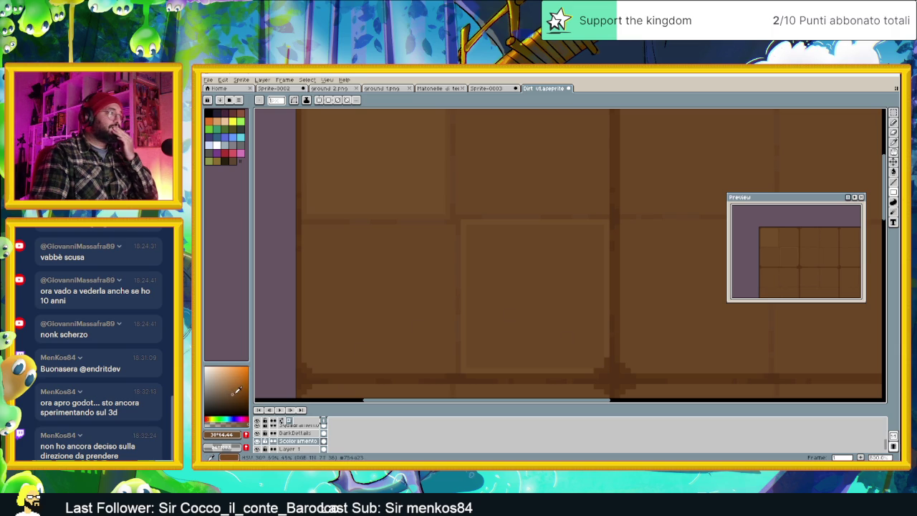
alt+click(527, 272)
click(225, 434)
click(226, 434)
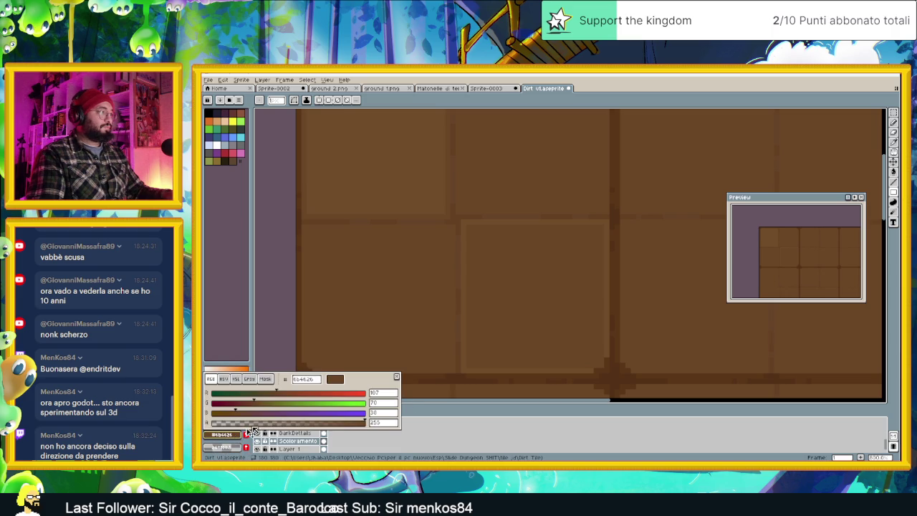
alt+click(330, 277)
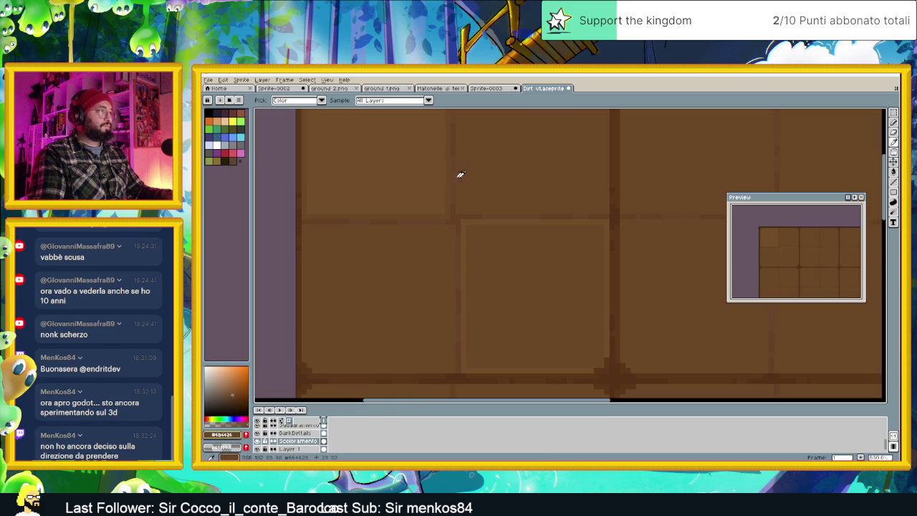
Set the paint colour in HSV to saturation 62 and hue 26 (hex 6b4529).
click(223, 434)
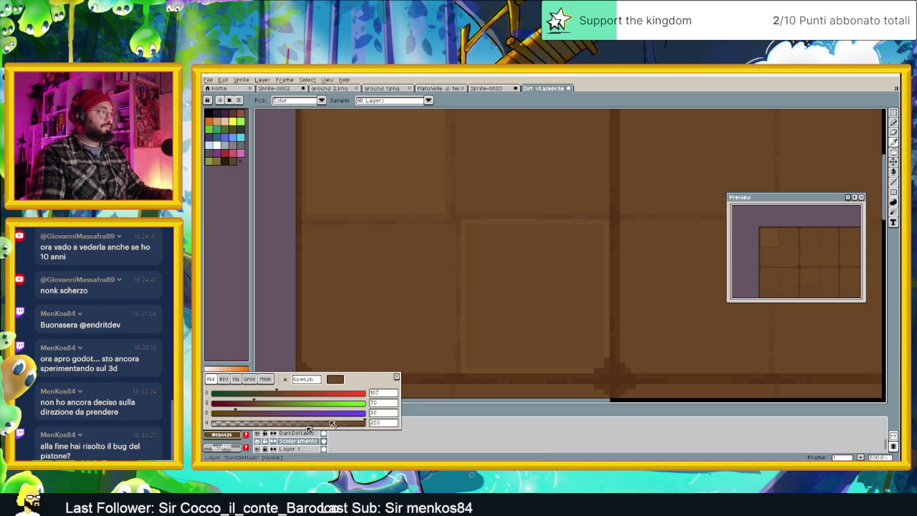
click(223, 379)
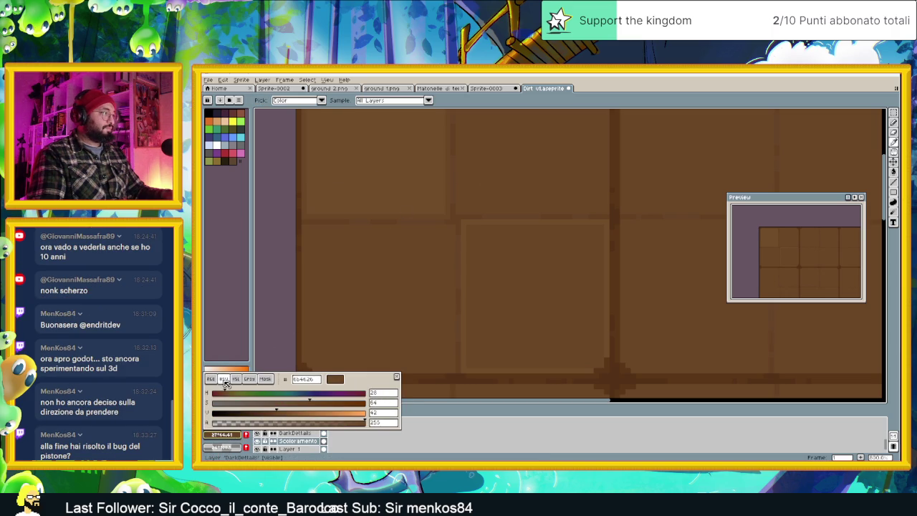
click(384, 404)
text(62)
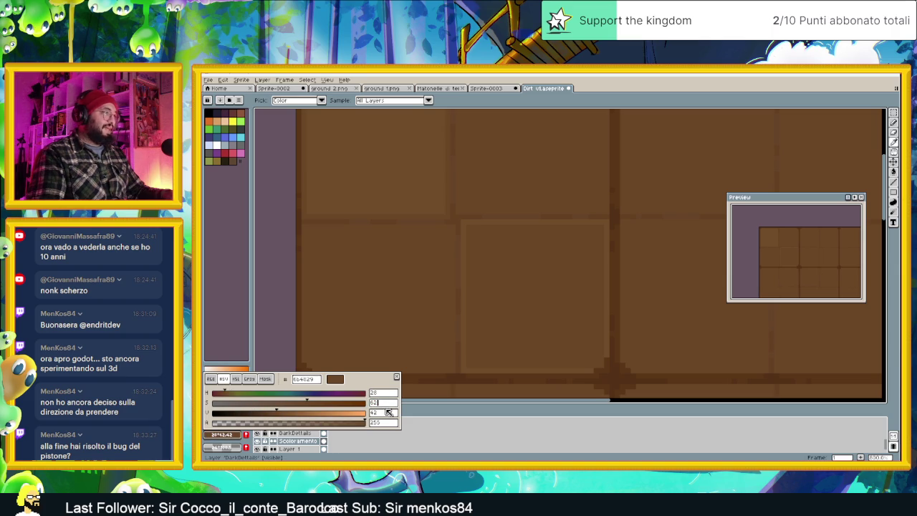
click(389, 394)
text(26)
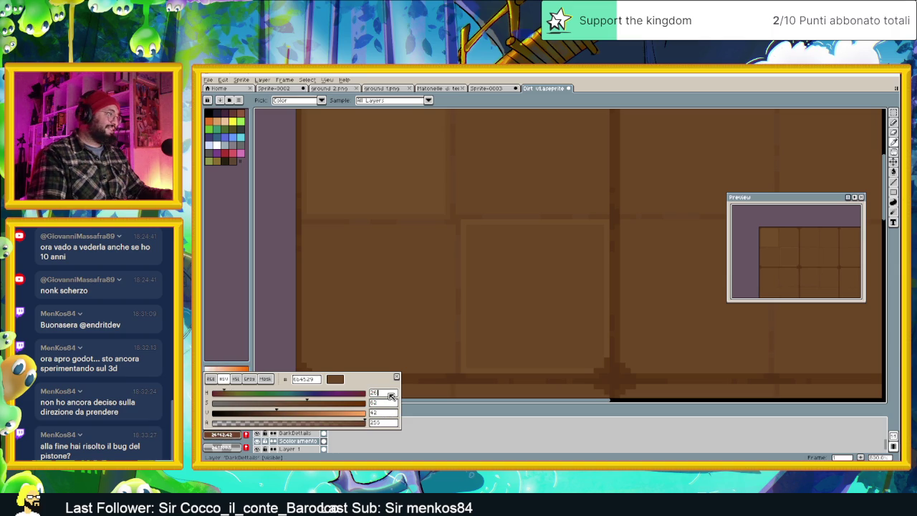
key(Return)
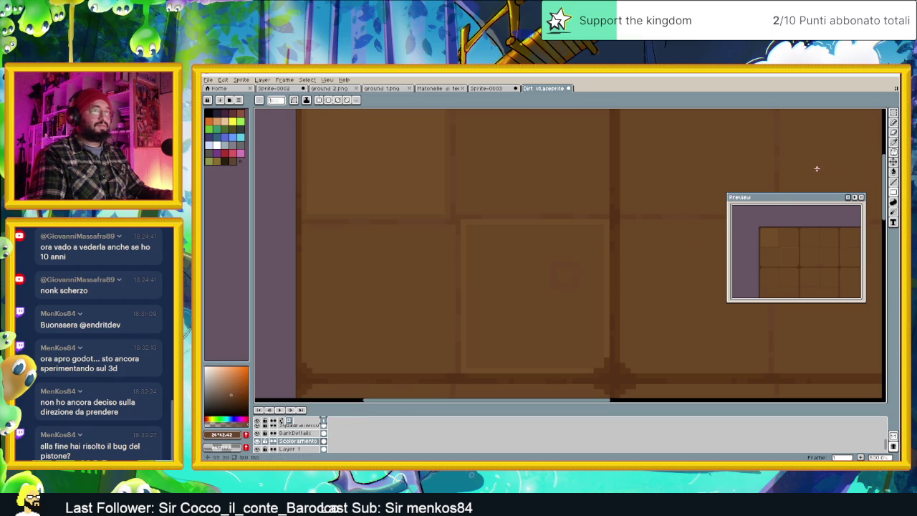
click(893, 172)
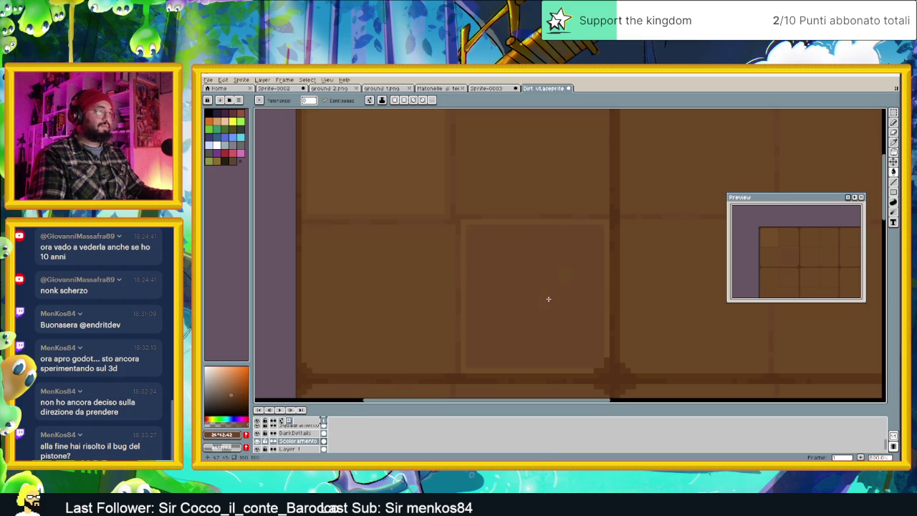
Zoom out to review the full dirt tile sheet, then switch to Godot's Village scene.
scroll(589, 304, down, 3)
scroll(598, 311, down, 1)
drag(643, 304, 566, 320)
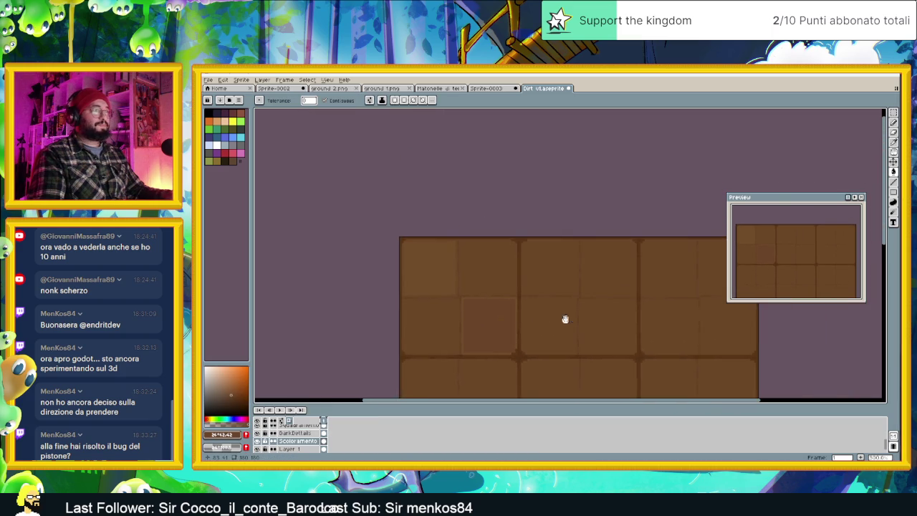
scroll(565, 320, up, 1)
scroll(501, 314, up, 1)
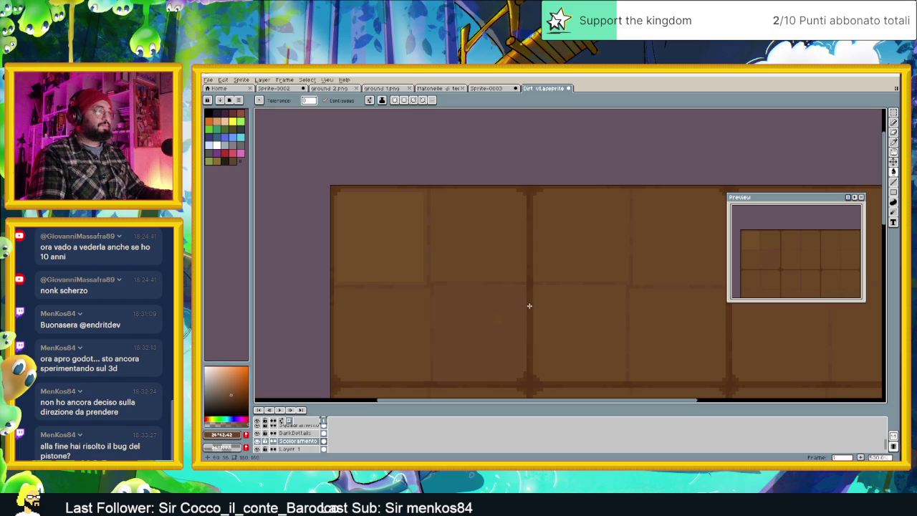
scroll(556, 318, down, 1)
scroll(556, 318, down, 1)
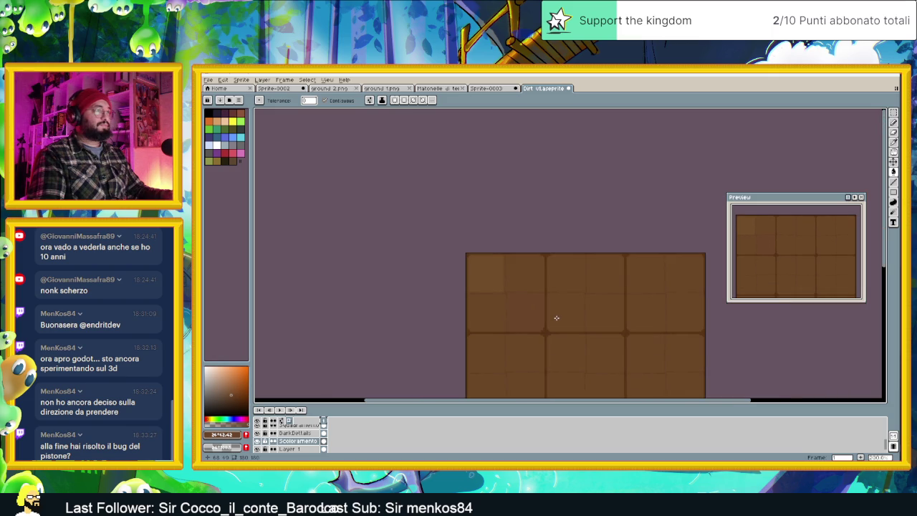
scroll(556, 318, up, 2)
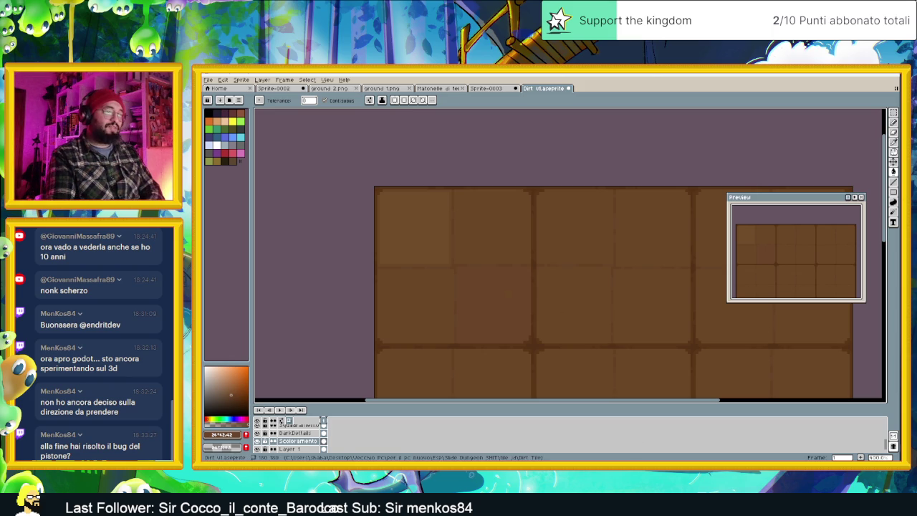
key(alt+Tab)
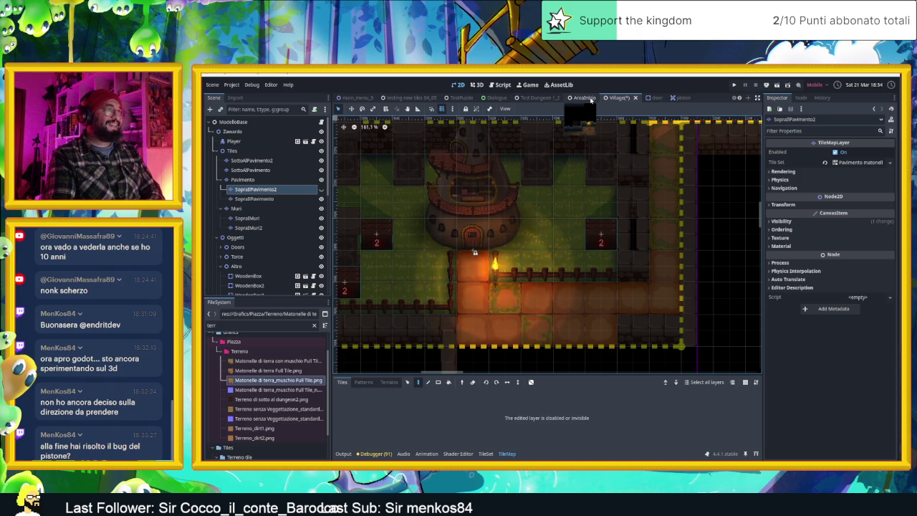
Inspect the pistone scene's CollisionShape2D (40×40 rectangle at x -60), then switch to AreaInizio.
click(675, 97)
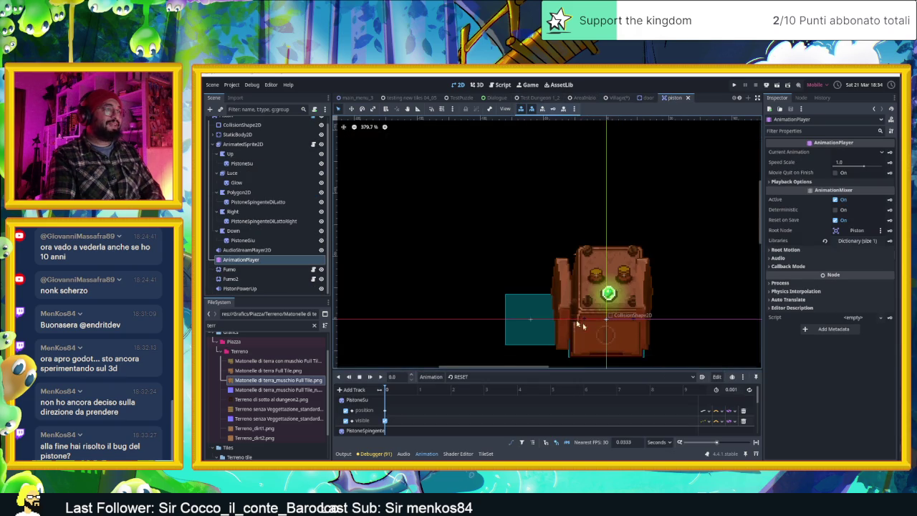
scroll(601, 258, down, 2)
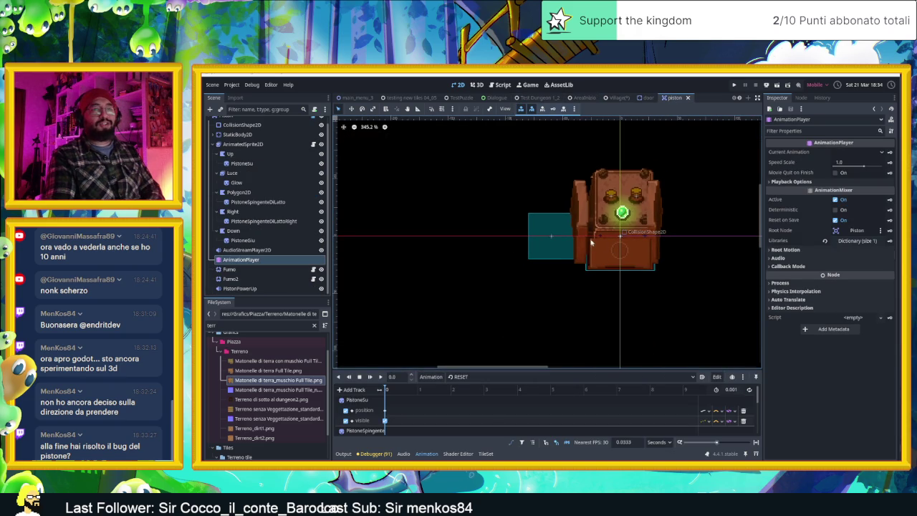
scroll(580, 242, up, 2)
scroll(556, 229, up, 2)
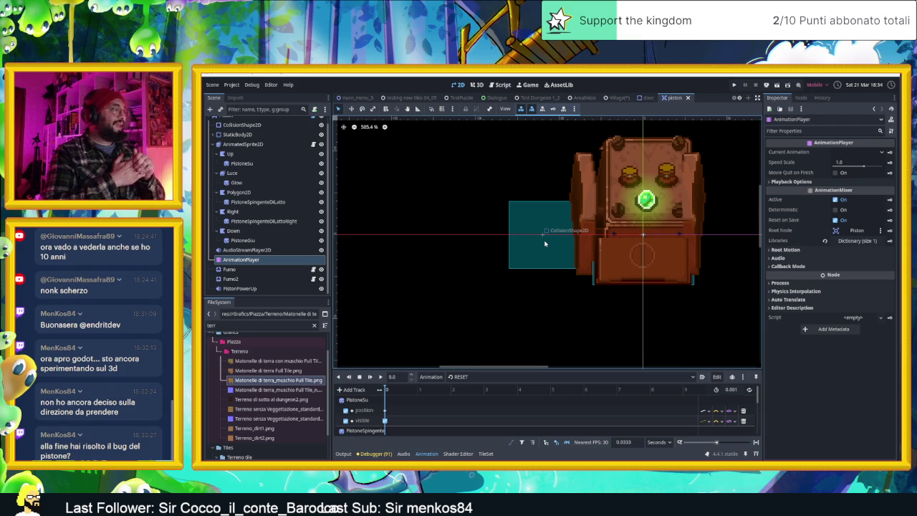
scroll(279, 136, up, 1)
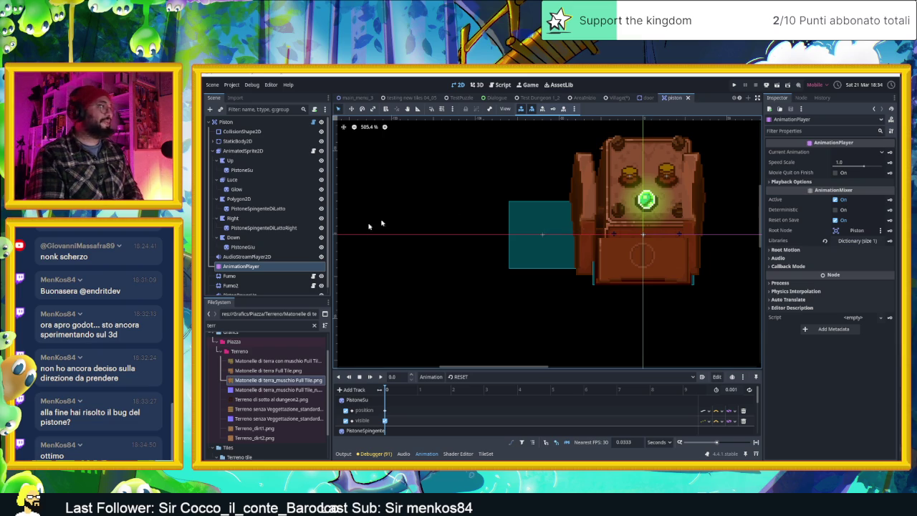
click(243, 132)
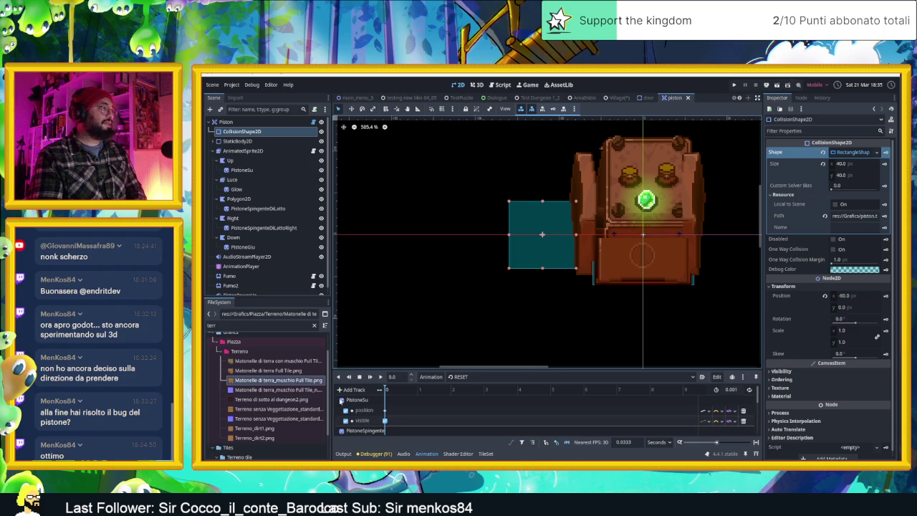
mouse_move(582, 97)
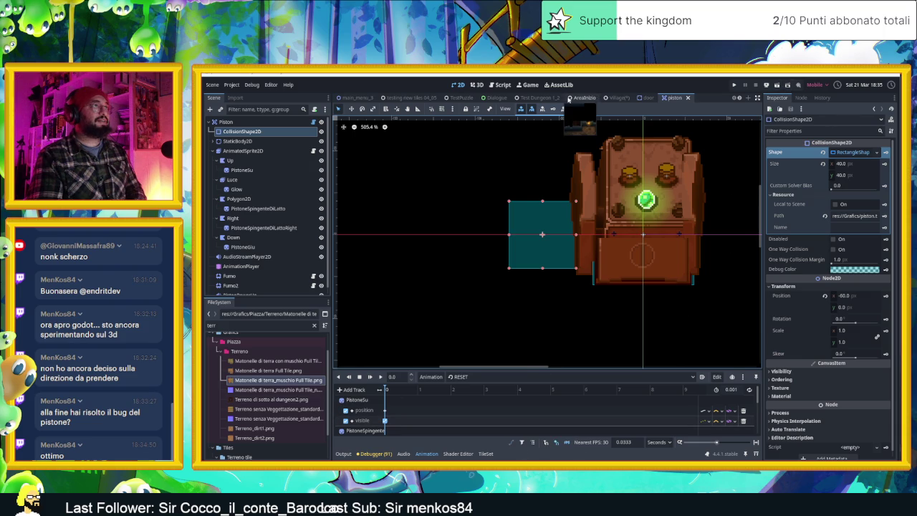
click(569, 99)
mouse_move(618, 97)
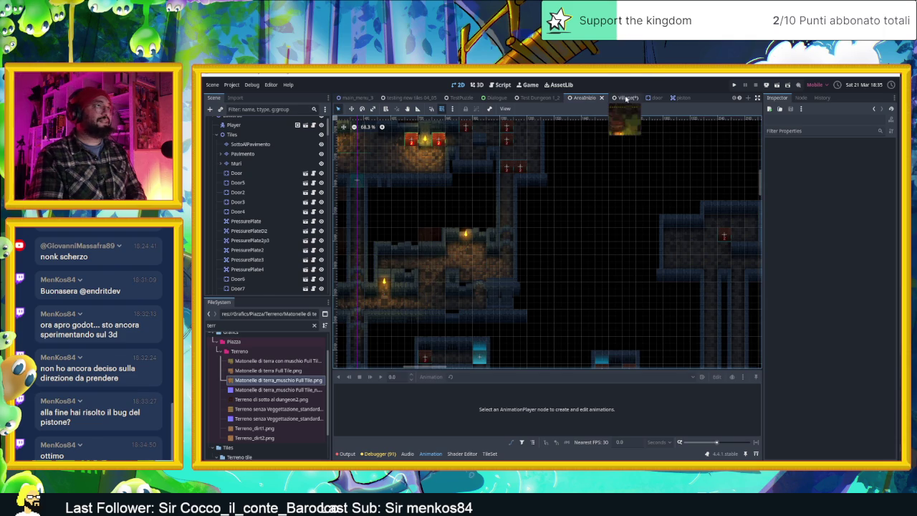
Switch to the Village scene, save it and launch the game.
click(625, 99)
scroll(592, 293, up, 2)
scroll(592, 293, down, 2)
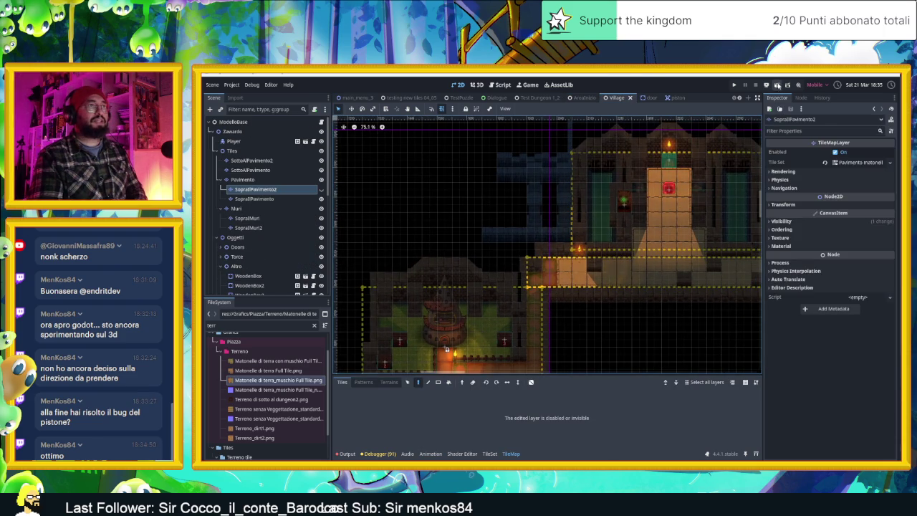
key(ctrl+s)
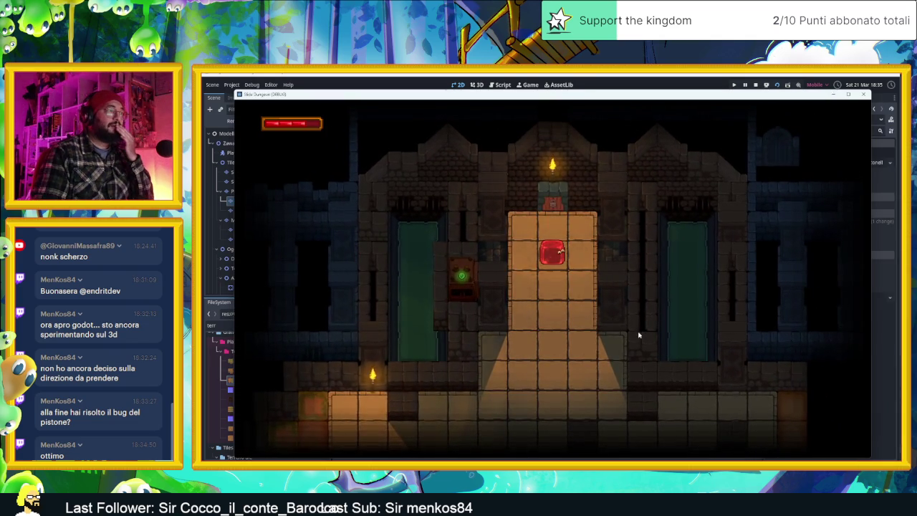
Steer the red slime through the lower floor, tower room and lit column, then close the game.
key(Down)
key(Left)
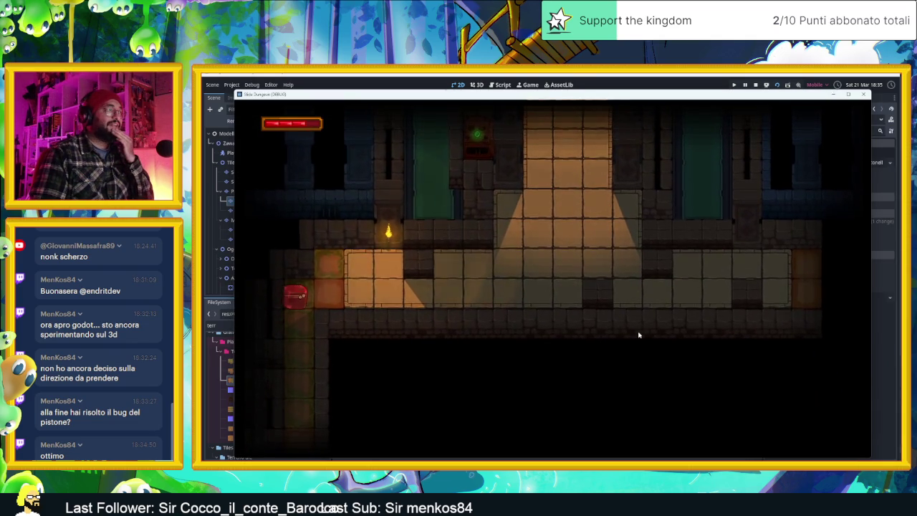
key(Down)
key(Left)
key(Right)
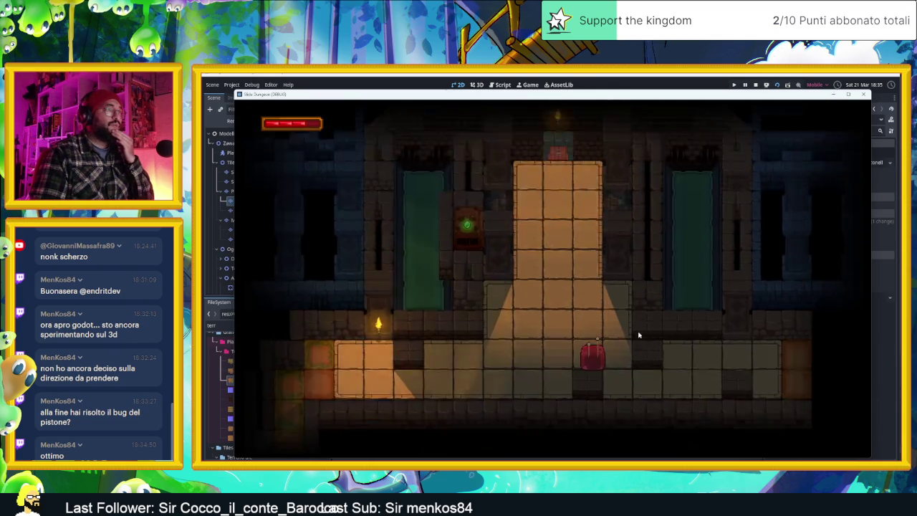
key(Down)
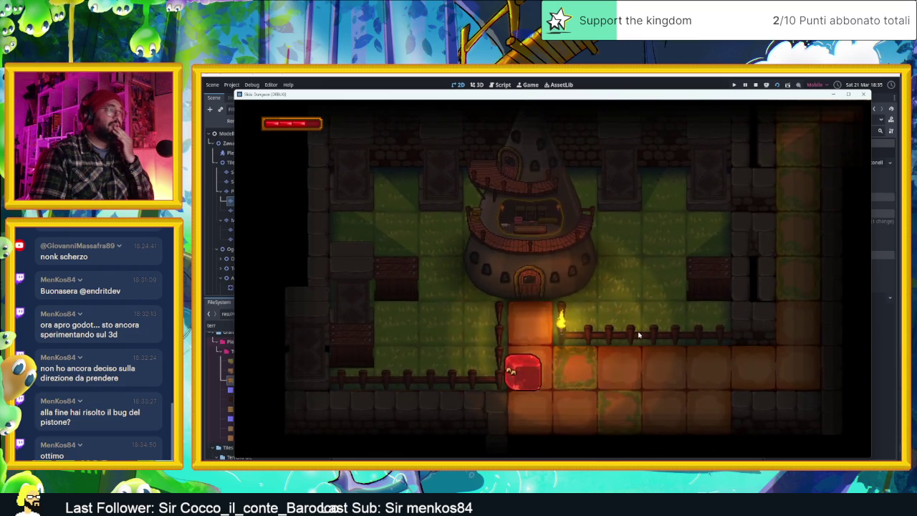
key(Right)
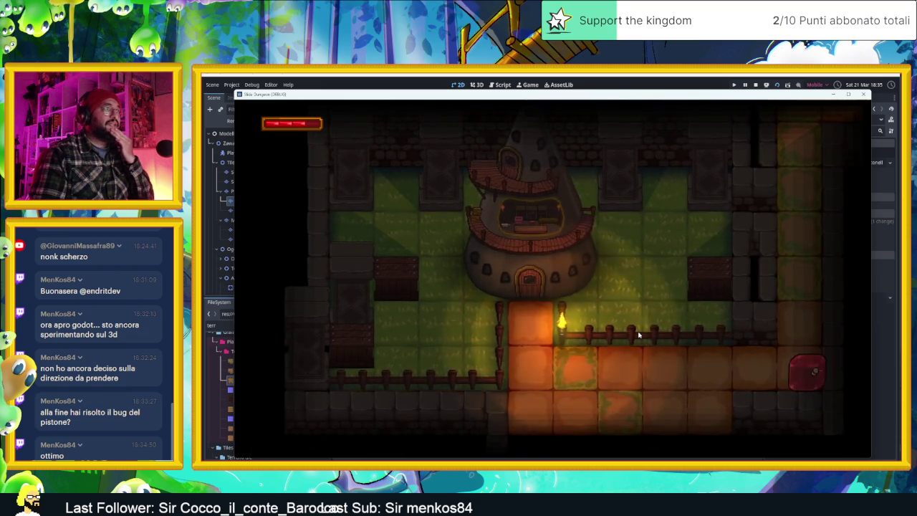
key(Up)
key(Down)
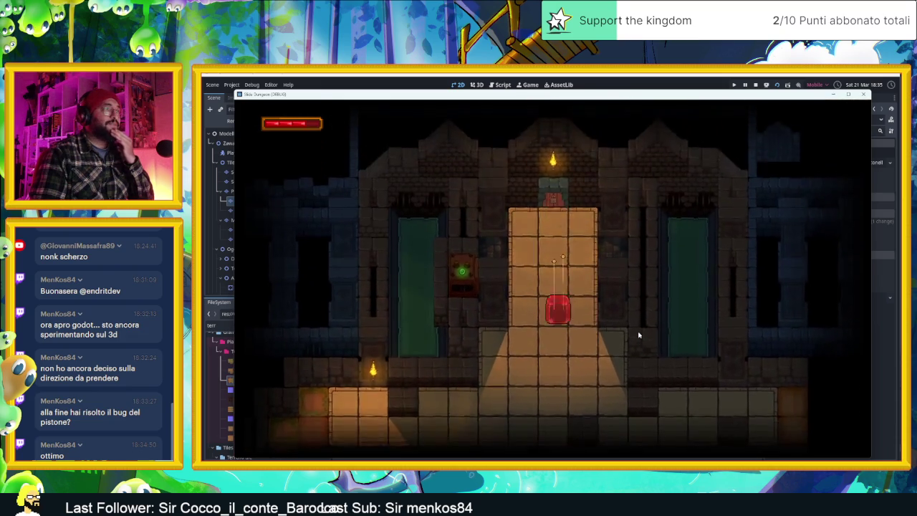
key(Left)
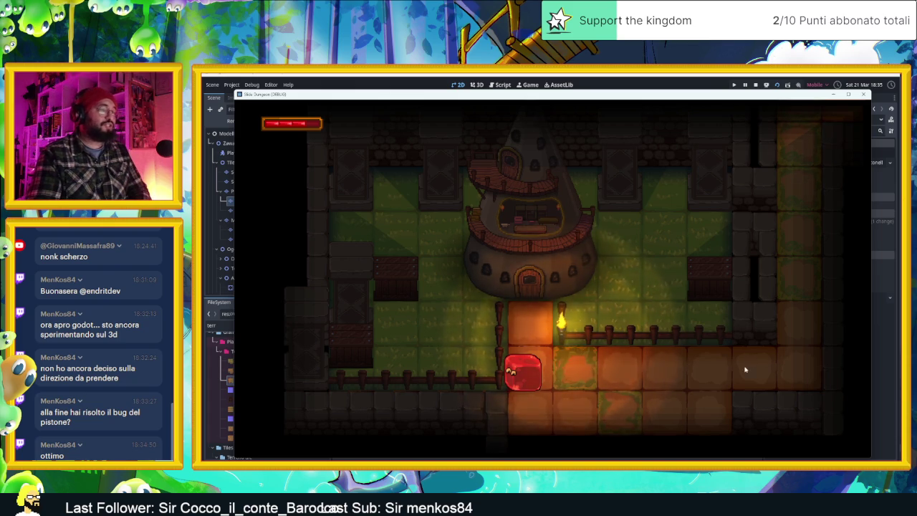
key(F8)
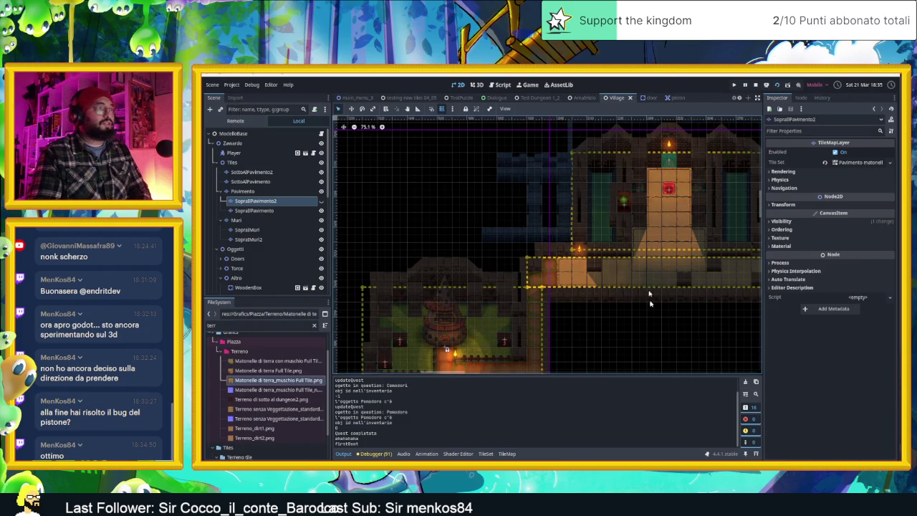
key(alt+Tab)
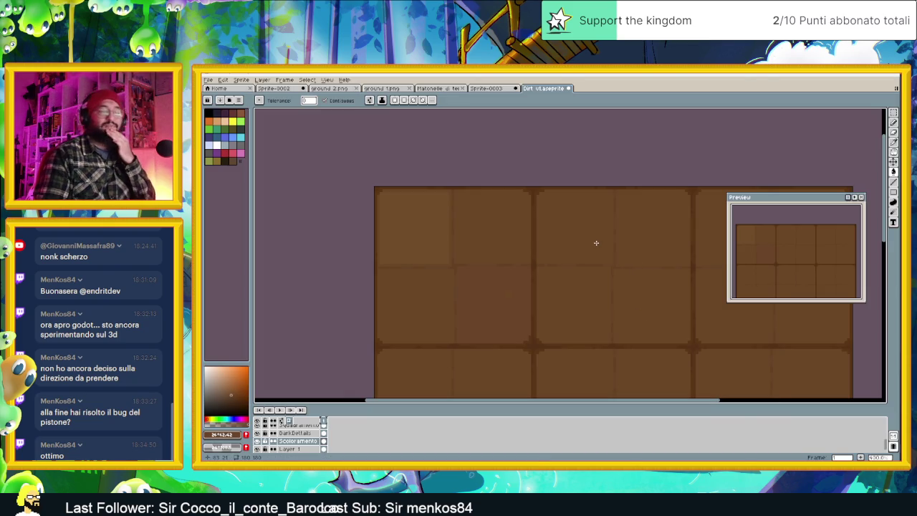
Eyedropper the panel brown from the tile and set its red value to 105.
scroll(511, 271, down, 2)
scroll(506, 267, up, 3)
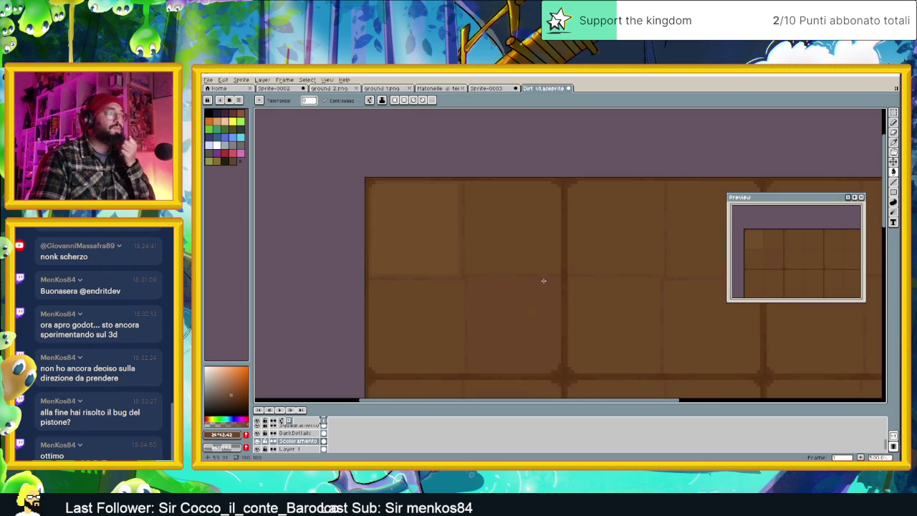
scroll(593, 274, down, 1)
scroll(545, 269, down, 2)
scroll(574, 272, up, 1)
scroll(585, 274, up, 1)
scroll(532, 275, up, 1)
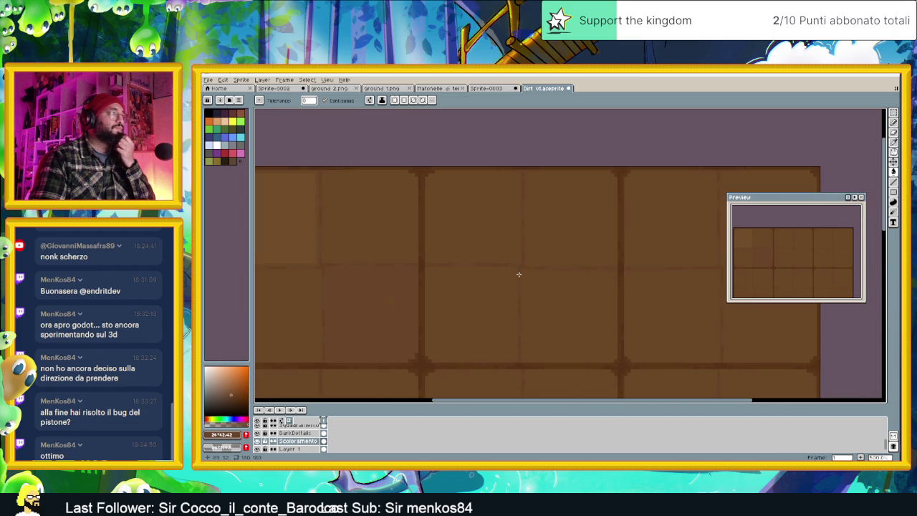
key(i)
click(494, 222)
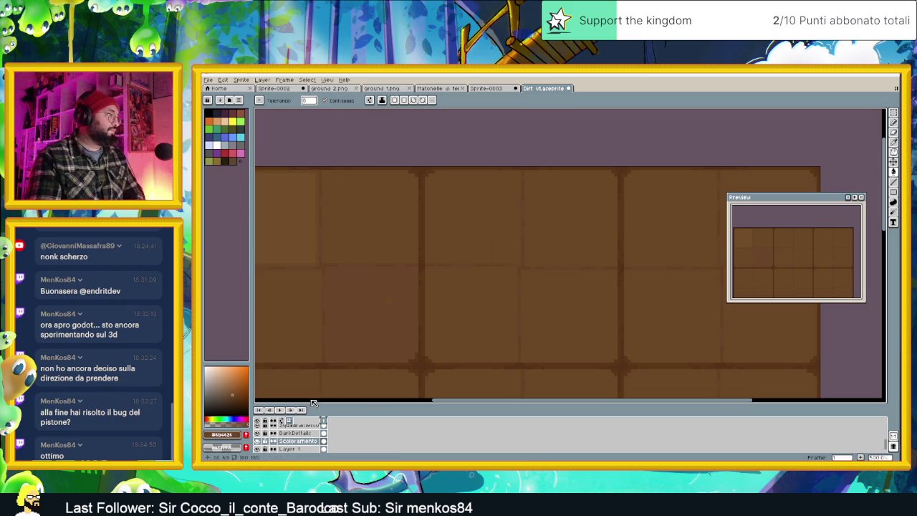
click(235, 436)
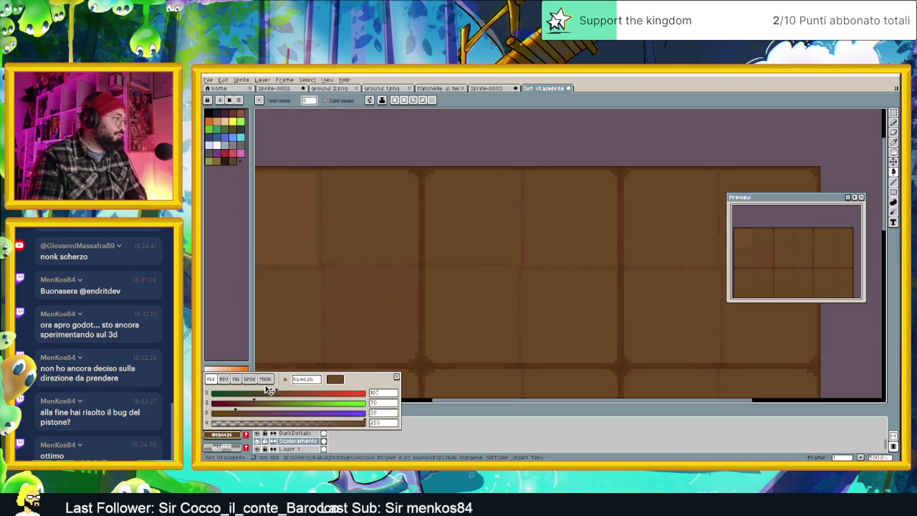
click(386, 394)
text(105)
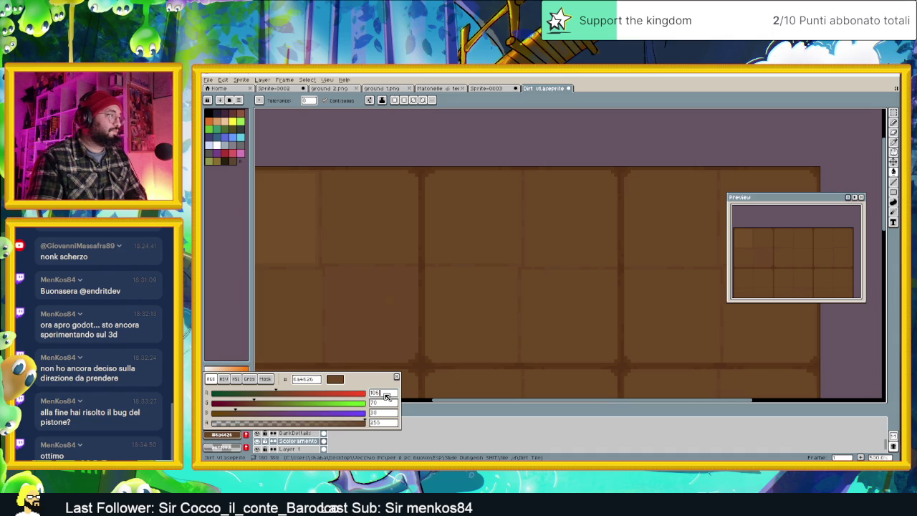
click(463, 310)
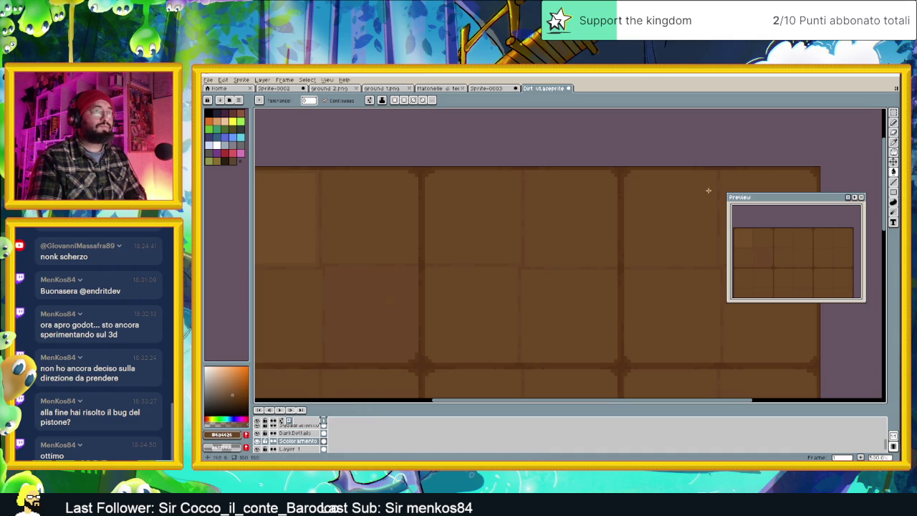
Switch from the rectangle tool to the Paint Bucket tool.
click(893, 192)
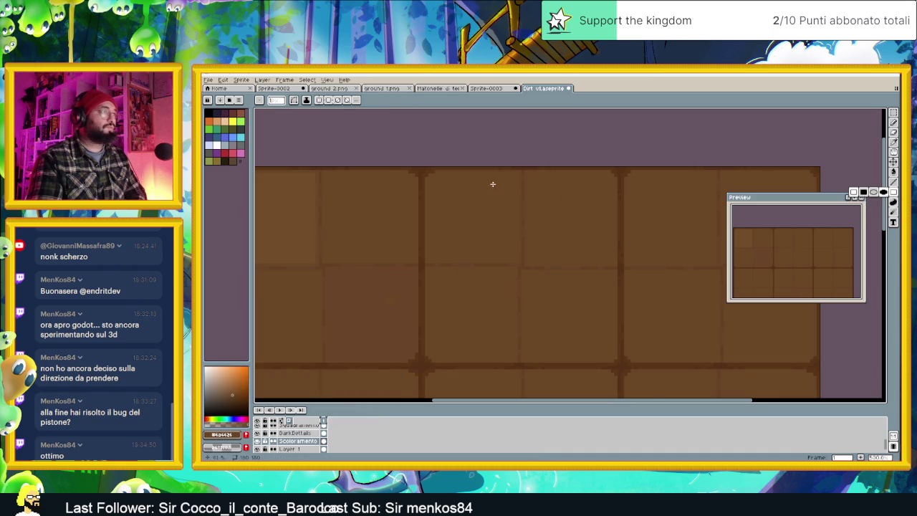
scroll(513, 177, up, 1)
click(524, 172)
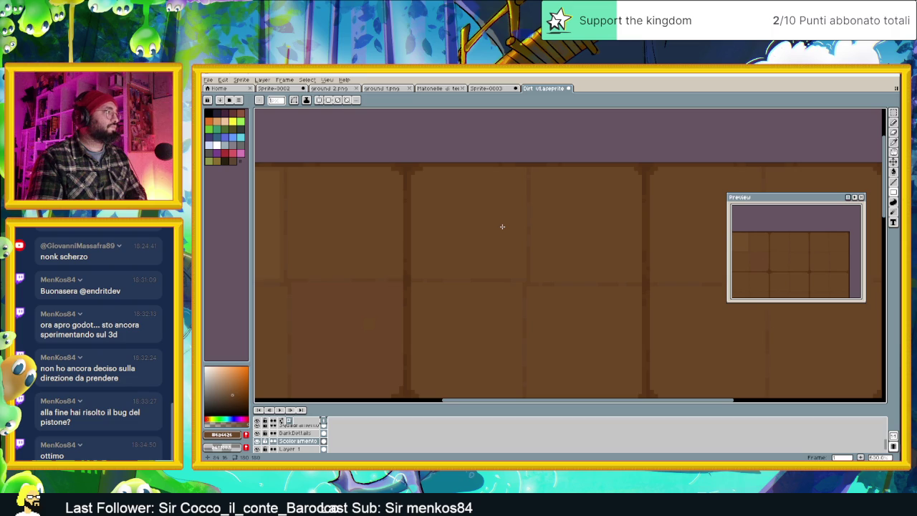
click(893, 172)
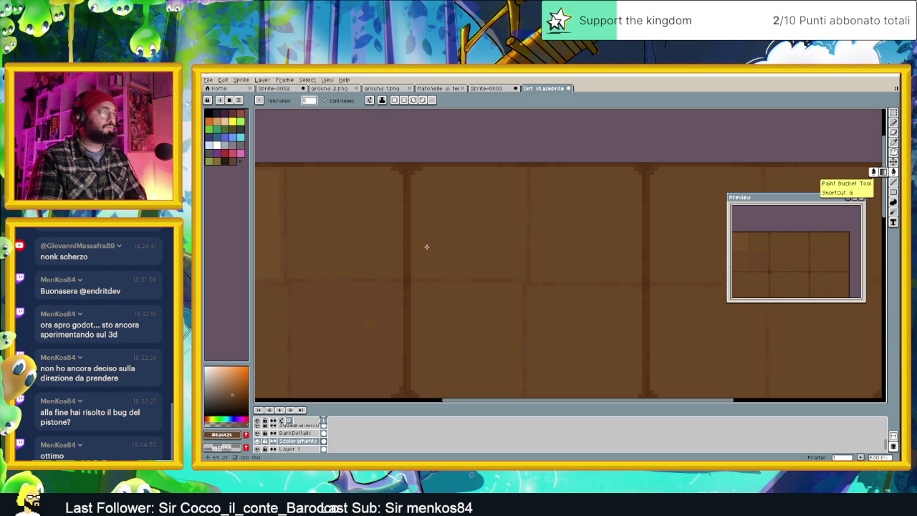
Change the paint colour's green value from 70 to 71.
scroll(489, 295, down, 1)
scroll(489, 287, down, 1)
scroll(488, 272, up, 1)
scroll(486, 273, up, 2)
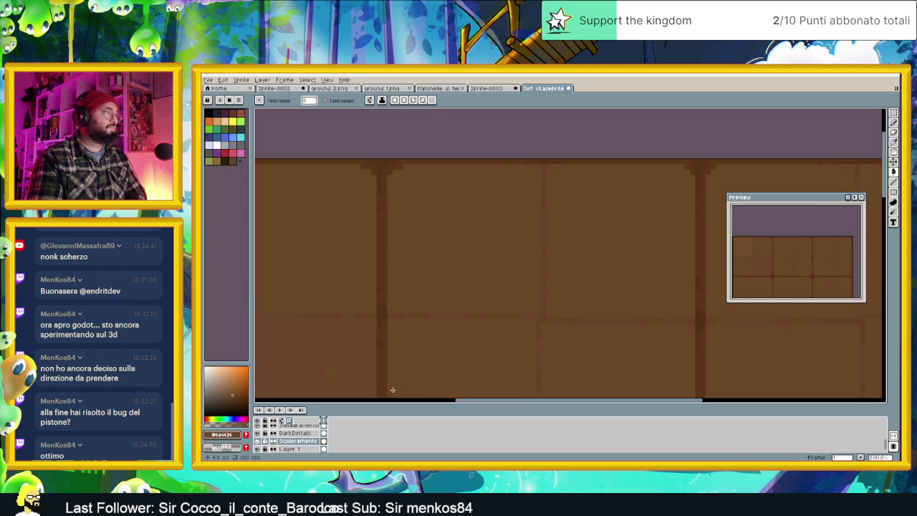
click(223, 434)
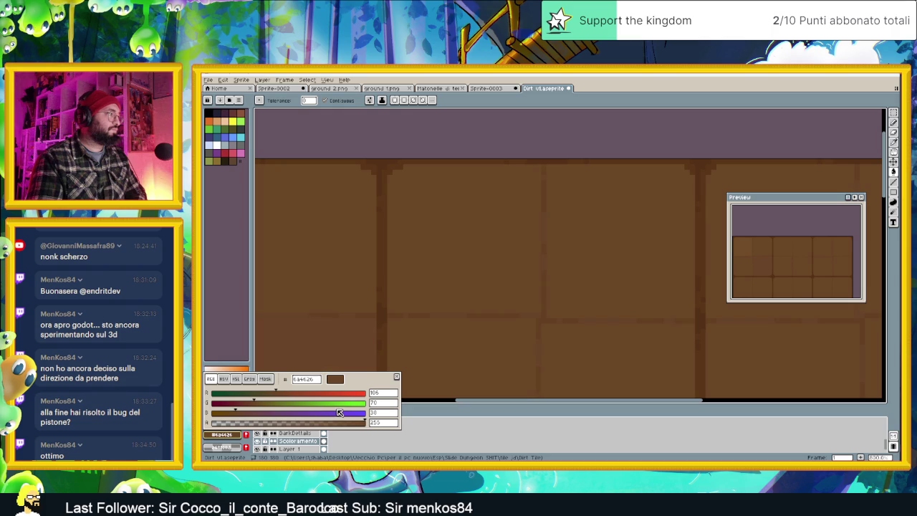
click(380, 412)
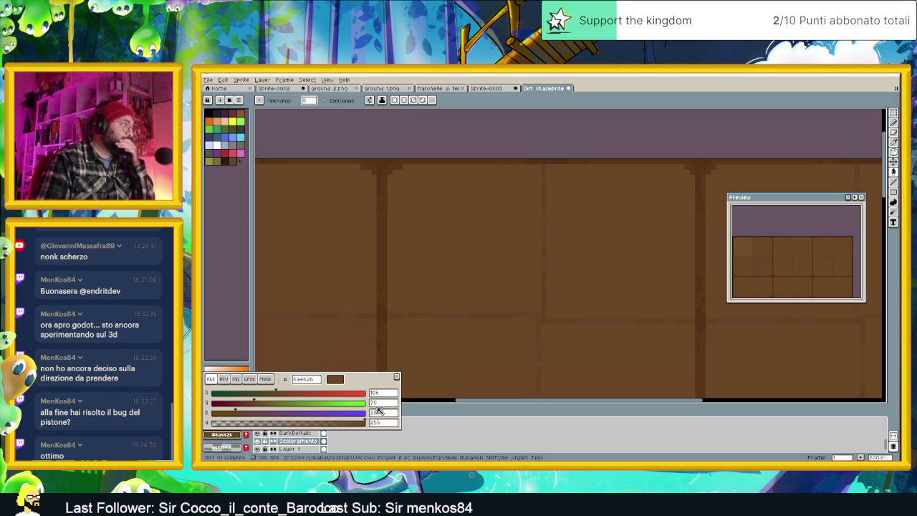
click(382, 404)
text(7)
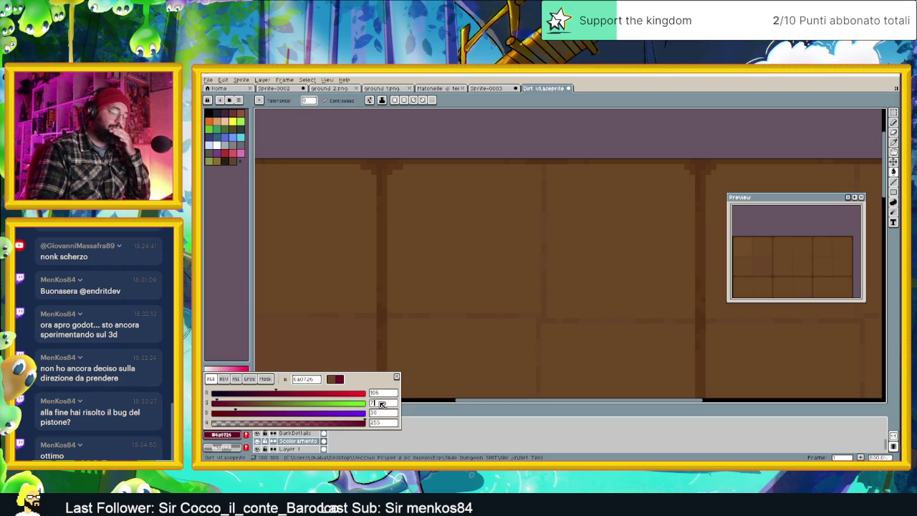
text(1)
click(493, 260)
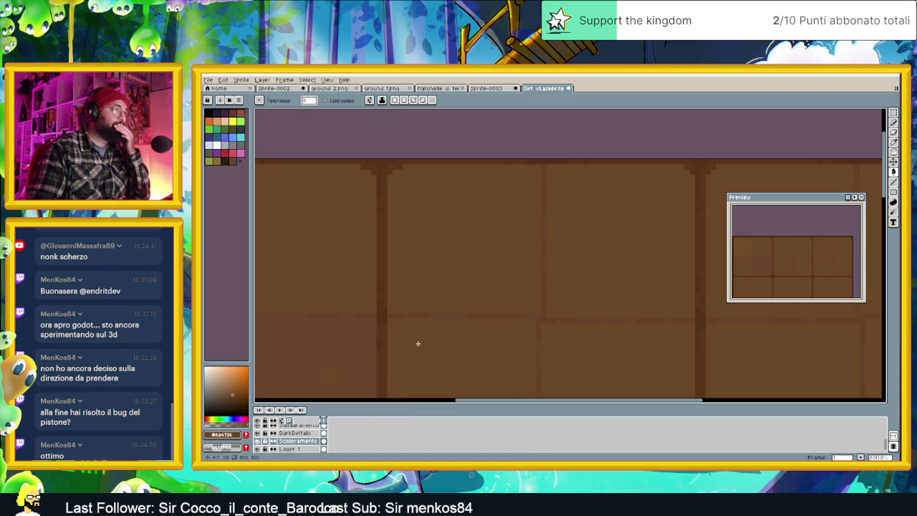
scroll(547, 280, down, 1)
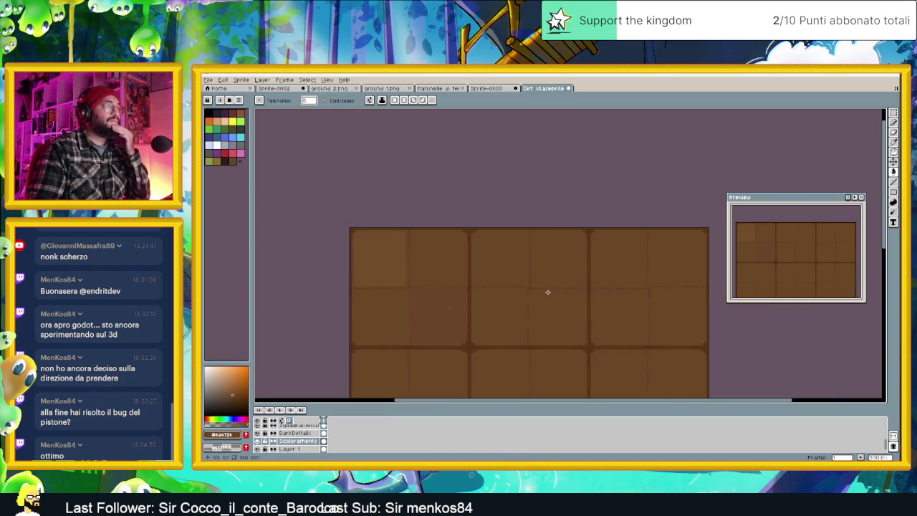
Recentre the dirt tile and show the hidden Dettagli ground detail layer.
scroll(546, 308, down, 1)
scroll(573, 319, down, 1)
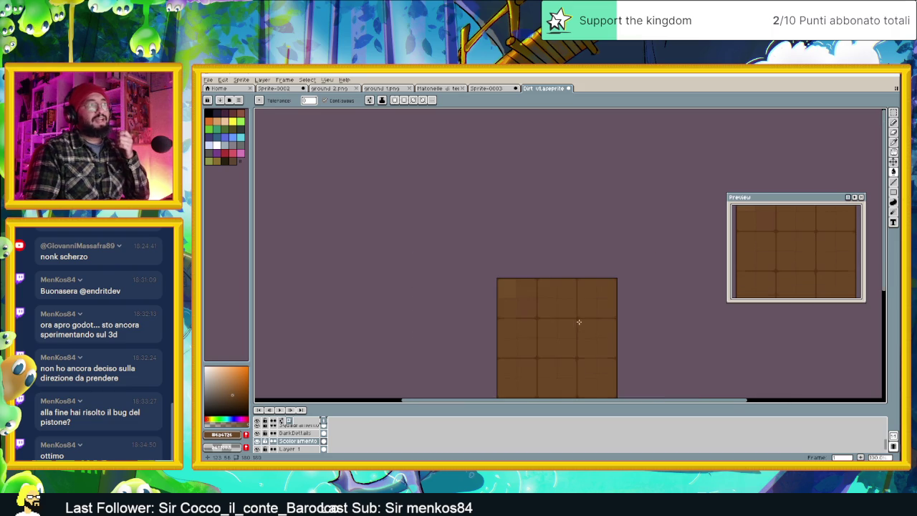
drag(578, 323, 543, 277)
scroll(528, 240, down, 1)
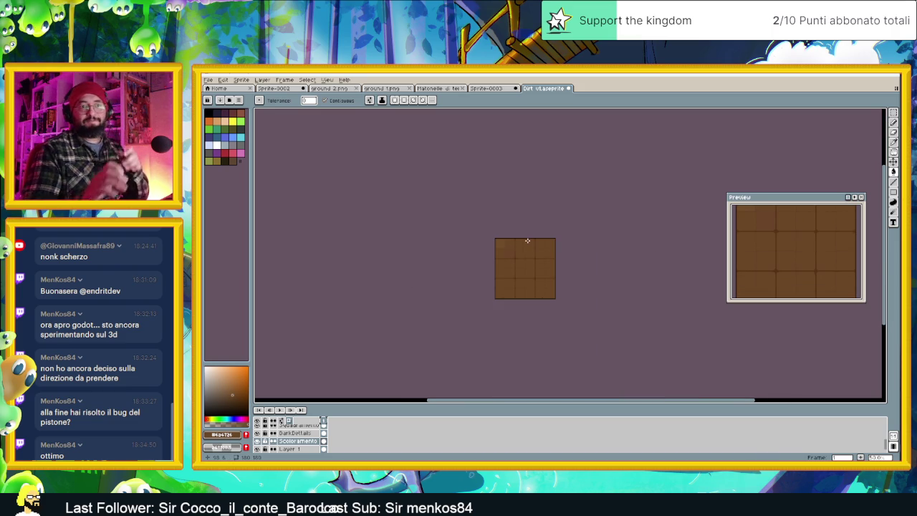
scroll(504, 280, up, 1)
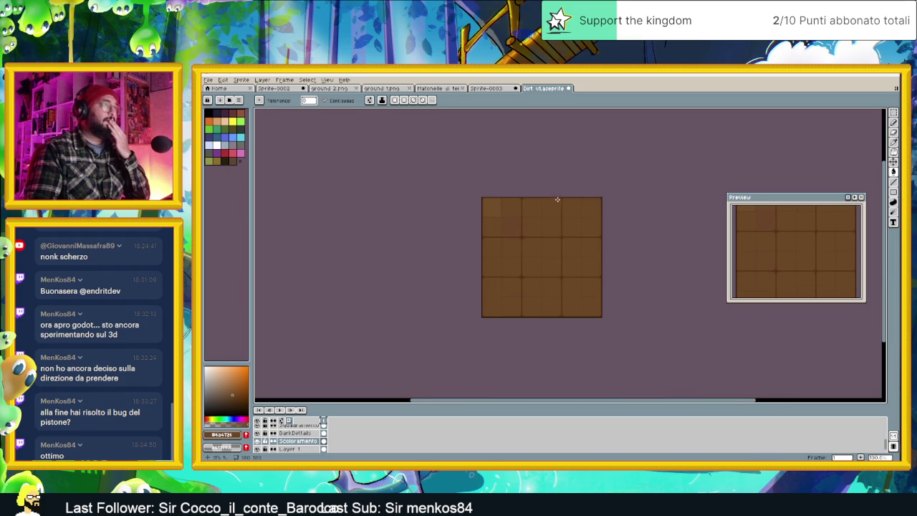
scroll(553, 207, up, 1)
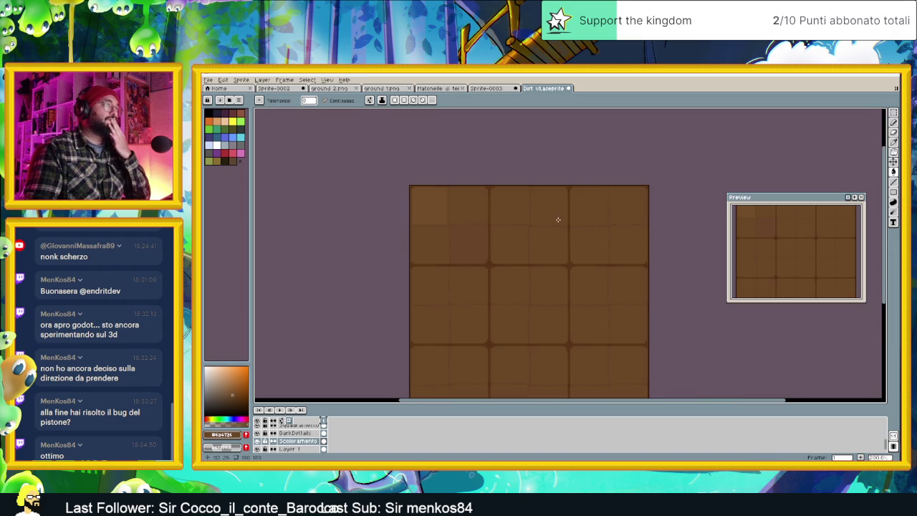
scroll(558, 219, up, 1)
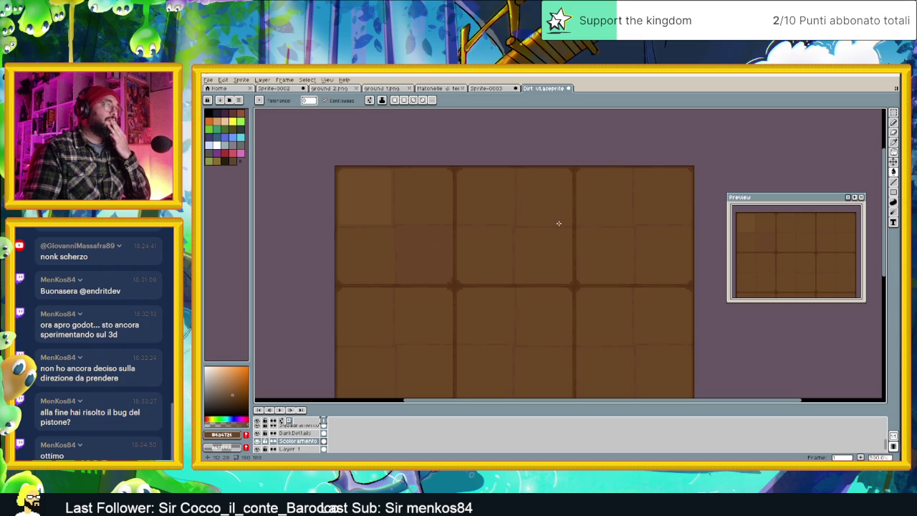
scroll(532, 204, up, 1)
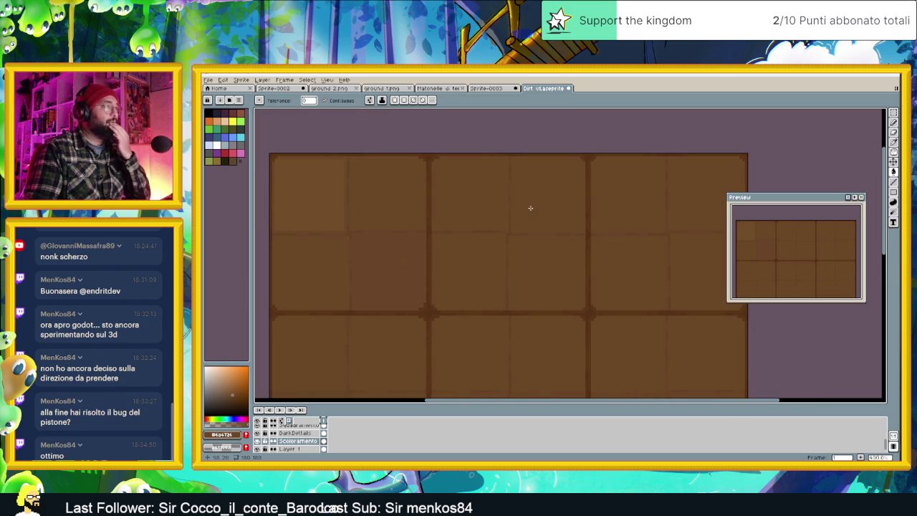
scroll(269, 436, up, 2)
scroll(264, 438, up, 1)
scroll(259, 440, up, 1)
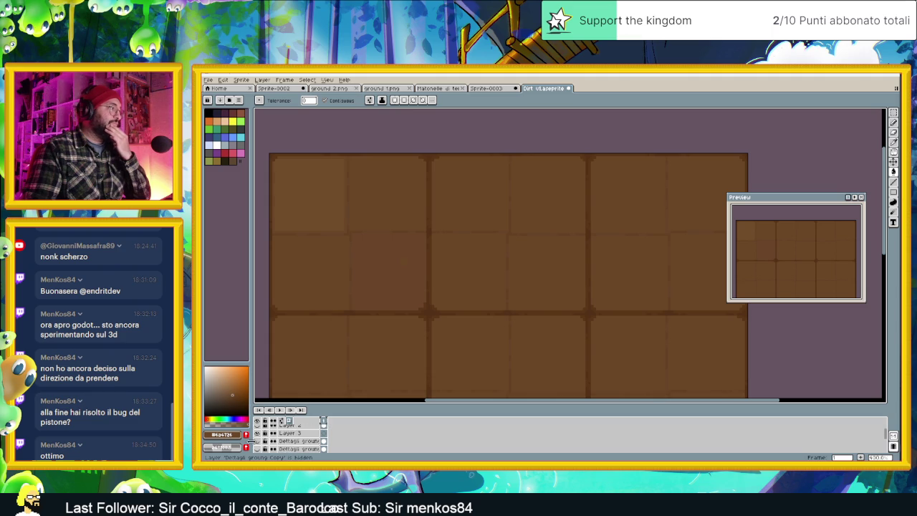
click(258, 441)
Toggle the Dettagli ground layer repeatedly to compare the top-left tile, leaving it visible.
click(257, 441)
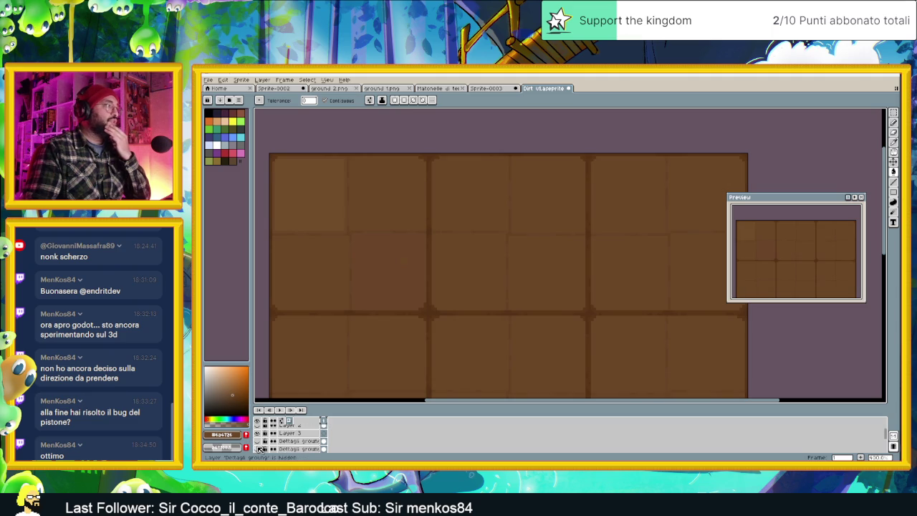
click(260, 449)
click(259, 448)
click(260, 449)
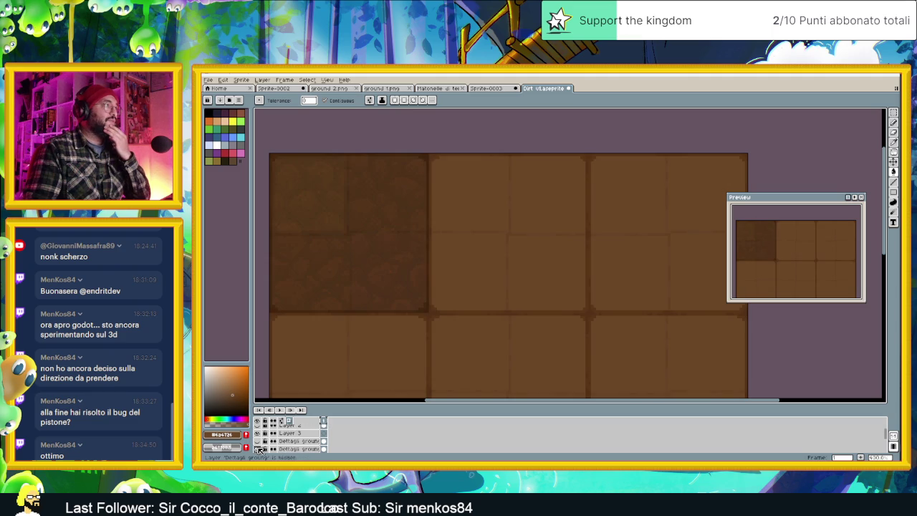
click(259, 449)
click(259, 448)
click(259, 448)
click(259, 448)
click(260, 449)
click(259, 448)
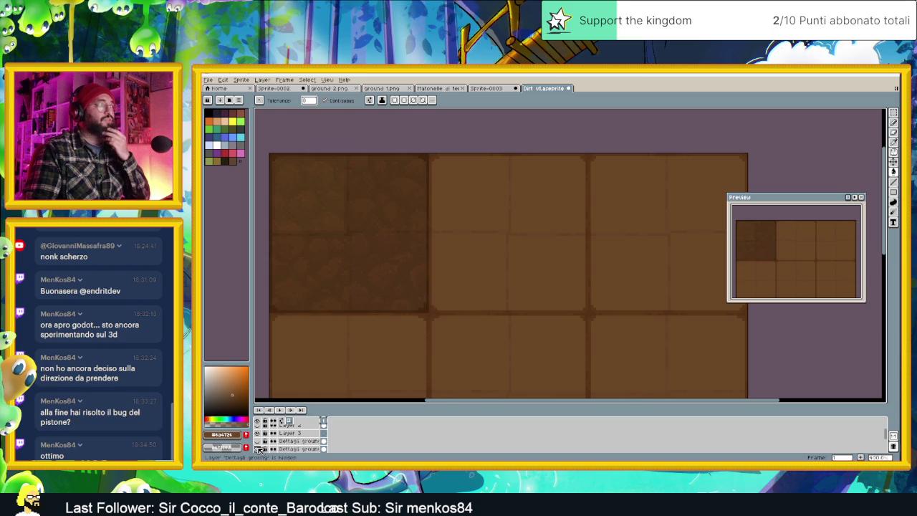
click(259, 449)
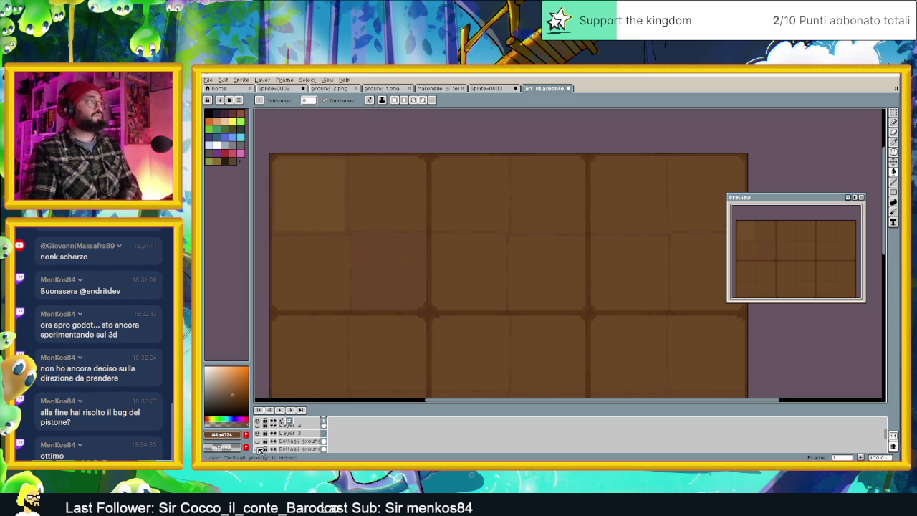
click(260, 449)
click(260, 449)
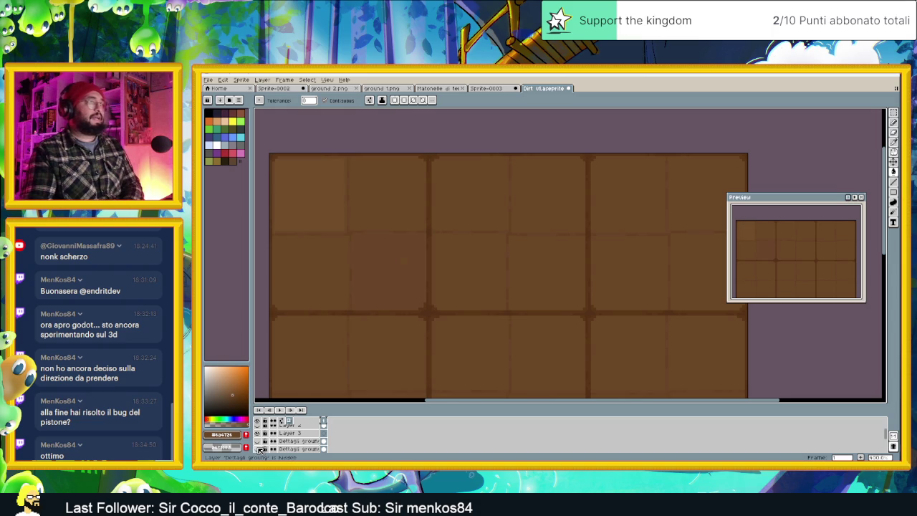
click(260, 449)
scroll(435, 219, down, 1)
Select Layer 3 and hide the Dettagli ground copy layer to brighten the tiles.
scroll(448, 262, down, 1)
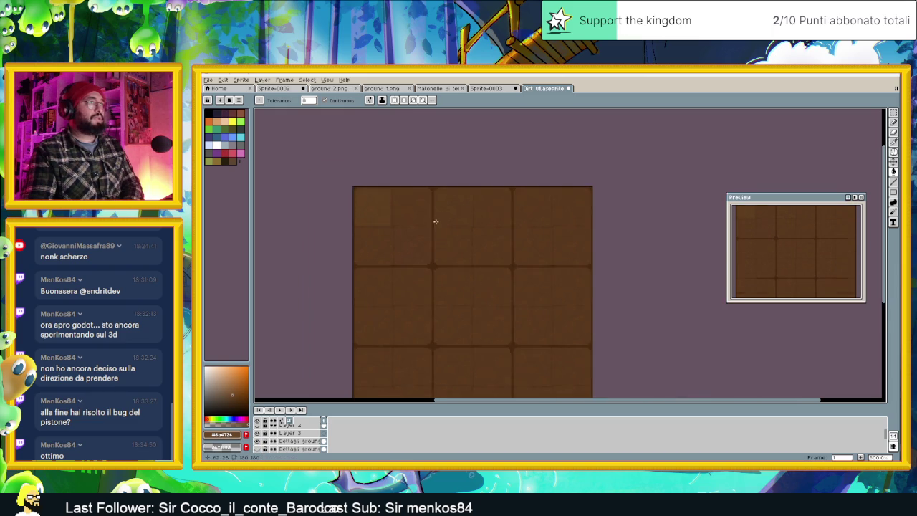
scroll(444, 290, down, 1)
scroll(444, 291, up, 1)
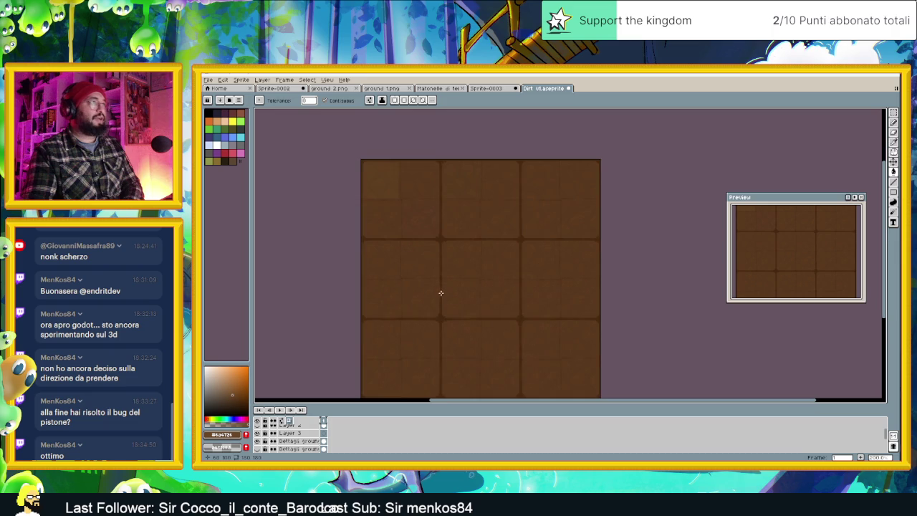
drag(456, 315, 455, 282)
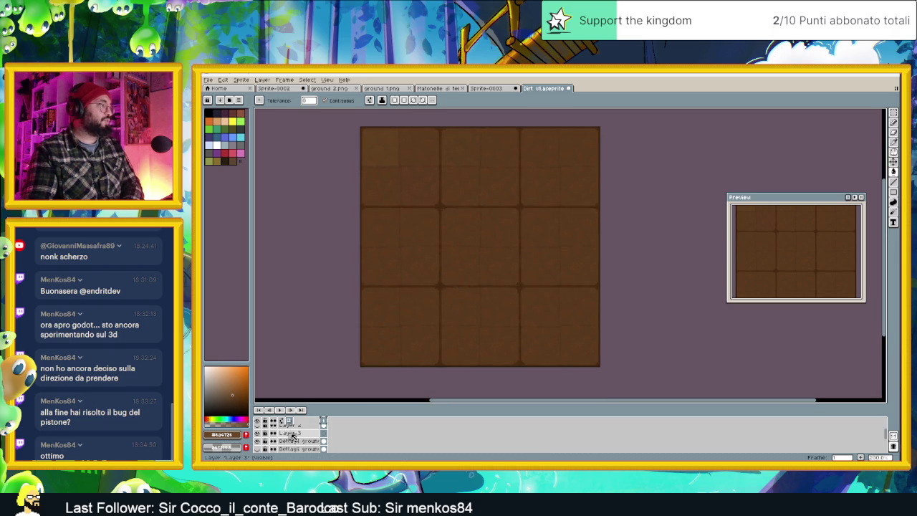
click(298, 435)
scroll(306, 443, up, 1)
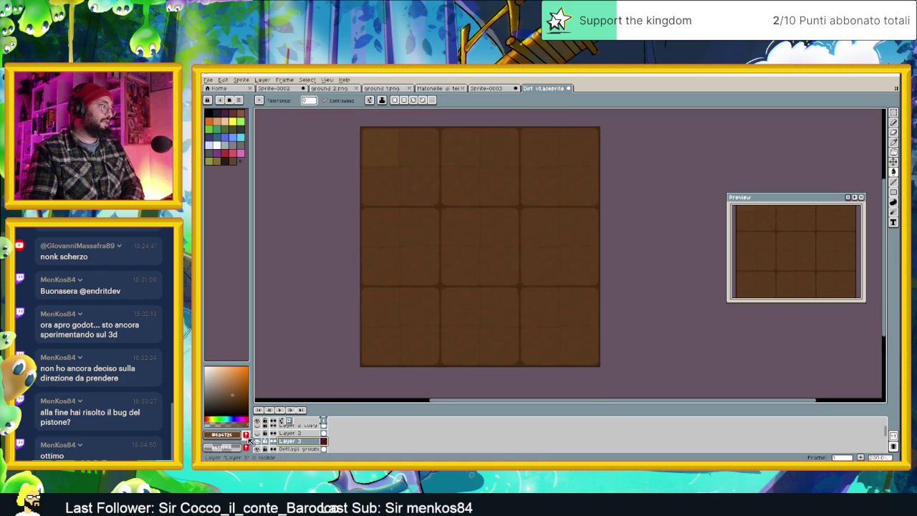
scroll(260, 442, down, 1)
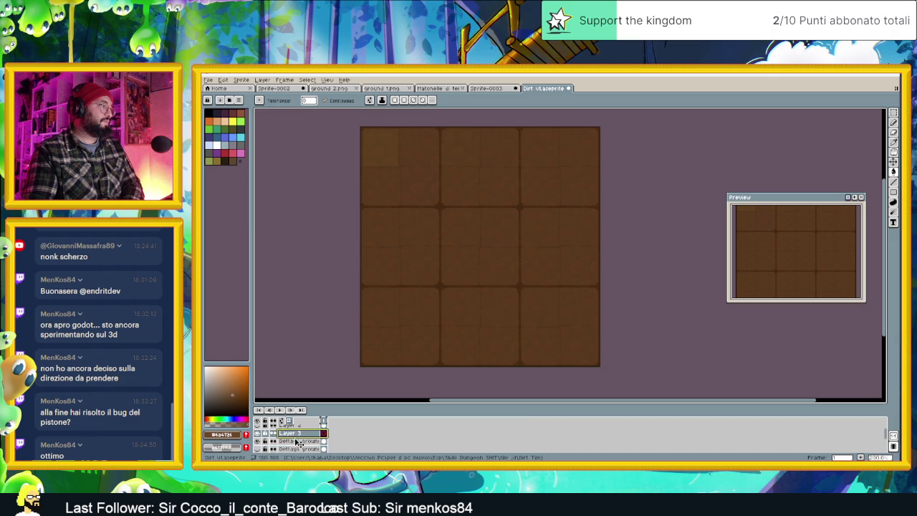
click(259, 442)
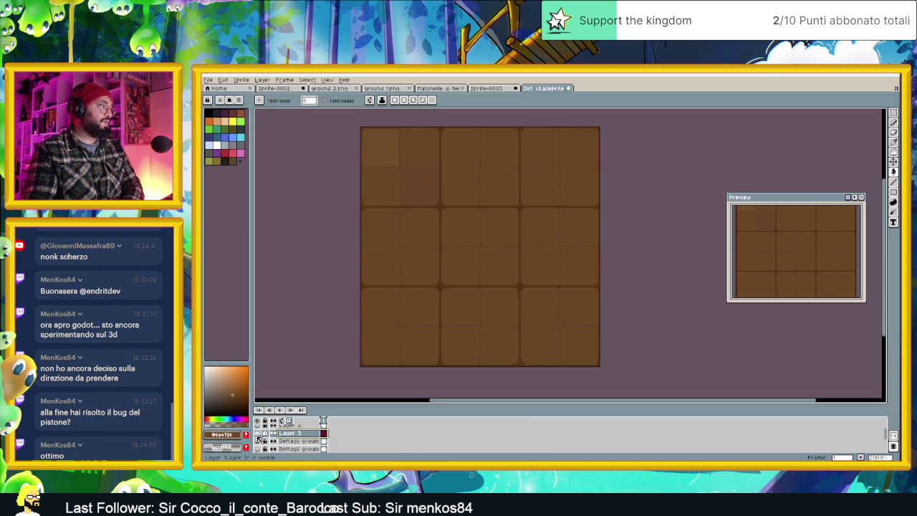
Select the Scoloramento layer and sample a slightly different brown from the top-left tiles.
scroll(286, 441, down, 3)
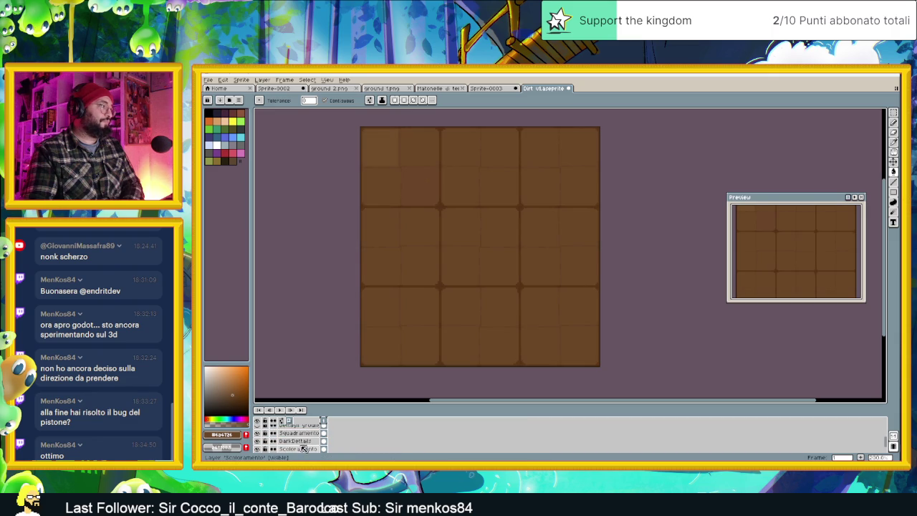
scroll(307, 444, down, 1)
click(297, 434)
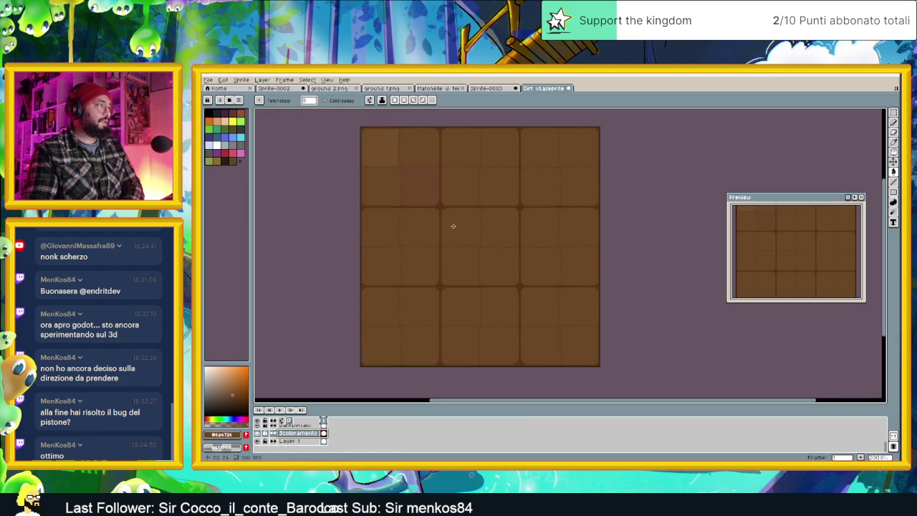
scroll(493, 165, up, 1)
drag(493, 166, 487, 243)
scroll(483, 245, up, 1)
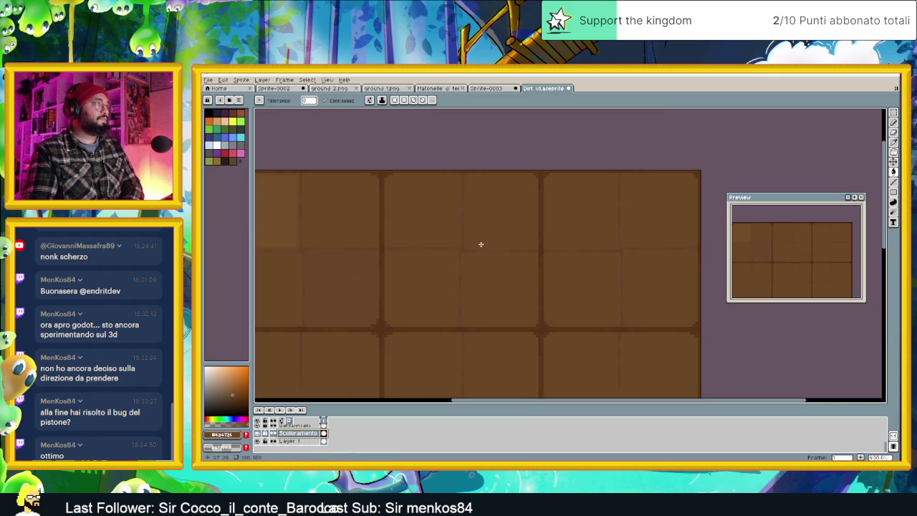
alt+click(351, 272)
Switch to the Paint Bucket (G) and eyedropper the #704c28 brown from the tiles.
scroll(493, 198, up, 1)
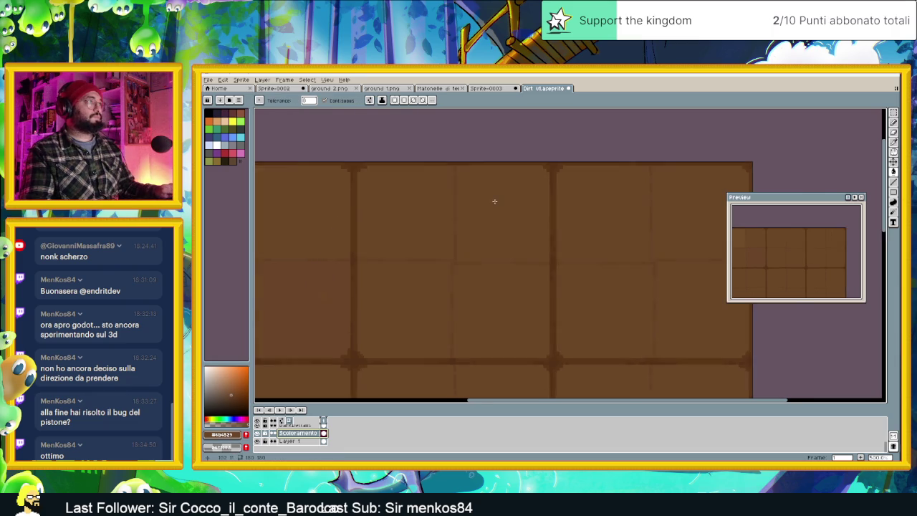
click(894, 195)
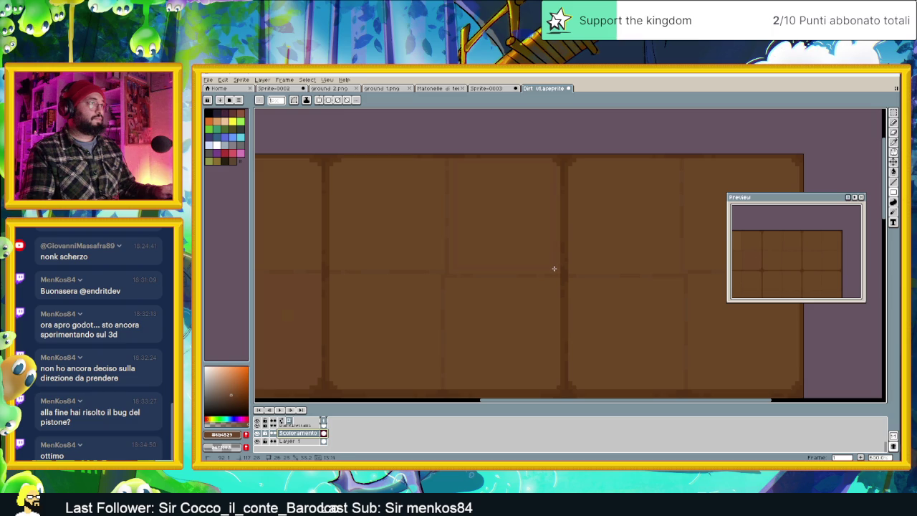
key(g)
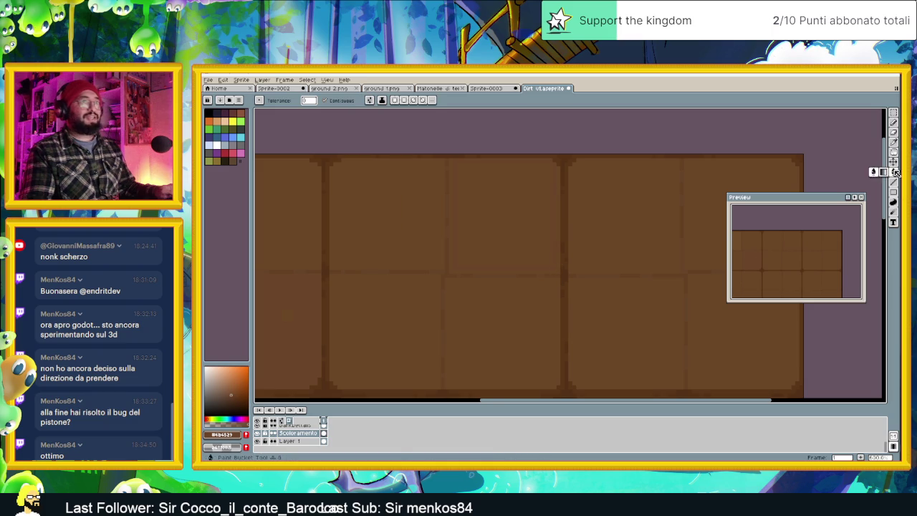
scroll(560, 229, down, 1)
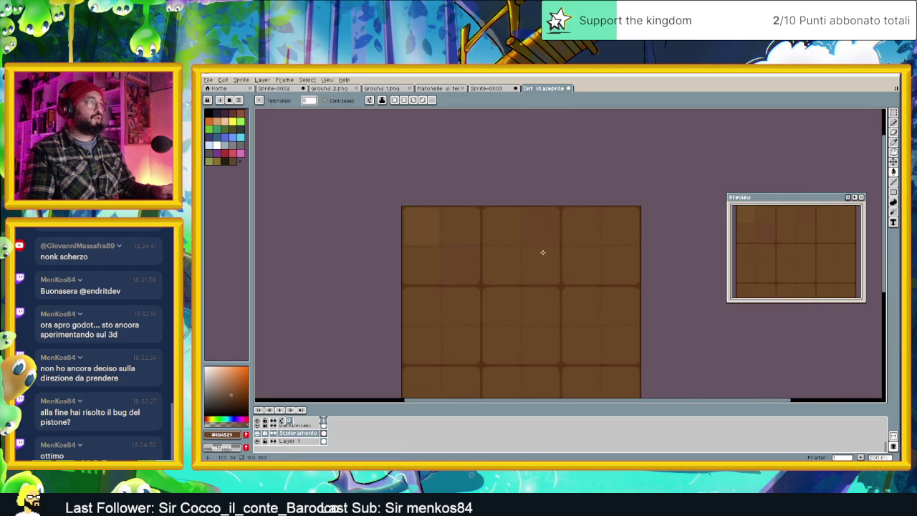
scroll(535, 266, up, 1)
scroll(534, 250, up, 1)
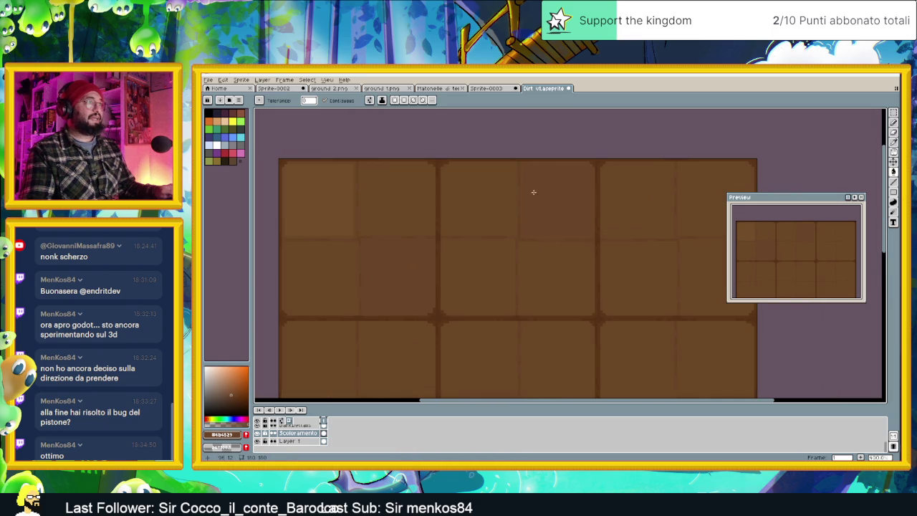
scroll(543, 230, down, 1)
scroll(541, 235, down, 1)
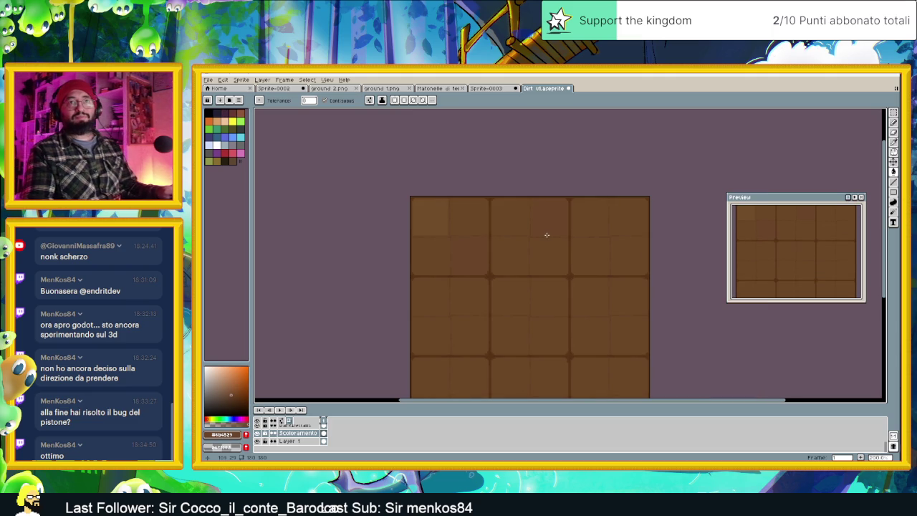
scroll(548, 239, up, 1)
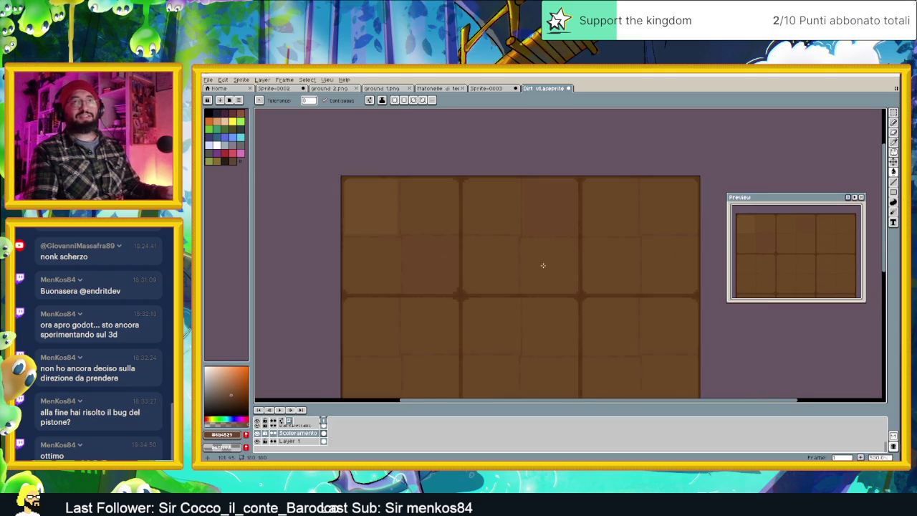
scroll(437, 214, up, 1)
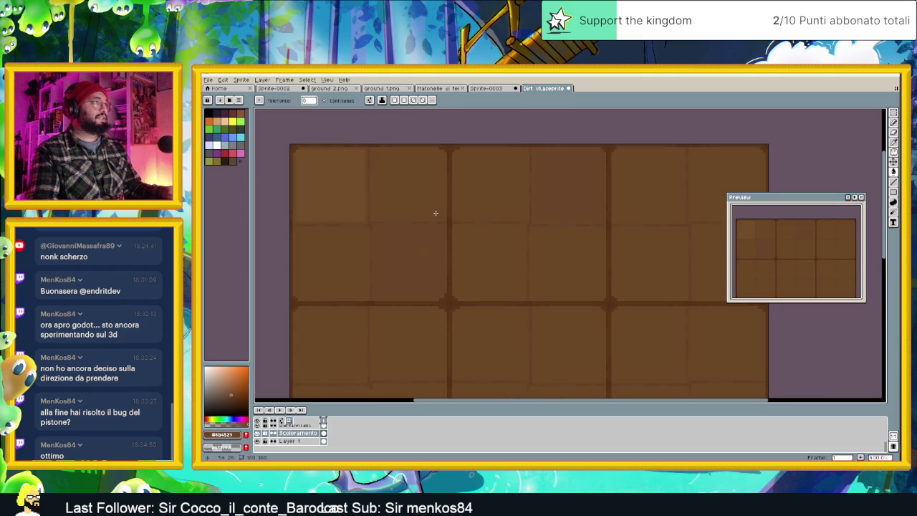
scroll(344, 227, up, 1)
scroll(336, 231, up, 1)
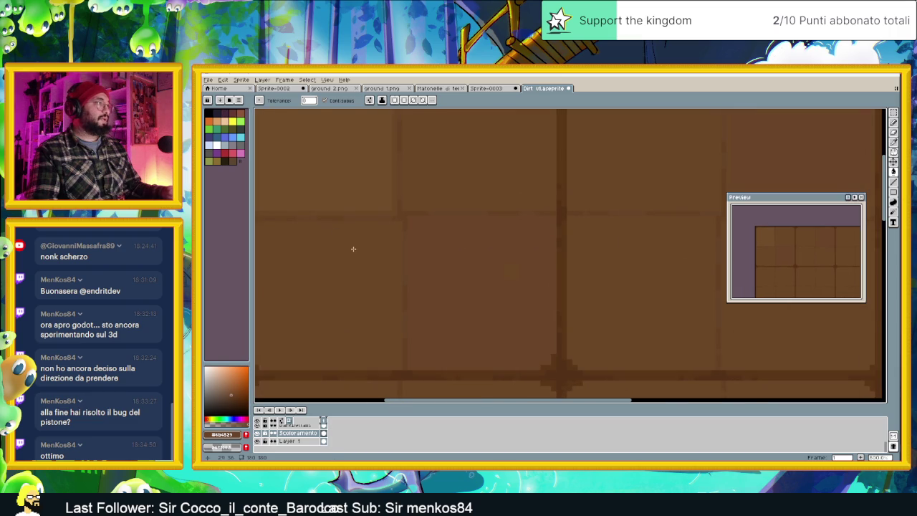
key(i)
alt+click(362, 161)
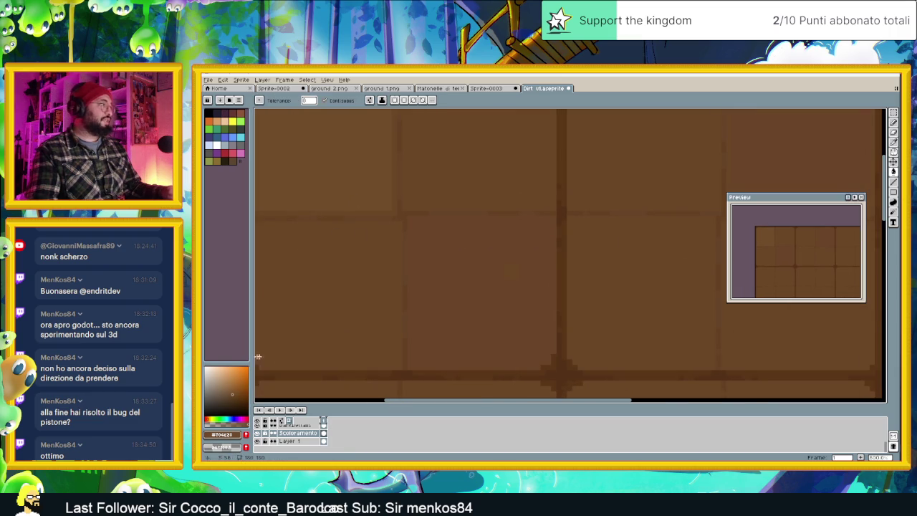
click(242, 435)
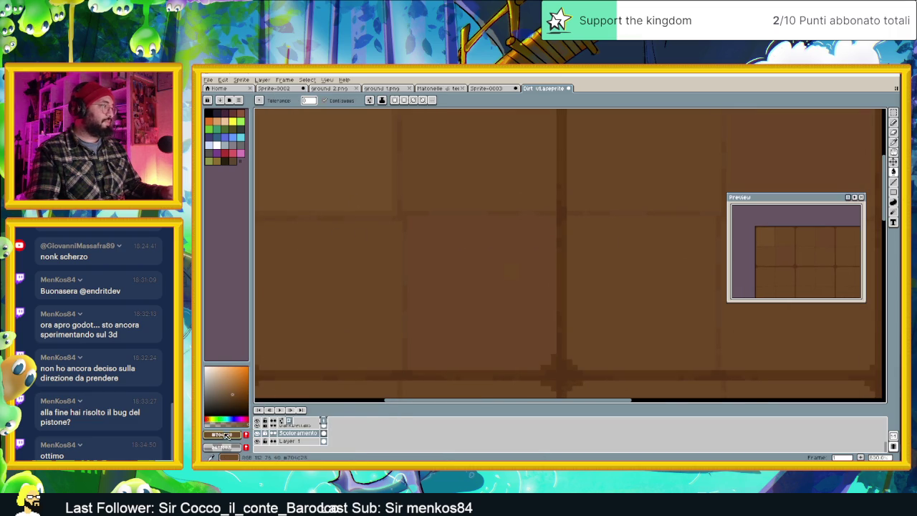
Set the paint colour's HSV value to 45.
click(233, 435)
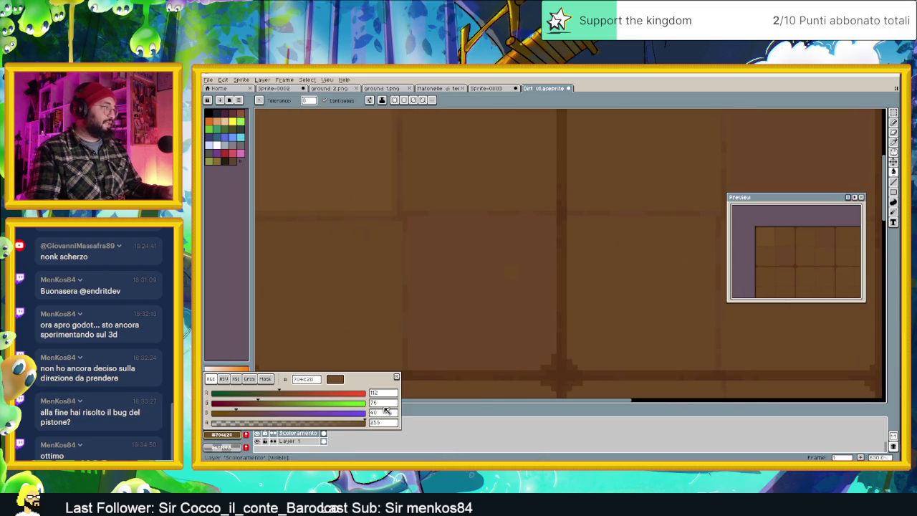
click(223, 379)
click(382, 413)
text(45)
key(Return)
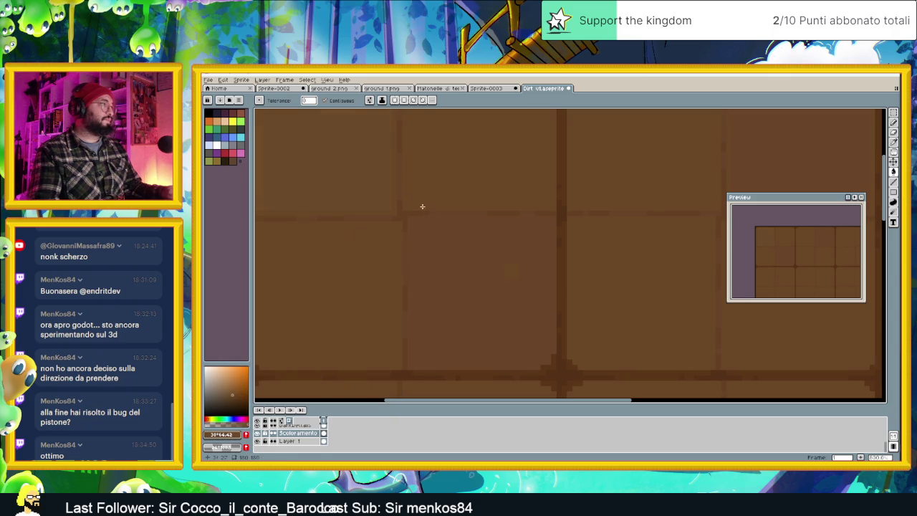
Undo the previous fill and refill the top-left panel with the lighter brown.
scroll(403, 196, down, 2)
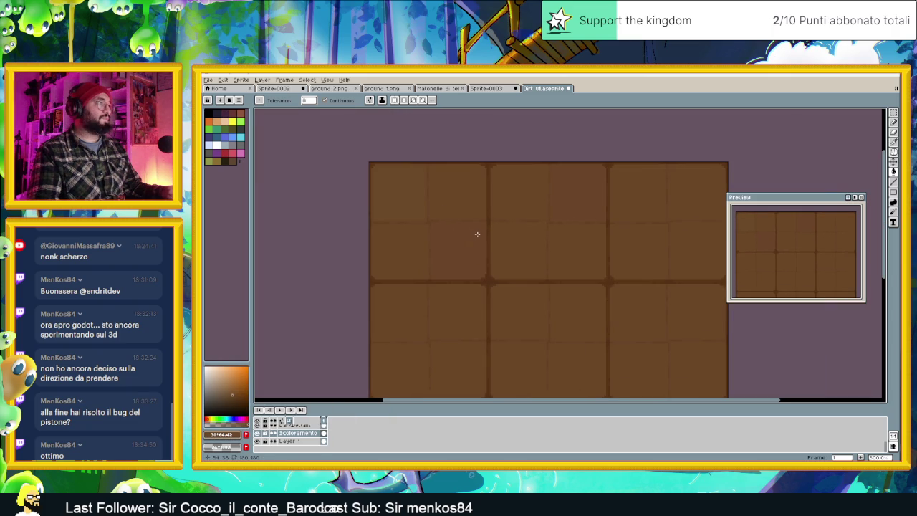
key(ctrl+z)
scroll(408, 215, up, 2)
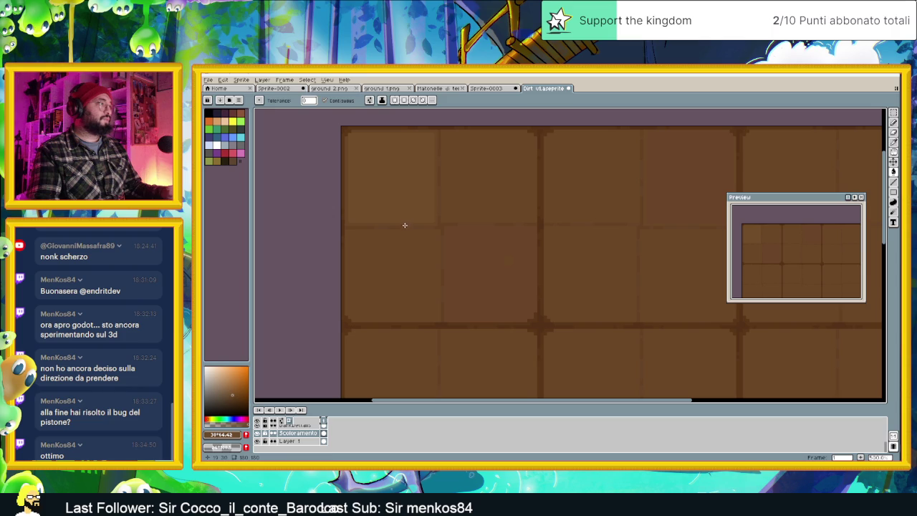
click(402, 193)
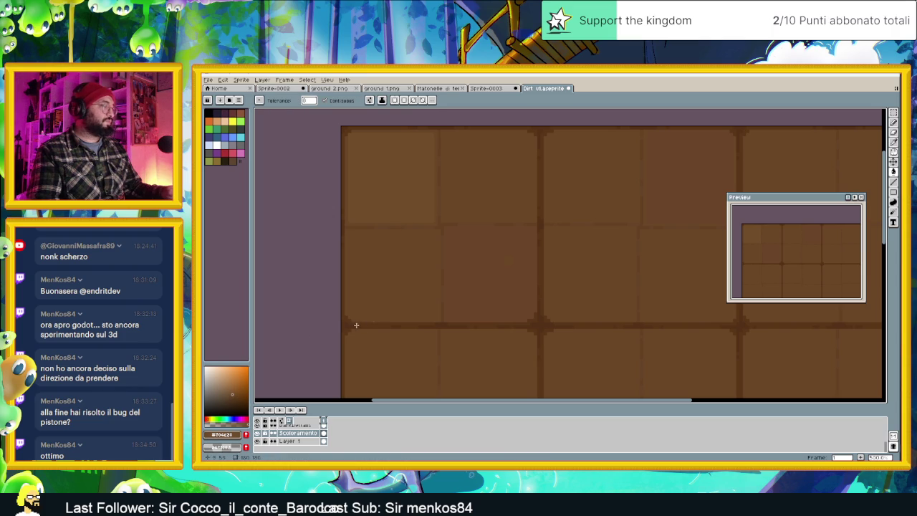
Switch the colour editor to HSL, recentre the sprite and resample the panel brown.
scroll(397, 266, up, 1)
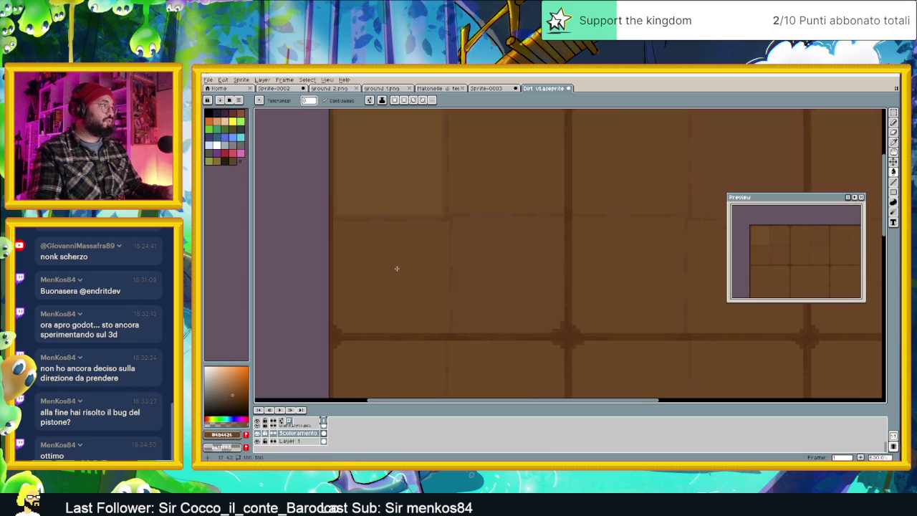
scroll(345, 310, up, 1)
click(224, 434)
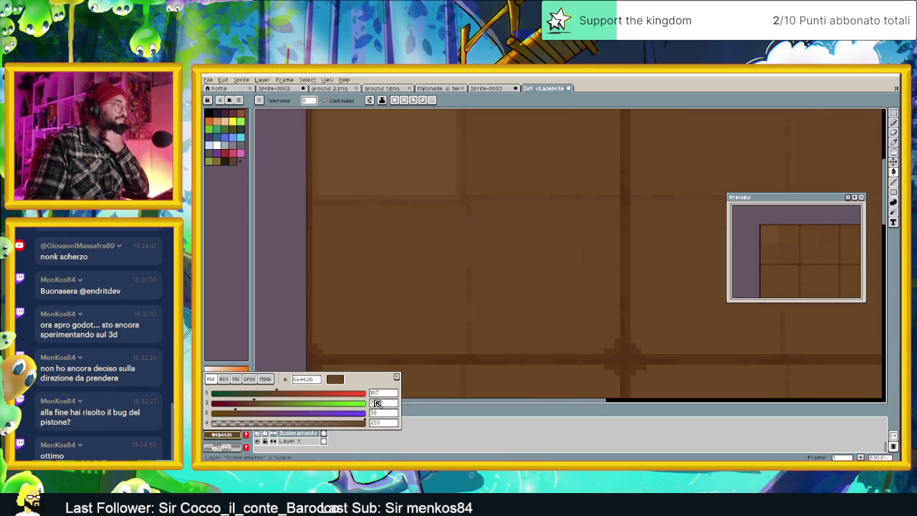
click(236, 379)
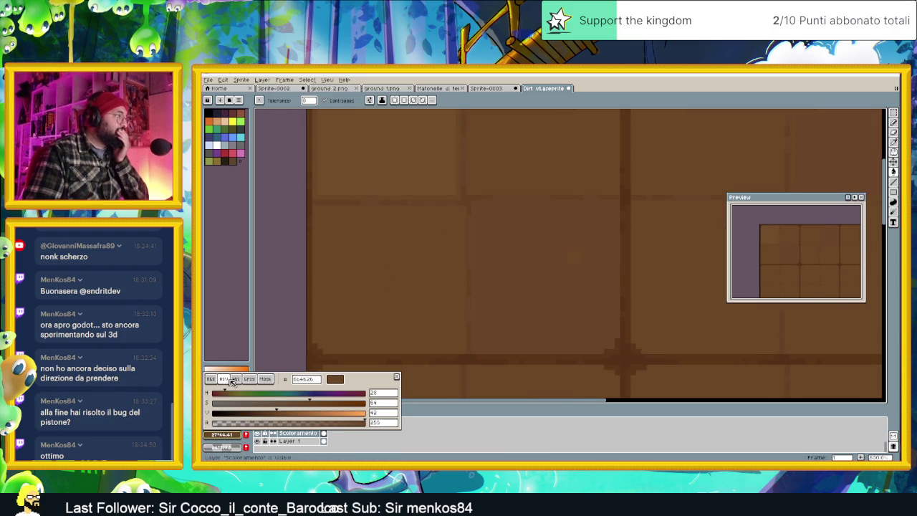
click(237, 380)
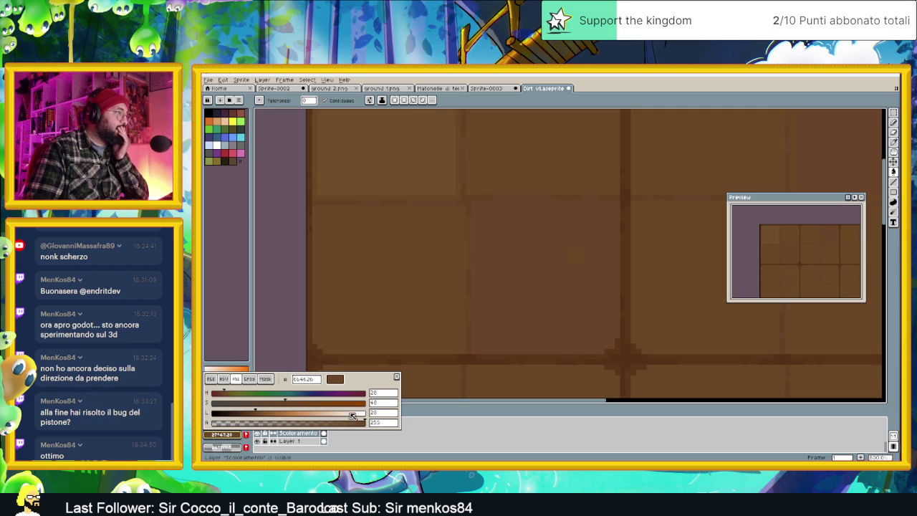
scroll(379, 416, up, 2)
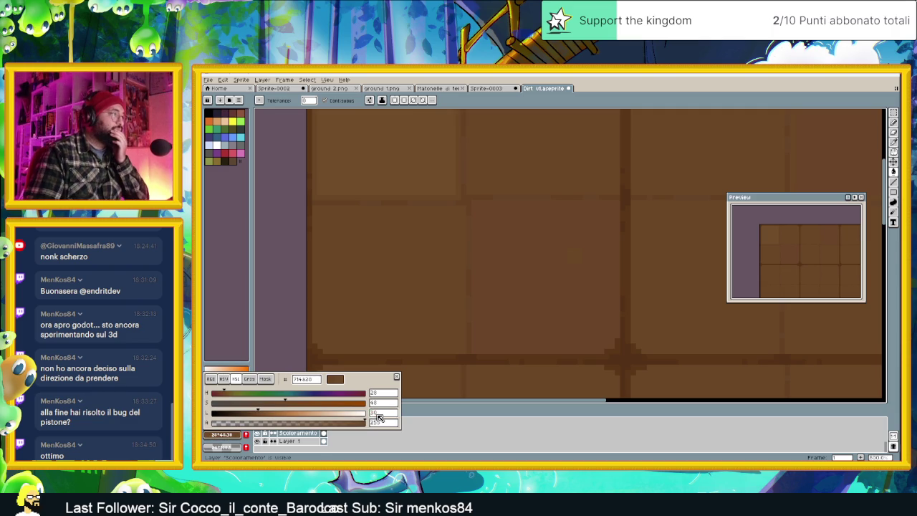
scroll(452, 208, down, 1)
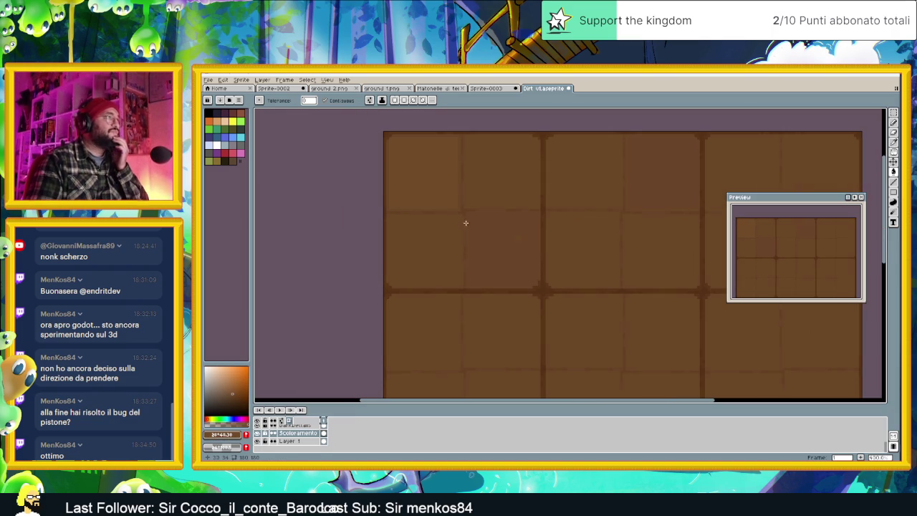
drag(582, 221, 488, 266)
scroll(488, 265, down, 1)
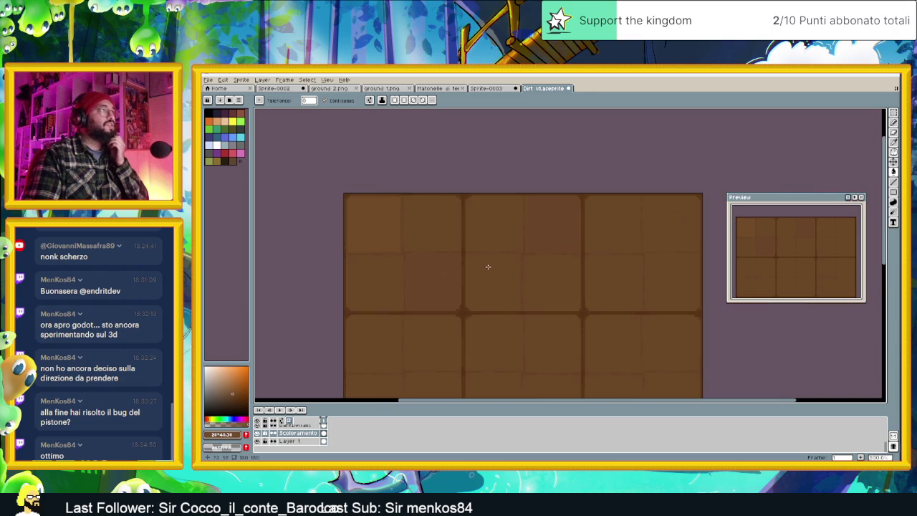
scroll(488, 265, down, 1)
scroll(491, 266, down, 1)
scroll(478, 268, up, 3)
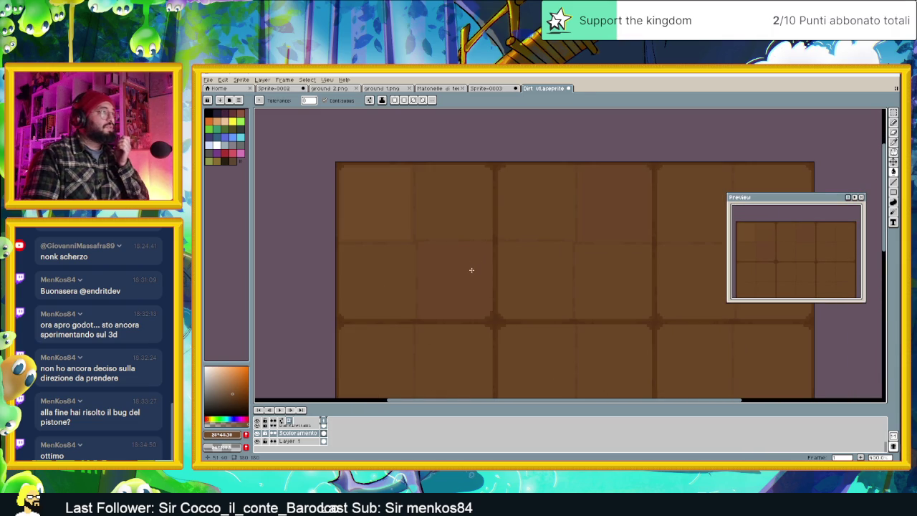
key(i)
click(378, 274)
With the Paint Bucket active, raise the paint colour's HSL lightness from 28 to 29.
key(g)
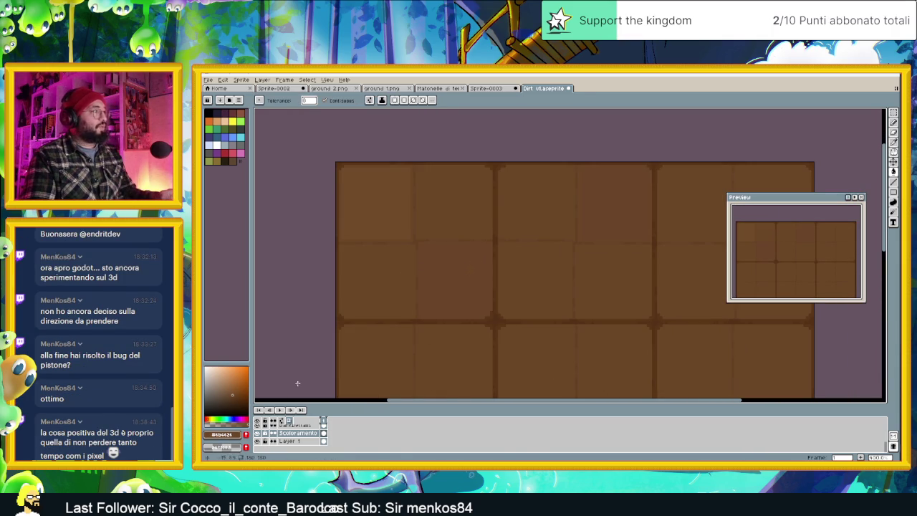
click(222, 435)
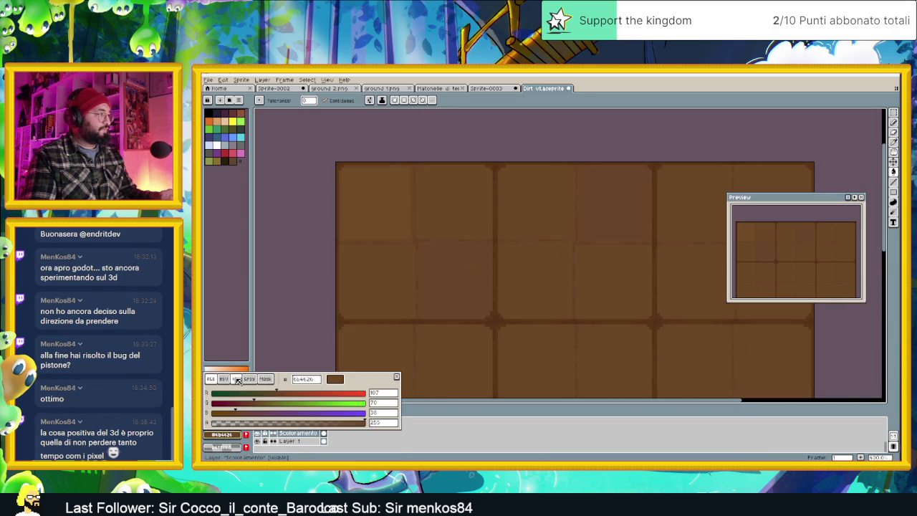
click(236, 378)
click(379, 414)
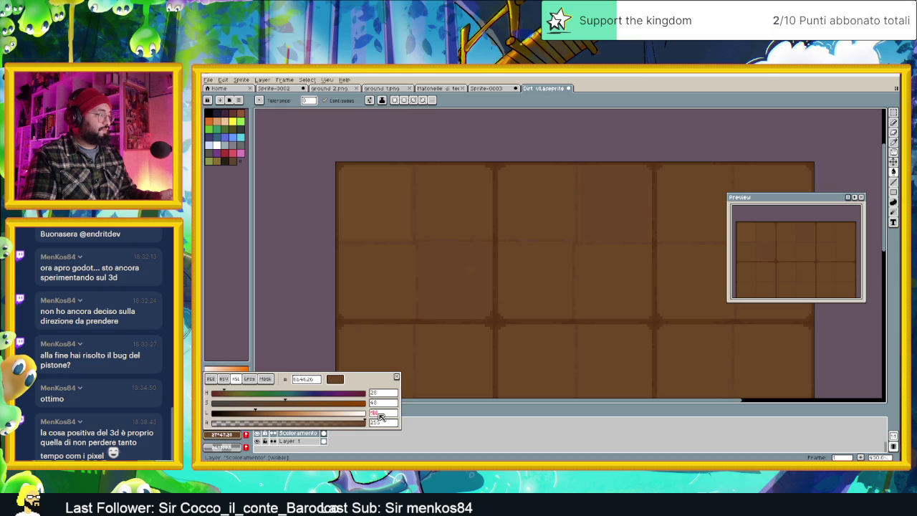
text(29)
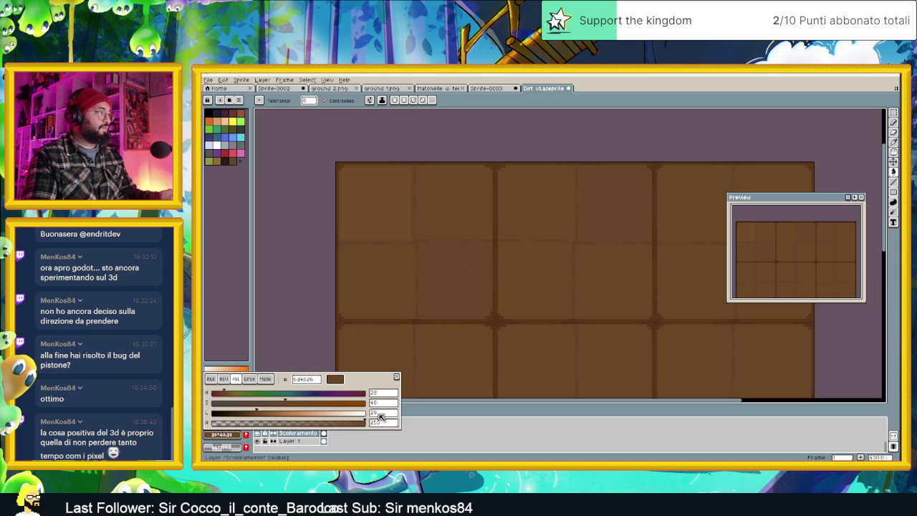
key(Return)
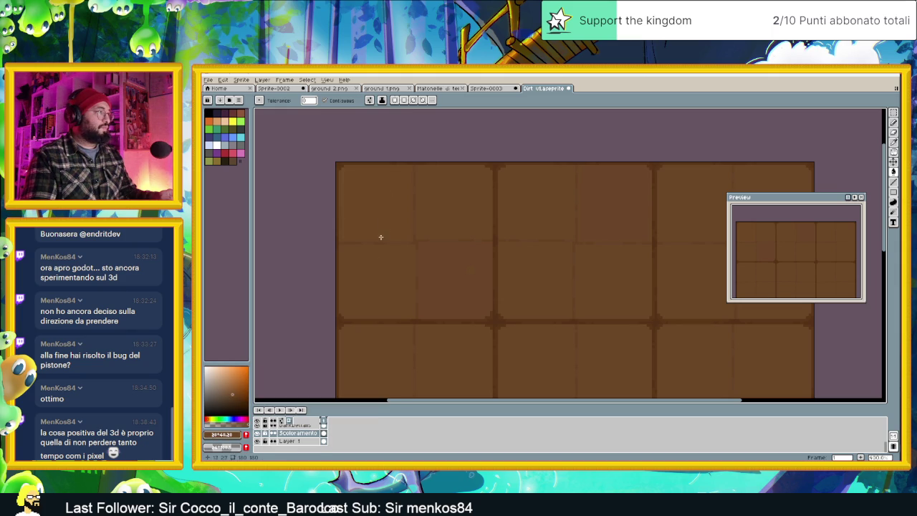
Undo the latest panel fill to restore the dirt texture's previous colouring.
scroll(340, 299, down, 3)
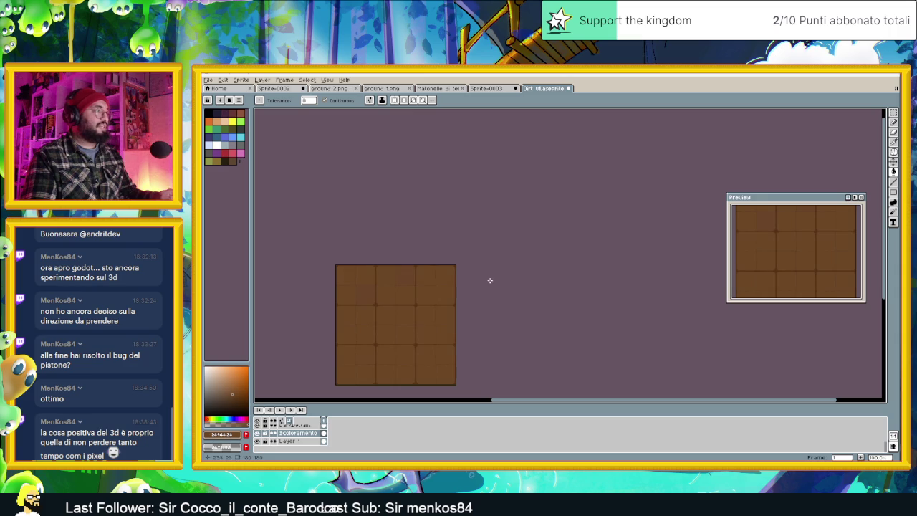
scroll(481, 280, up, 2)
scroll(481, 278, up, 1)
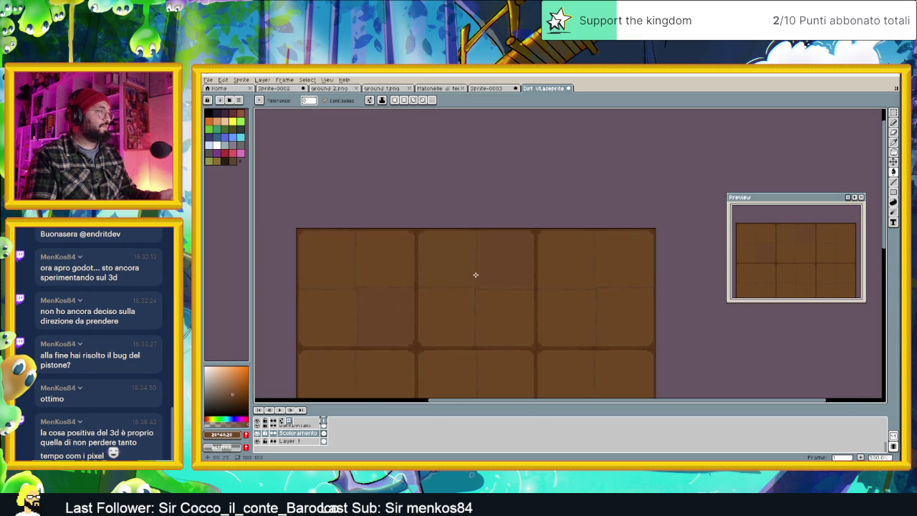
scroll(327, 279, up, 1)
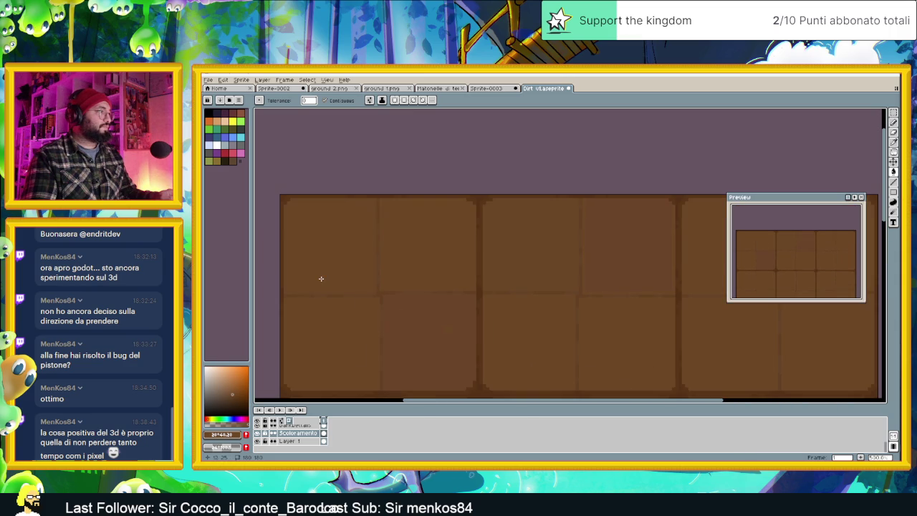
key(ctrl+z)
Zoom and pan across the canvas to check how the dirt texture tiles.
scroll(369, 287, down, 1)
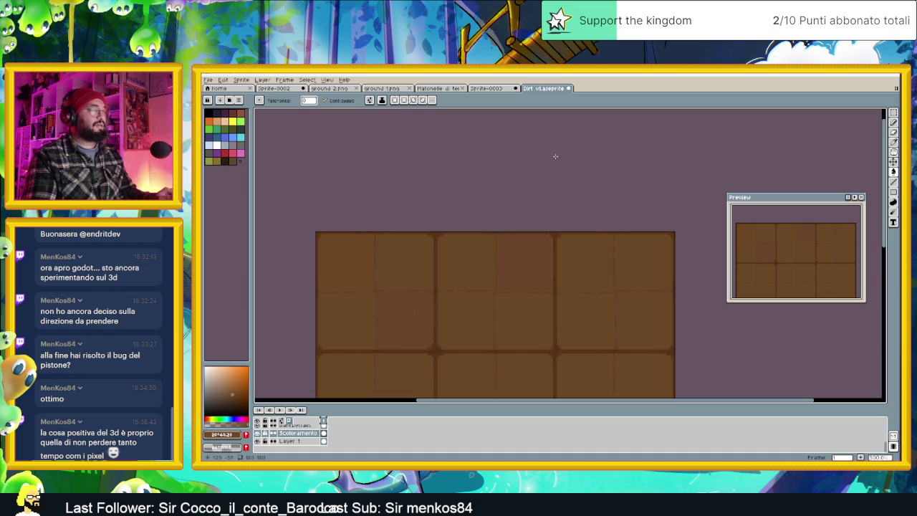
scroll(389, 251, down, 5)
scroll(400, 253, up, 4)
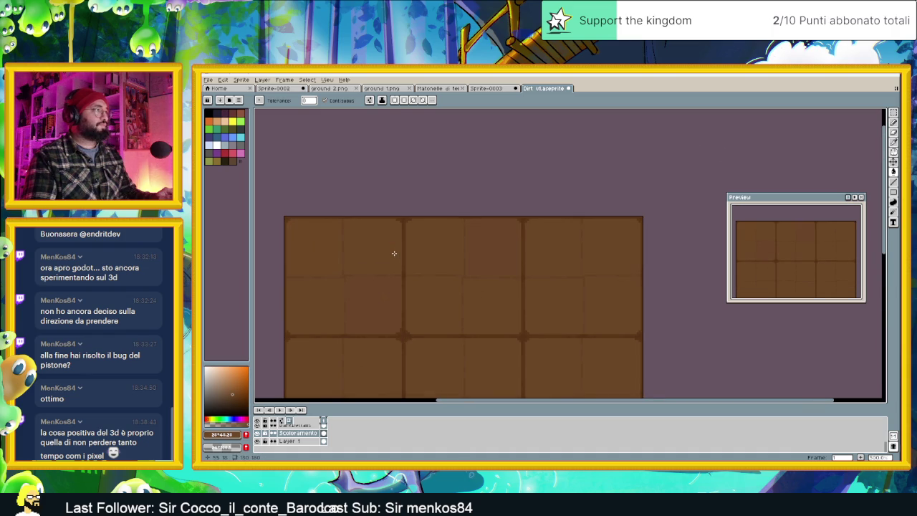
scroll(427, 261, down, 1)
scroll(427, 260, down, 1)
scroll(426, 260, up, 1)
scroll(426, 260, up, 1)
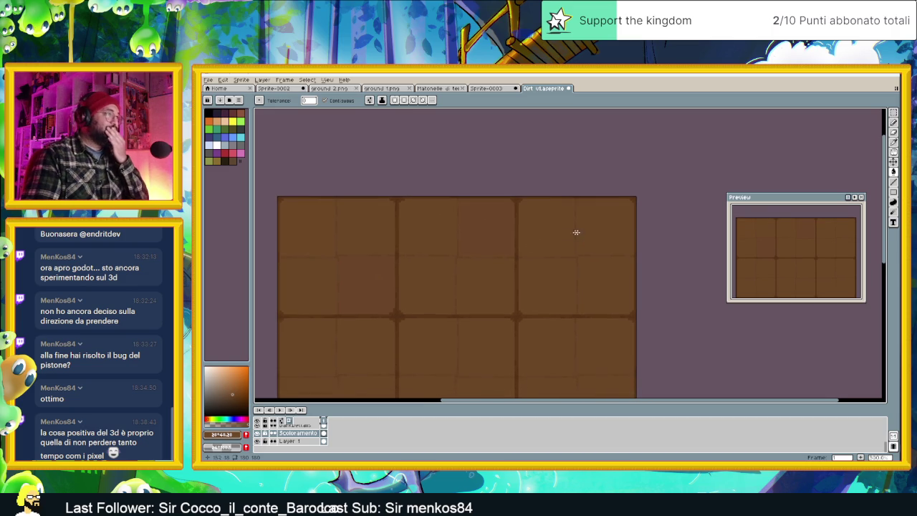
scroll(486, 256, up, 1)
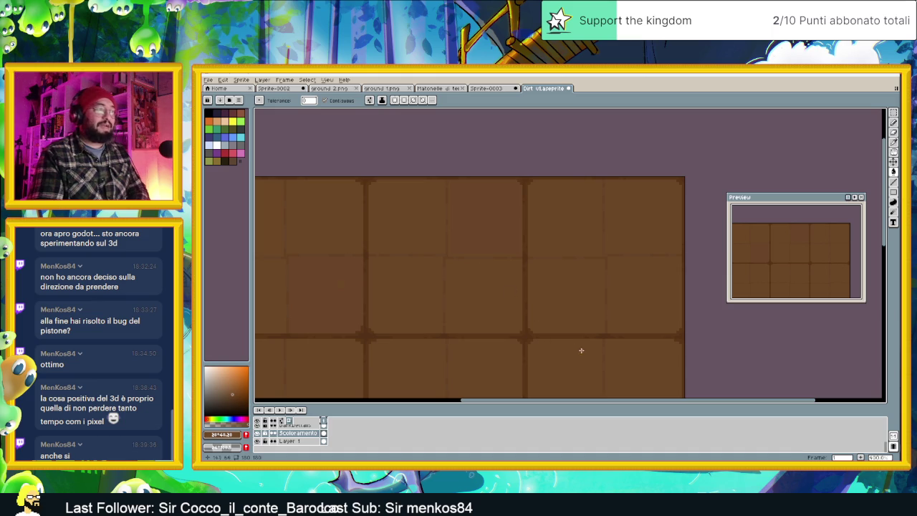
scroll(461, 269, down, 1)
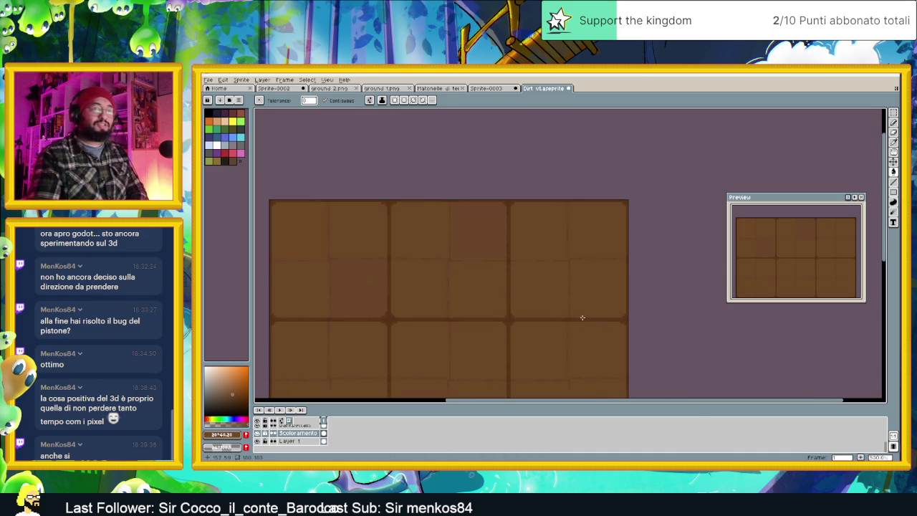
scroll(506, 291, down, 4)
scroll(507, 291, up, 3)
scroll(504, 287, up, 1)
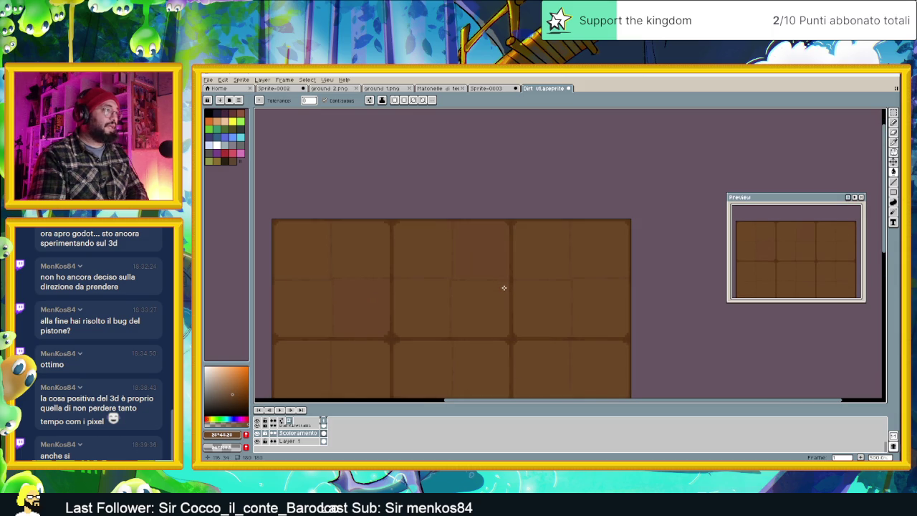
scroll(441, 297, up, 1)
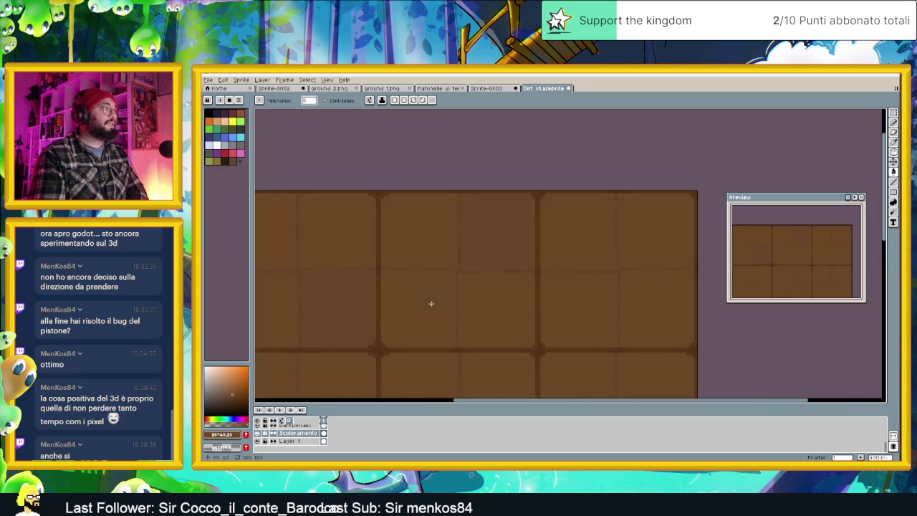
scroll(513, 297, up, 1)
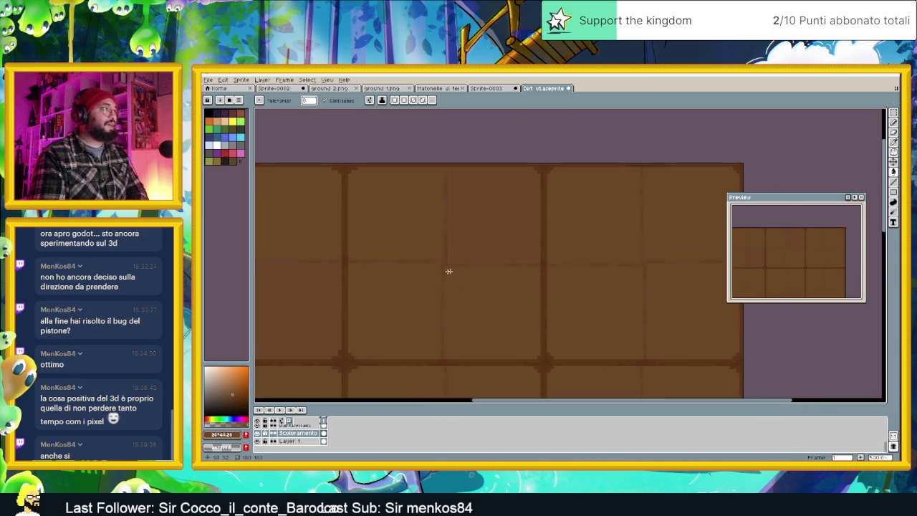
drag(444, 272, 555, 258)
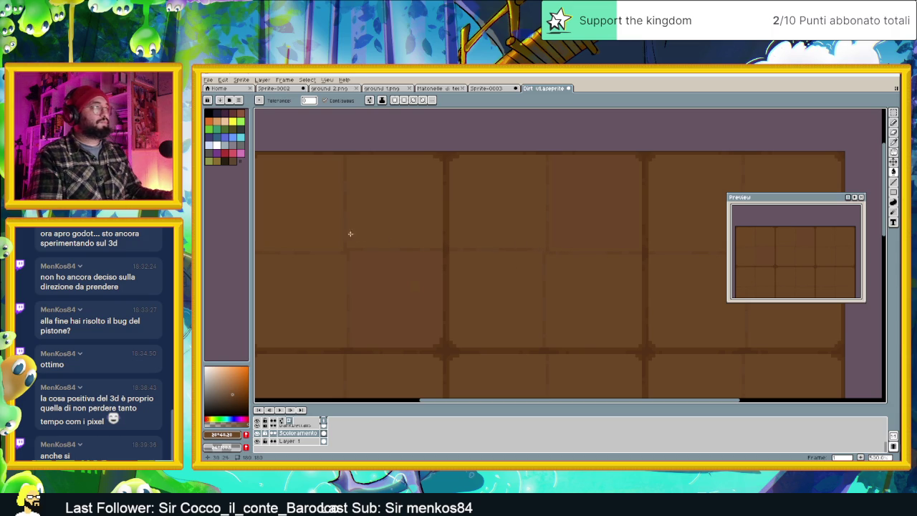
click(894, 192)
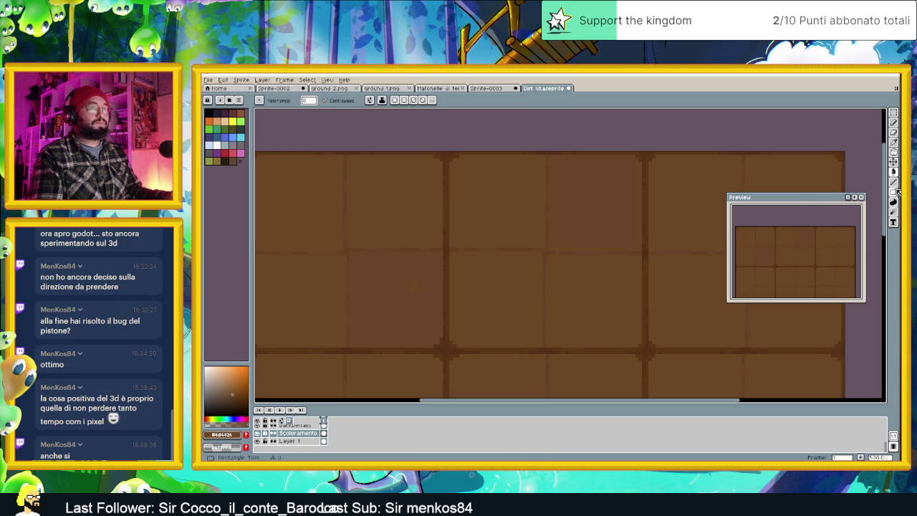
scroll(548, 258, up, 1)
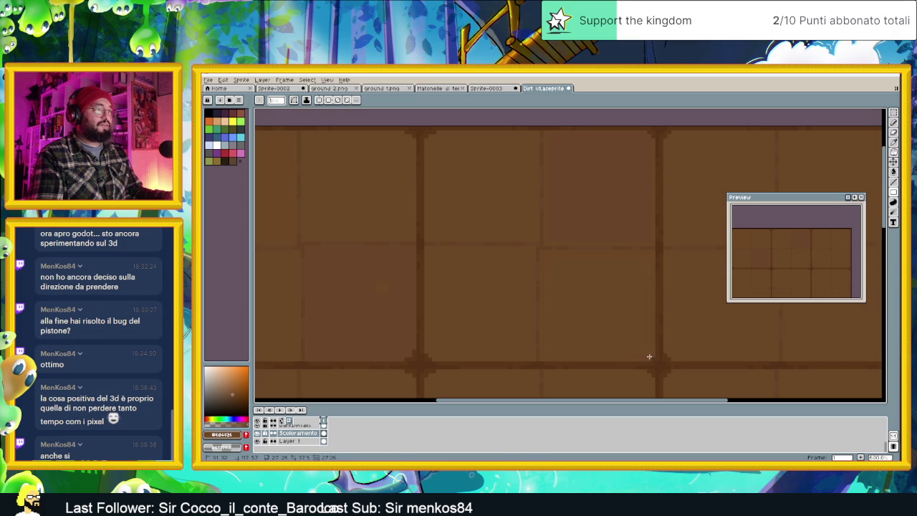
click(894, 172)
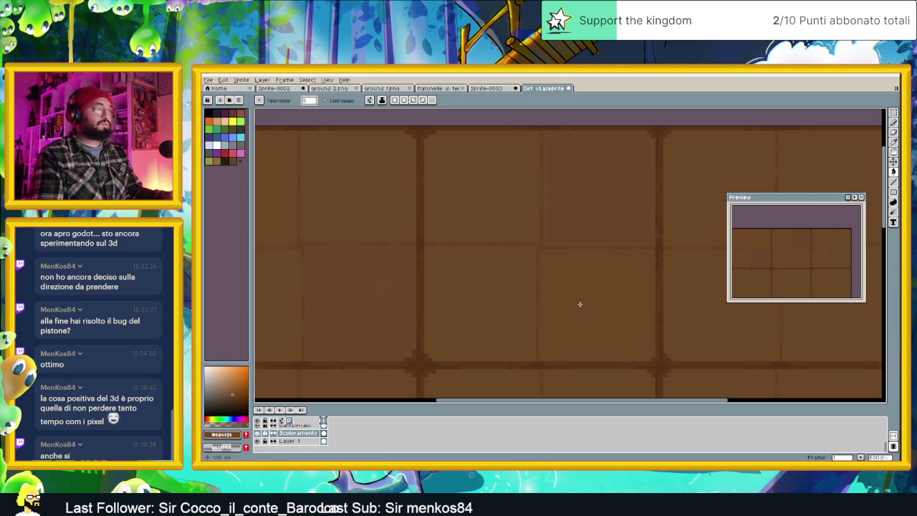
scroll(570, 322, down, 1)
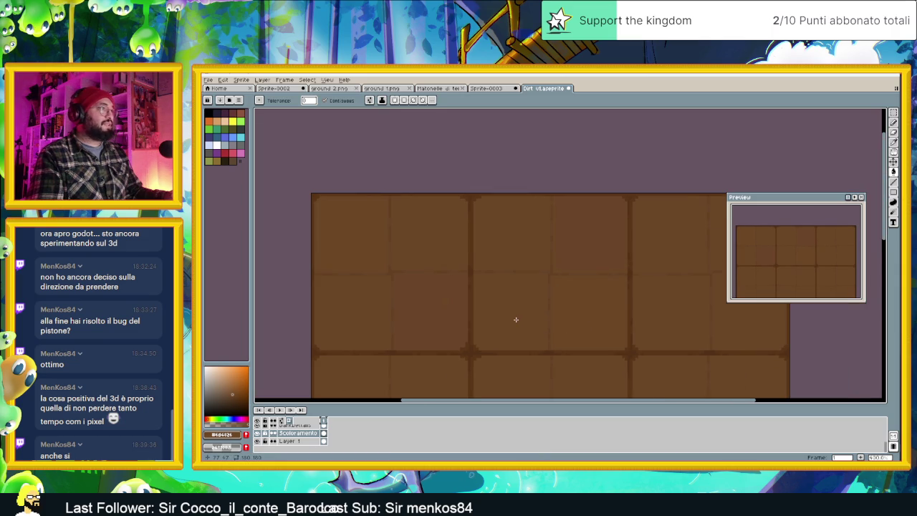
scroll(516, 319, up, 1)
scroll(516, 319, down, 1)
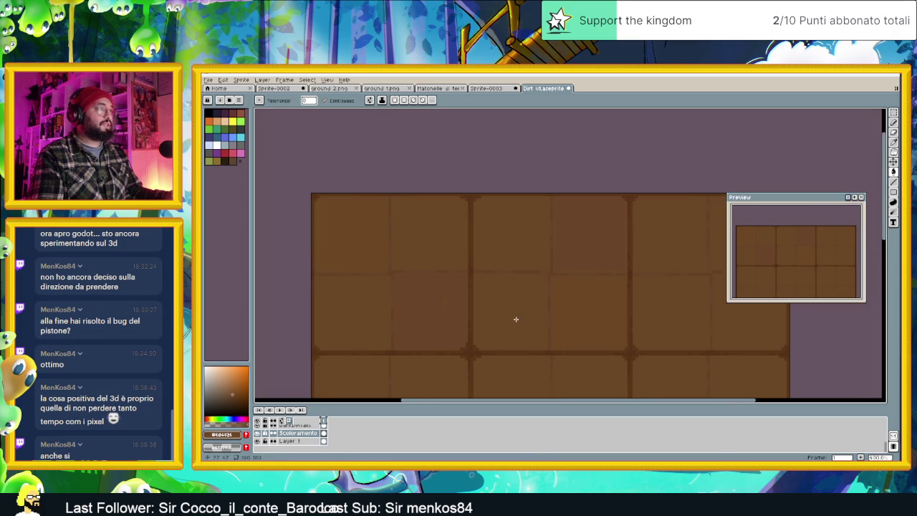
key(i)
key(g)
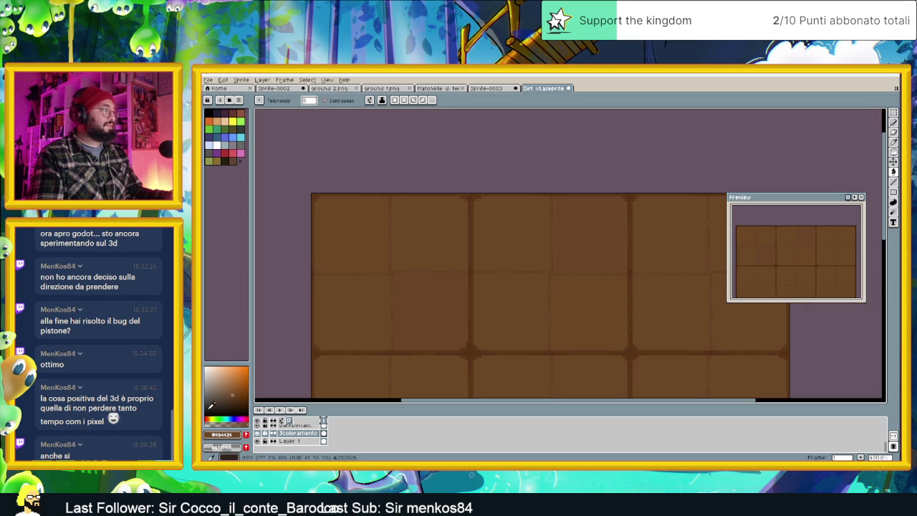
Darken the paint colour by setting its HSL lightness to 20.
click(236, 435)
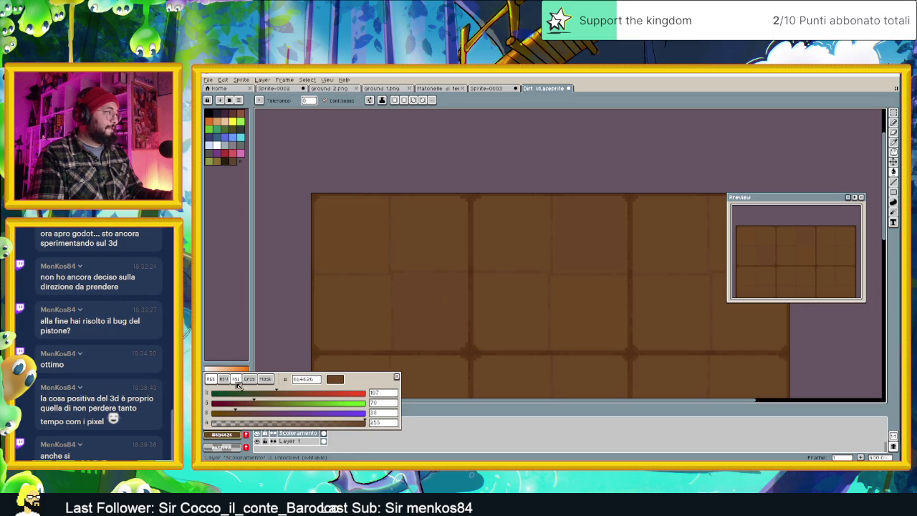
click(236, 378)
click(378, 414)
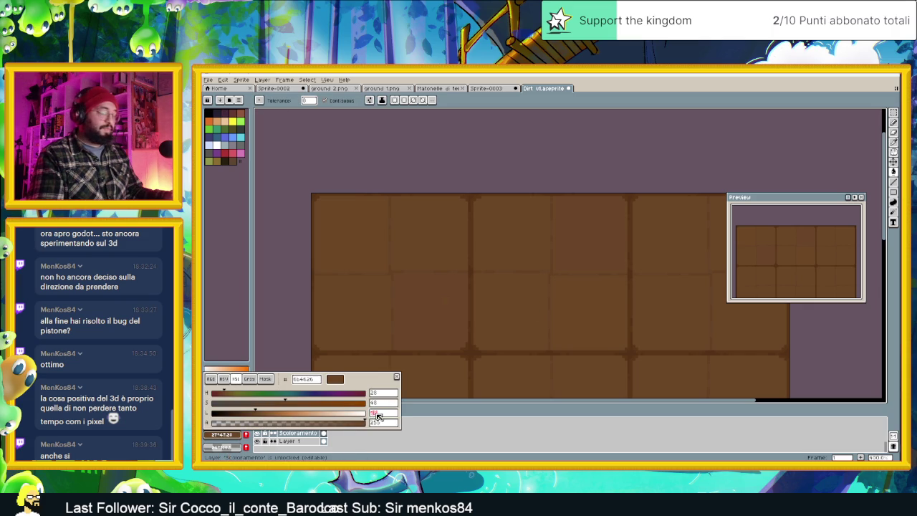
text(2)
text(0)
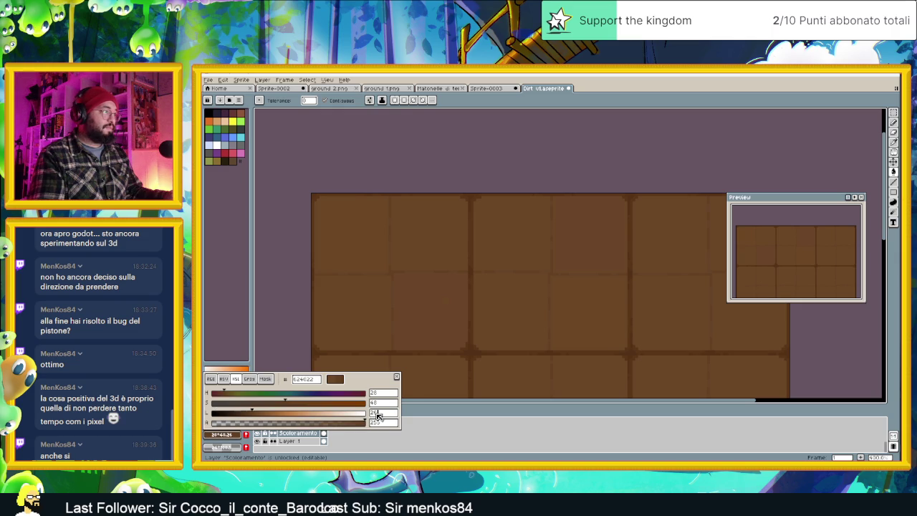
key(Return)
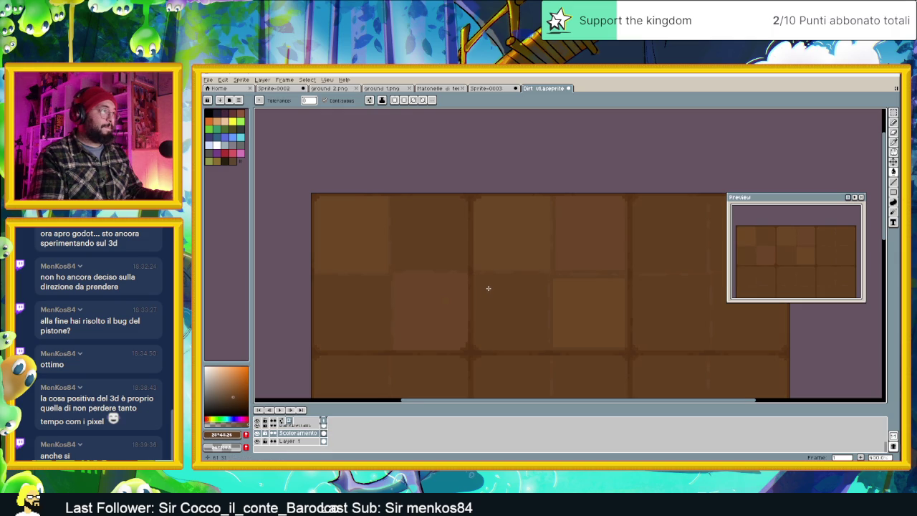
Undo a test fill and draw a rectangular selection around one central panel.
click(488, 289)
key(ctrl+z)
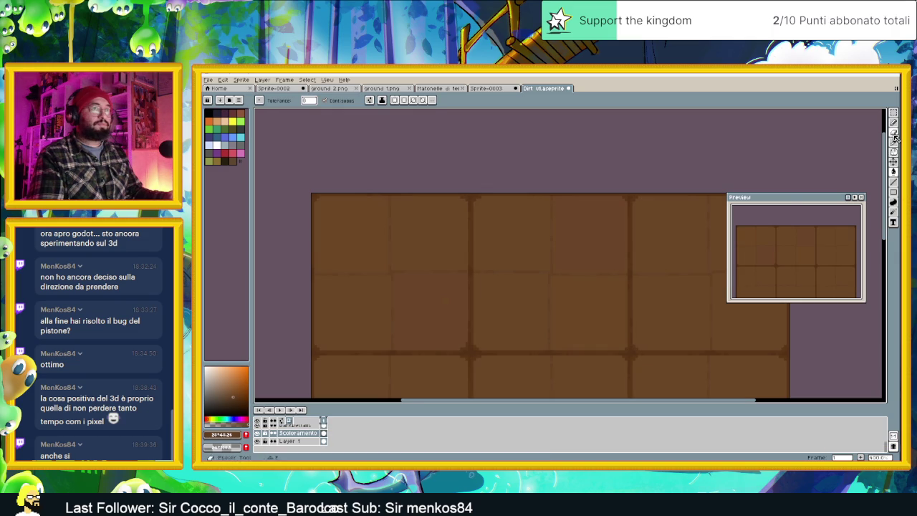
click(894, 192)
scroll(491, 316, up, 1)
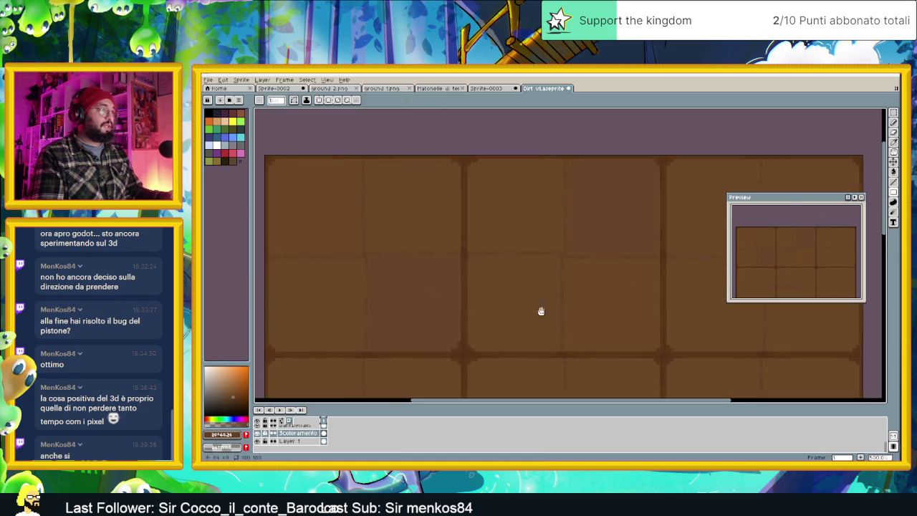
scroll(530, 301, up, 1)
drag(447, 218, 539, 317)
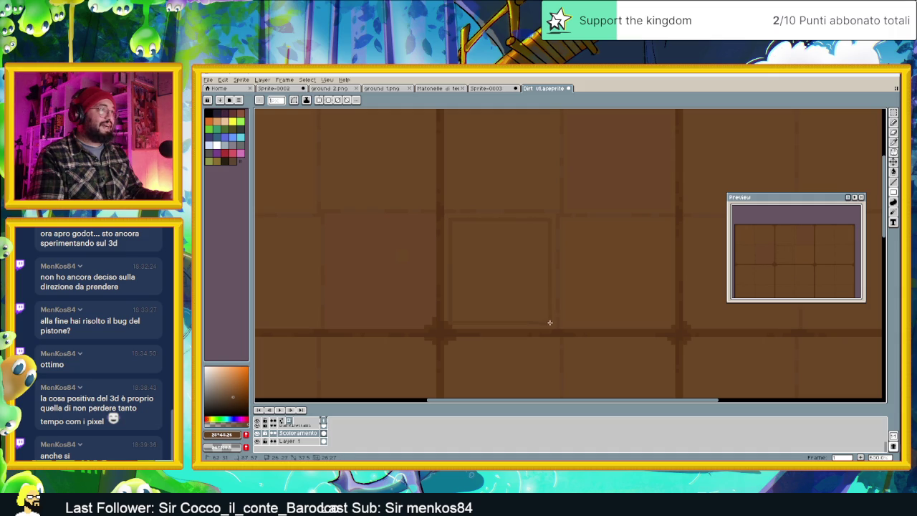
Flood-fill the selected central panel with the darker brown and zoom to inspect it.
click(893, 174)
scroll(602, 274, down, 1)
scroll(613, 277, down, 1)
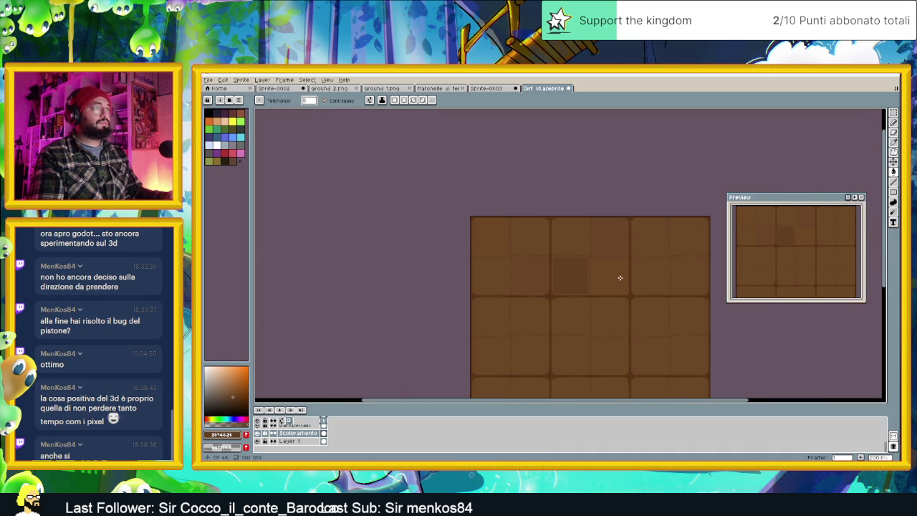
scroll(579, 271, up, 1)
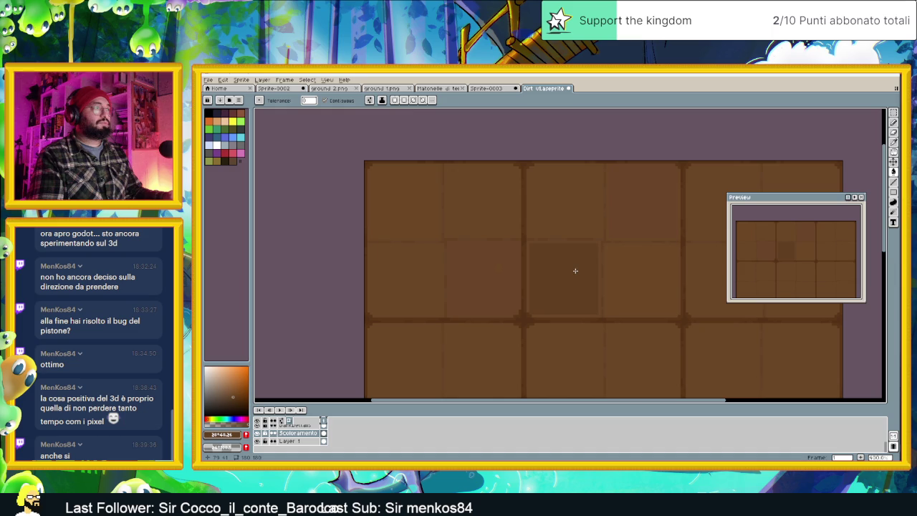
scroll(581, 276, up, 1)
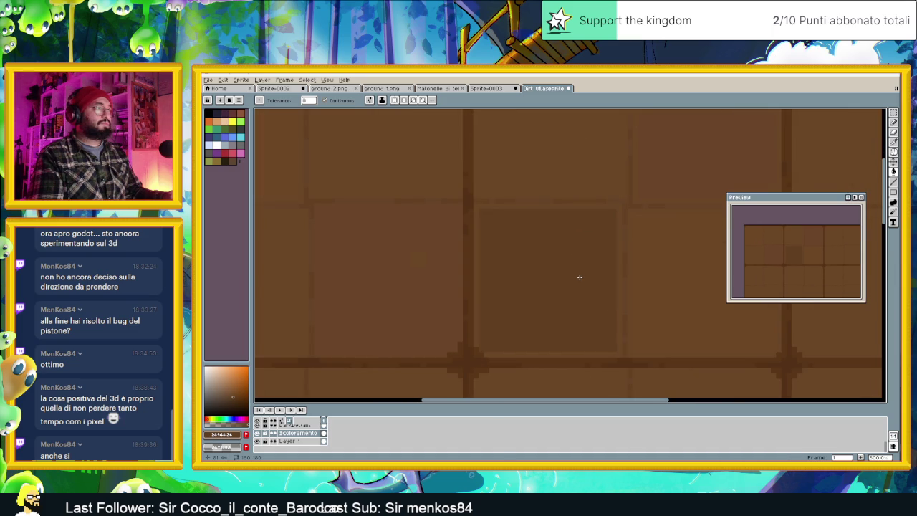
scroll(580, 277, up, 1)
scroll(579, 277, down, 1)
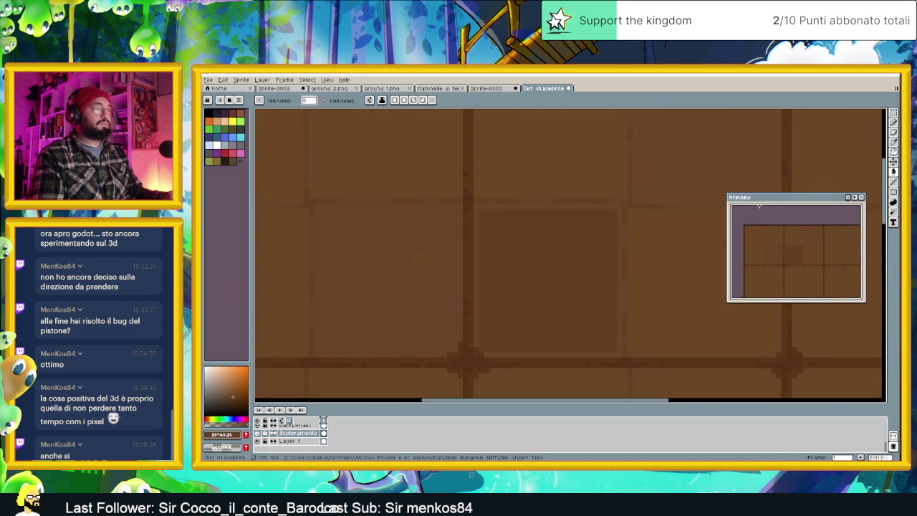
click(894, 192)
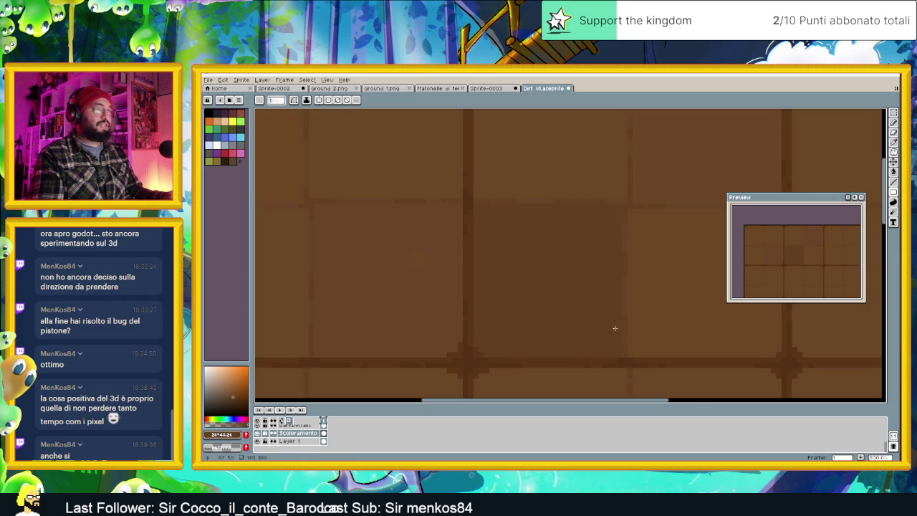
scroll(615, 326, down, 2)
scroll(610, 318, down, 1)
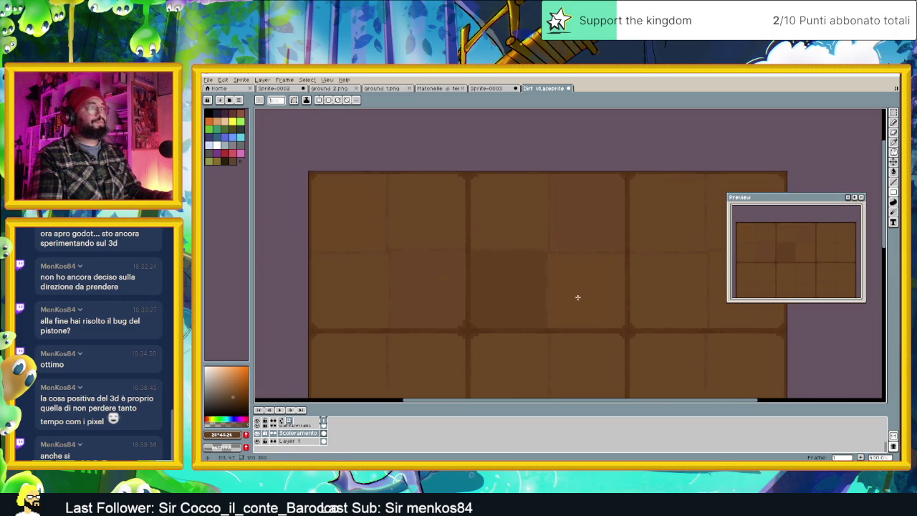
scroll(573, 299, down, 1)
scroll(552, 298, up, 2)
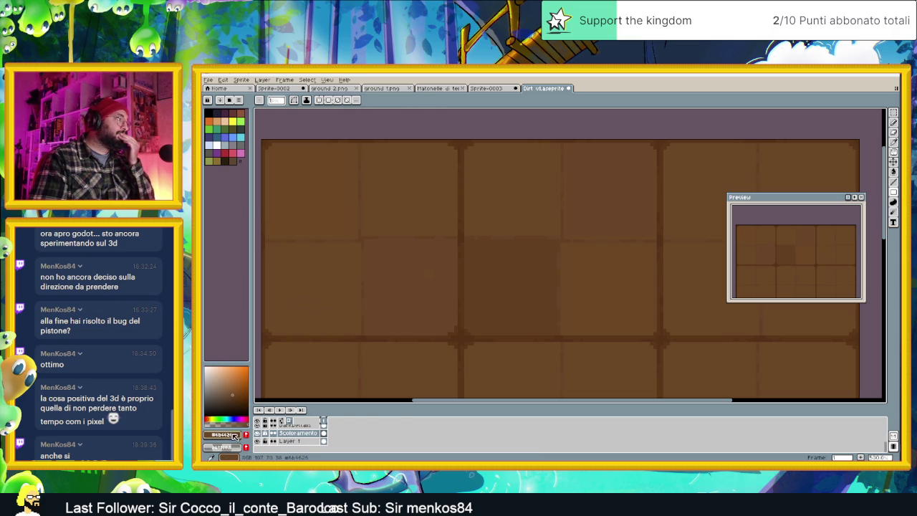
Set the paint colour's HSL lightness to 27 for a slightly lighter brown.
click(222, 435)
click(237, 379)
click(385, 413)
text(27)
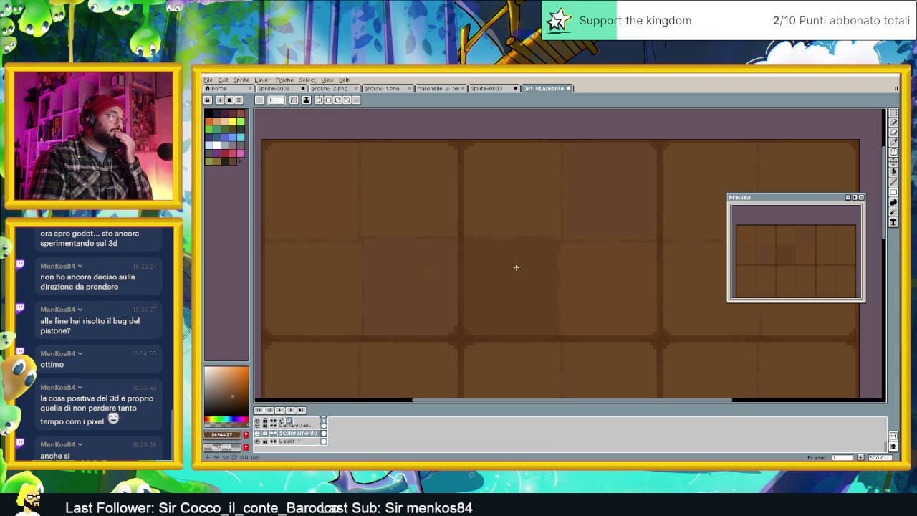
Zoom and pan across the dirt tile to review the panels.
click(894, 174)
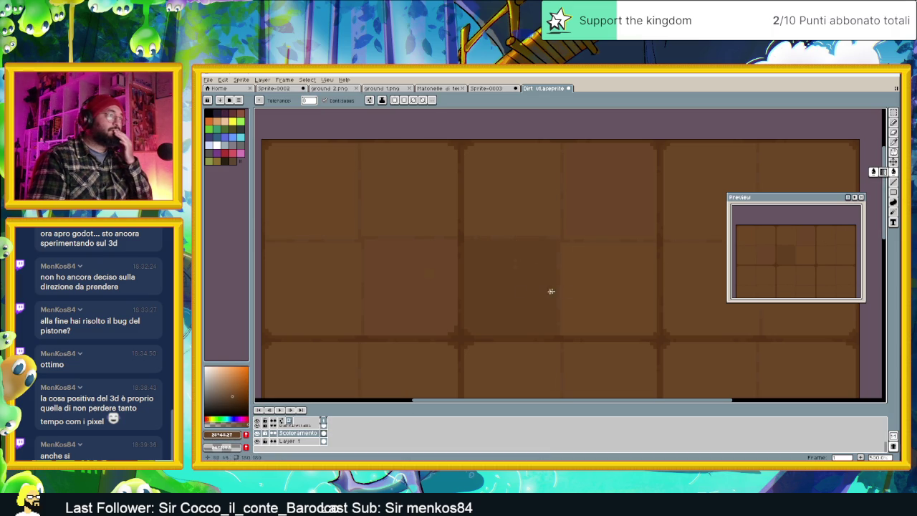
scroll(615, 297, down, 2)
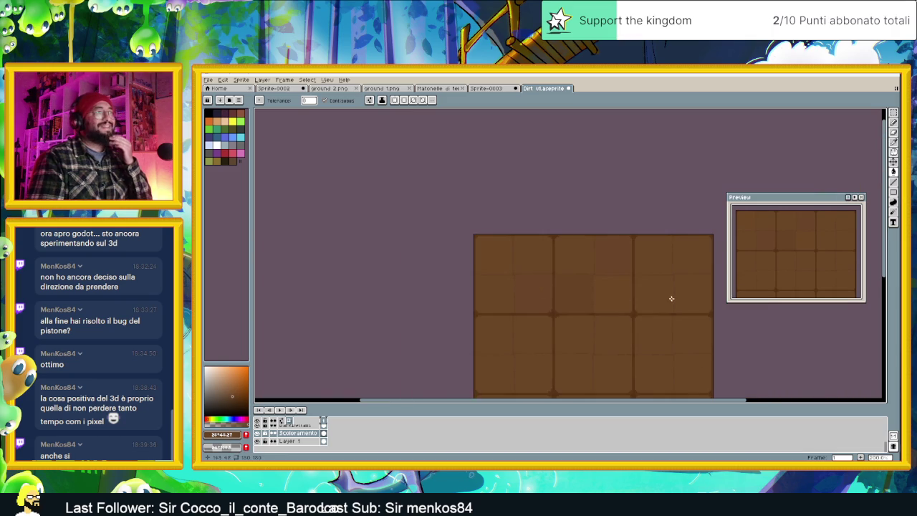
drag(669, 297, 592, 301)
scroll(589, 300, down, 1)
scroll(603, 300, up, 1)
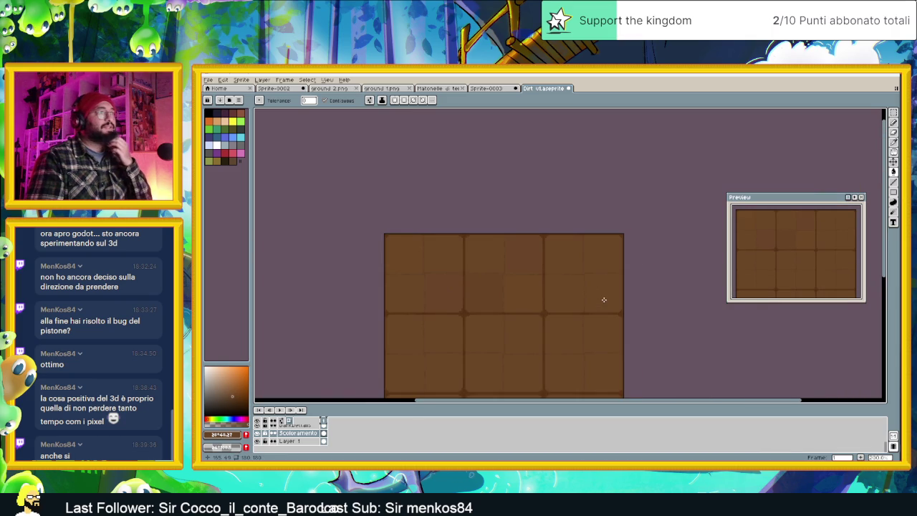
scroll(592, 315, down, 1)
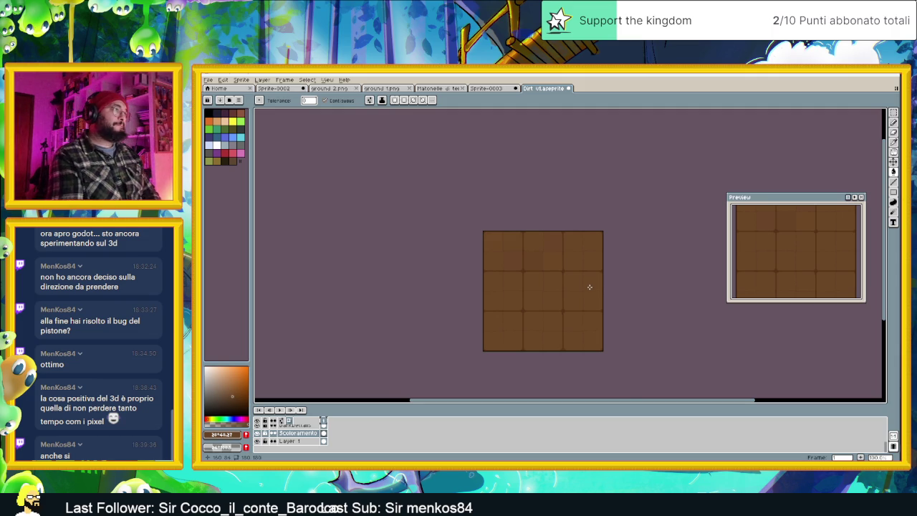
scroll(576, 271, up, 2)
scroll(548, 192, up, 1)
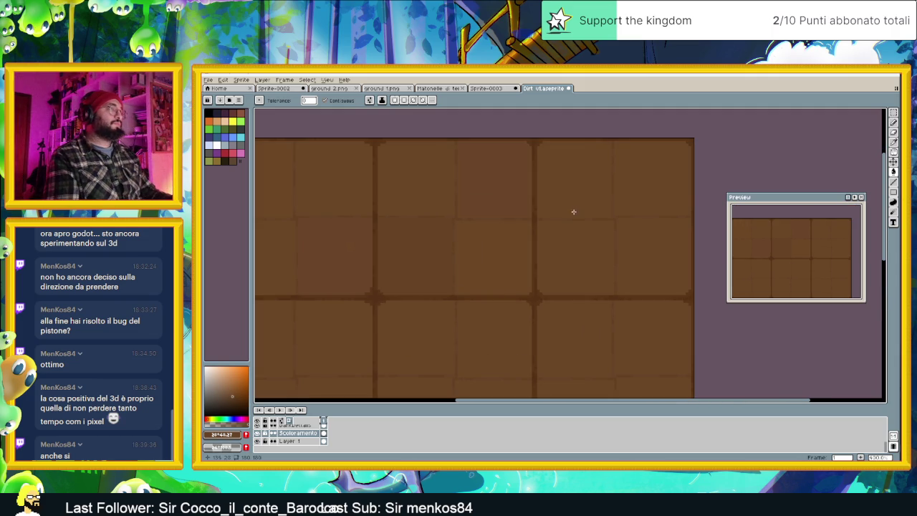
scroll(451, 225, up, 1)
scroll(485, 237, up, 1)
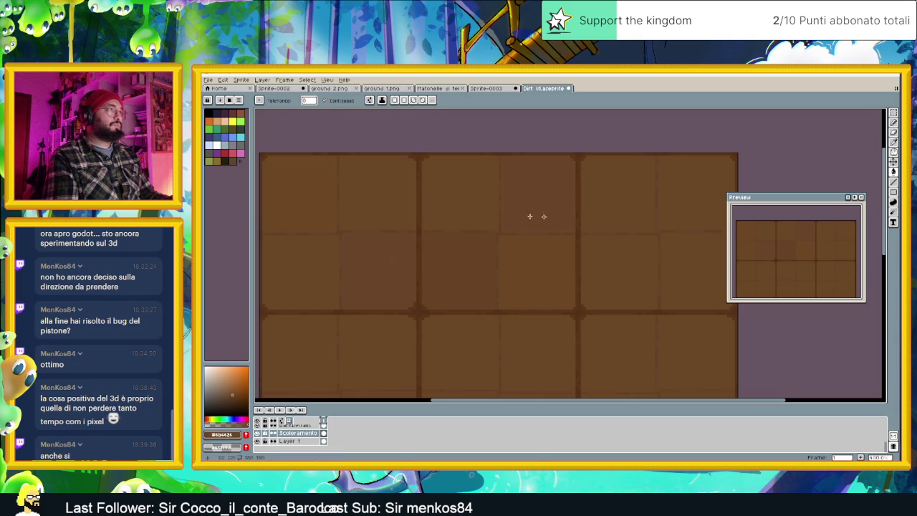
drag(692, 263, 595, 262)
scroll(594, 263, up, 1)
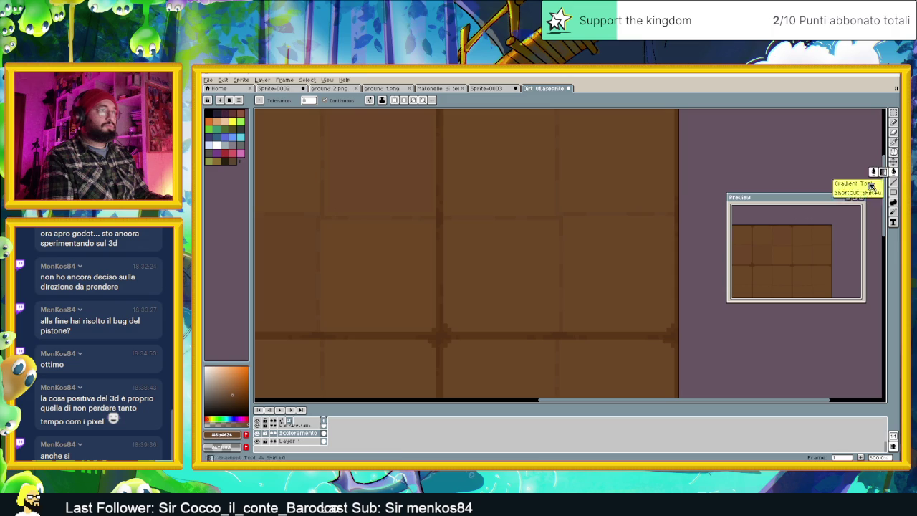
scroll(578, 286, down, 1)
scroll(577, 286, down, 1)
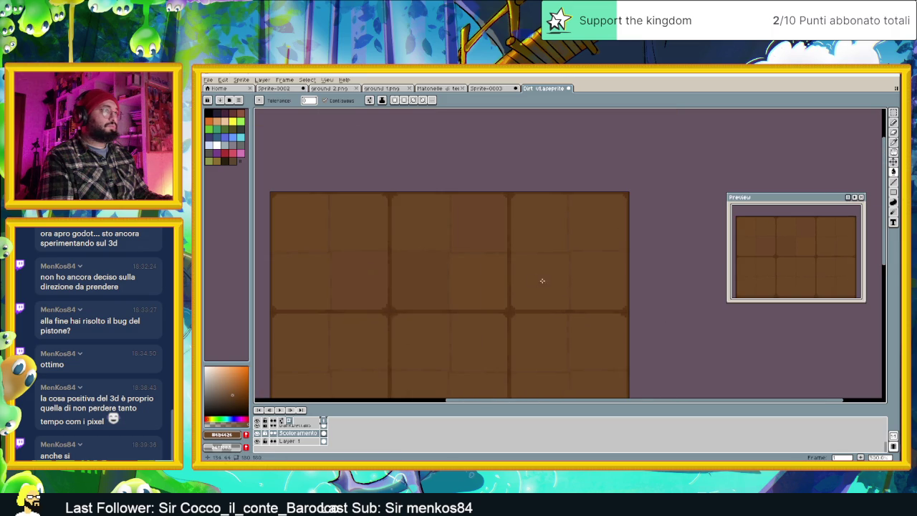
scroll(608, 287, up, 1)
scroll(605, 291, up, 1)
scroll(604, 292, up, 1)
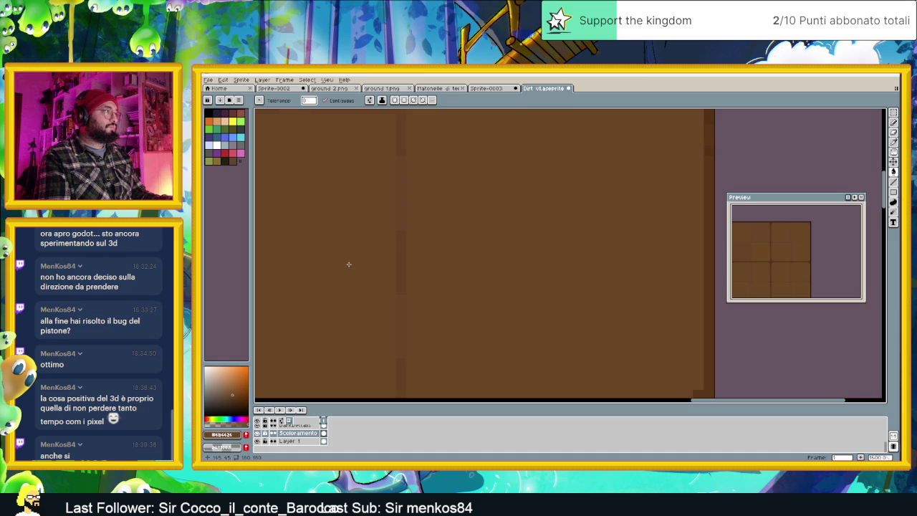
scroll(437, 264, down, 2)
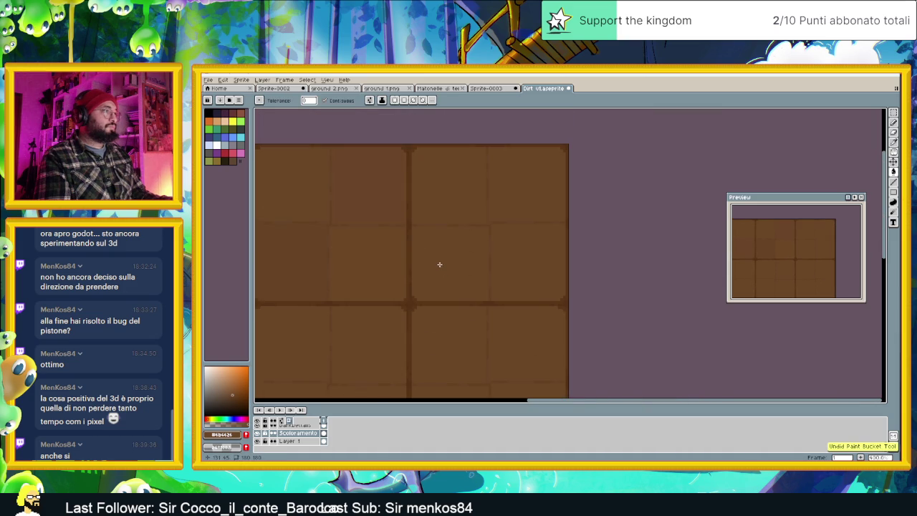
scroll(450, 264, up, 1)
scroll(451, 264, down, 1)
scroll(487, 263, up, 2)
scroll(576, 262, up, 1)
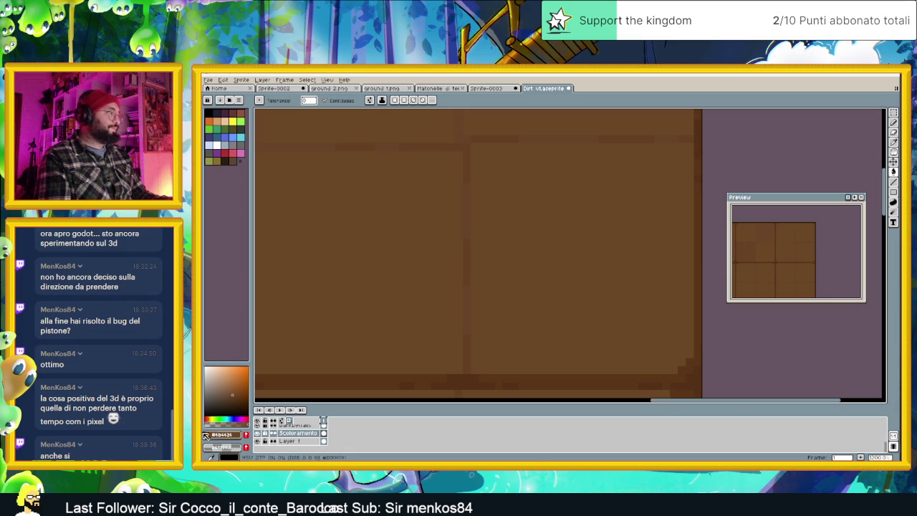
Adjust the current brown's HSL hue value slightly in the colour editor.
click(222, 434)
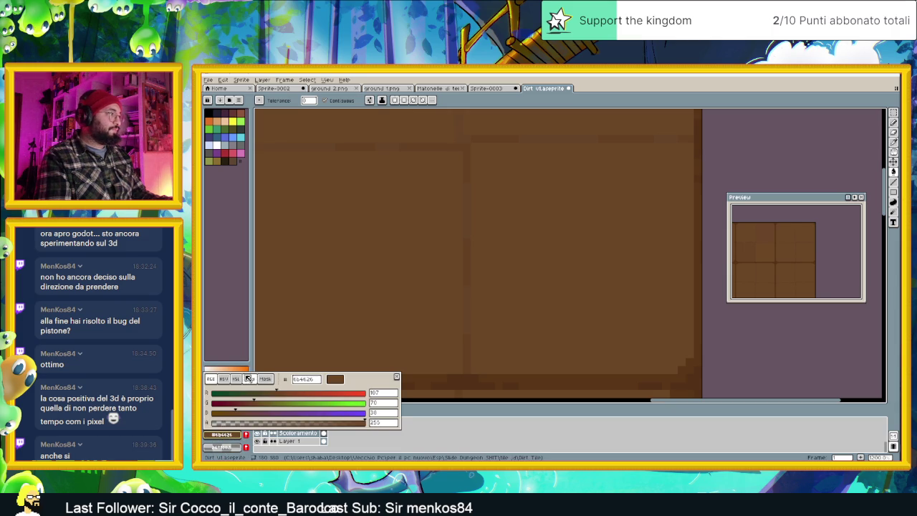
click(236, 378)
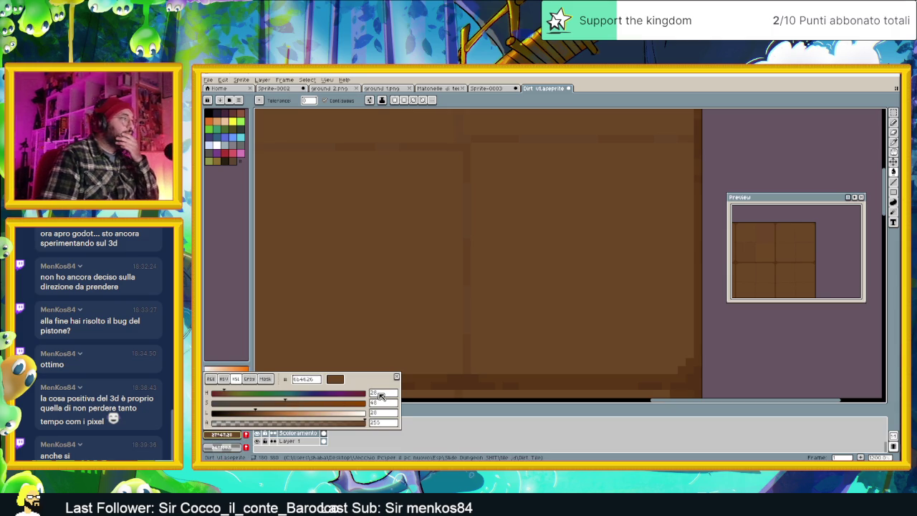
click(380, 393)
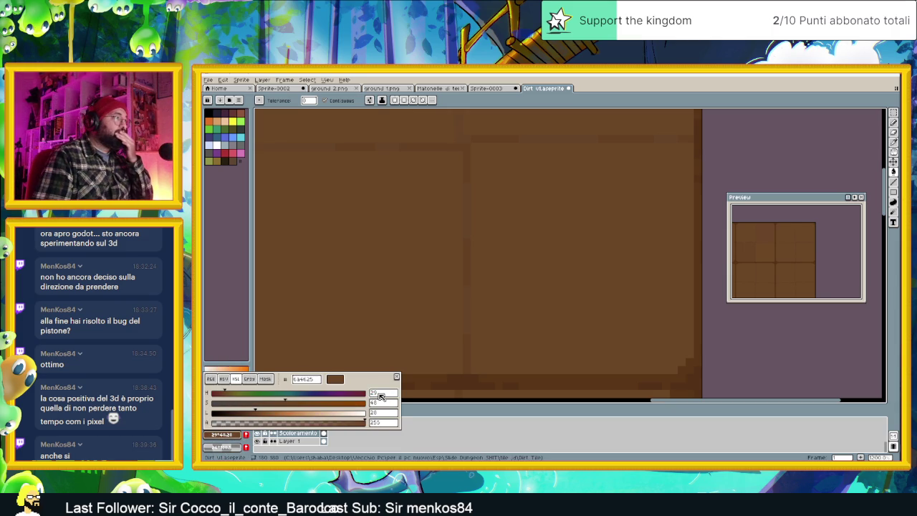
click(494, 350)
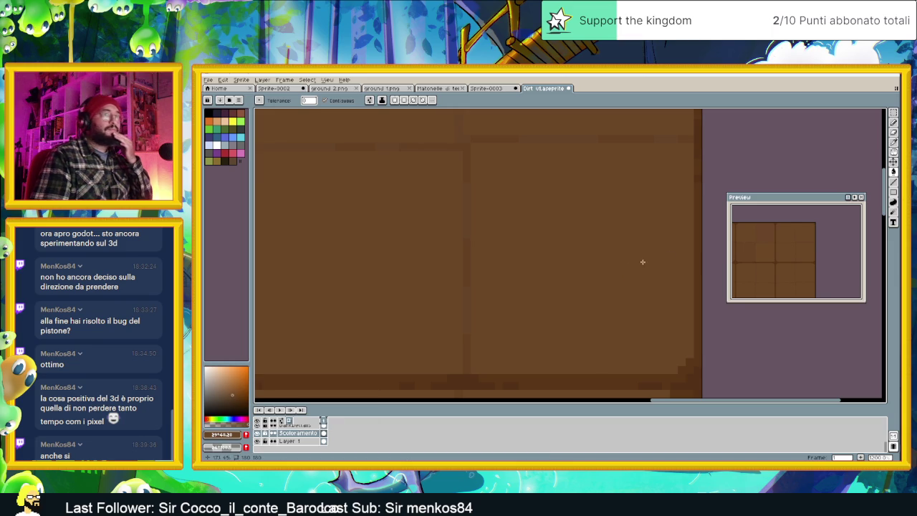
Zoom and move around the canvas to inspect the unchanged dirt tiles.
scroll(527, 270, down, 1)
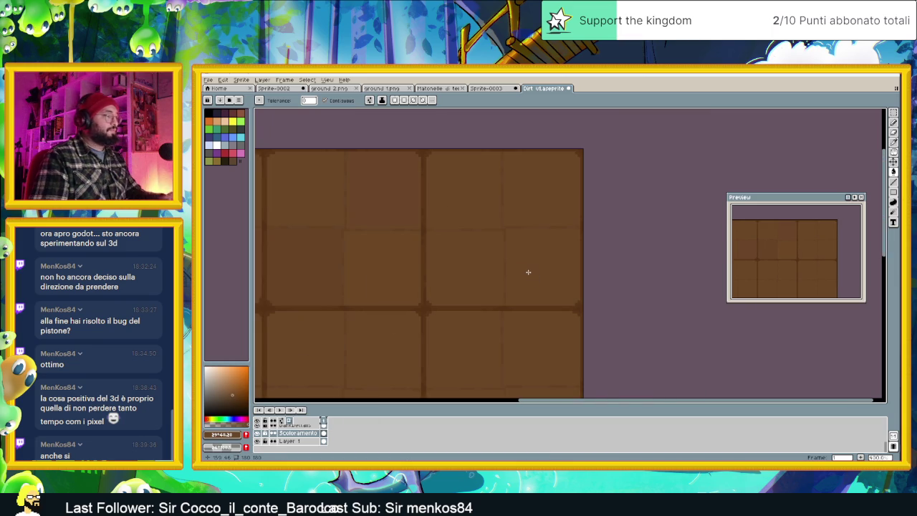
scroll(527, 276, up, 1)
scroll(526, 277, down, 2)
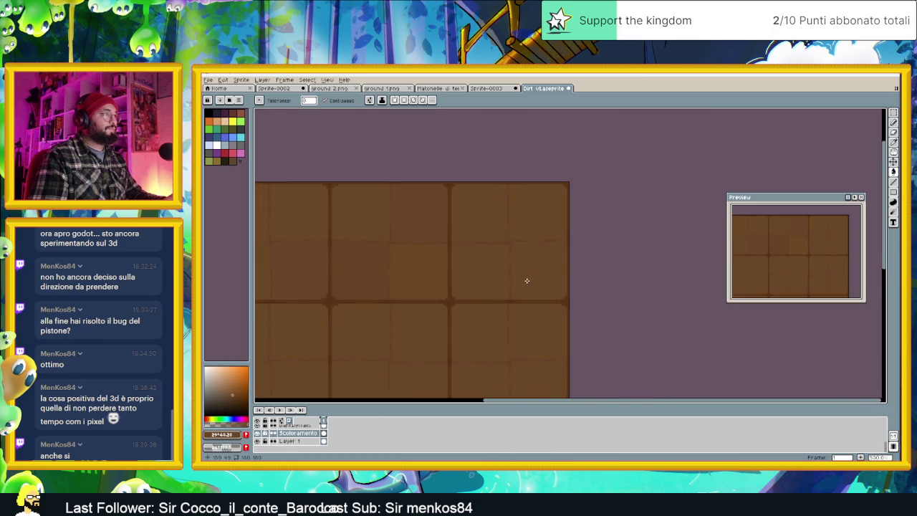
scroll(526, 280, down, 1)
scroll(524, 282, up, 2)
scroll(530, 280, up, 1)
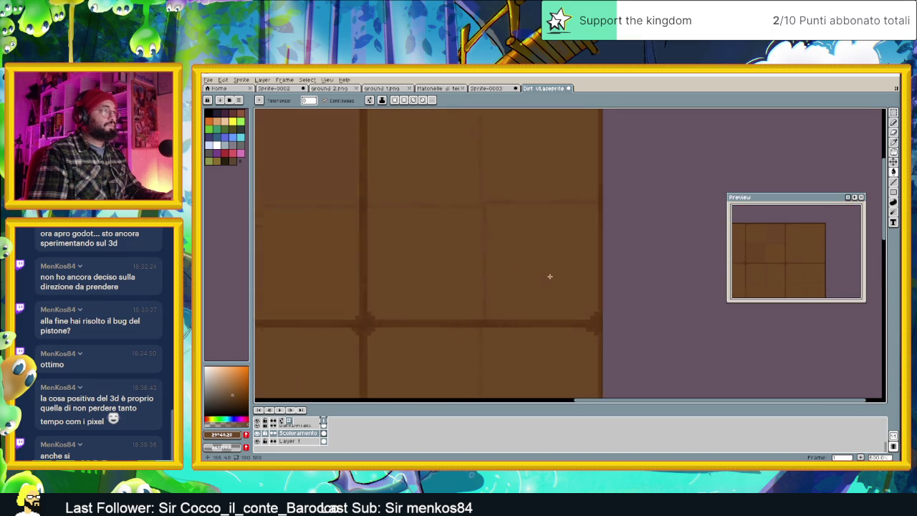
scroll(549, 274, up, 1)
key(u)
scroll(484, 211, up, 1)
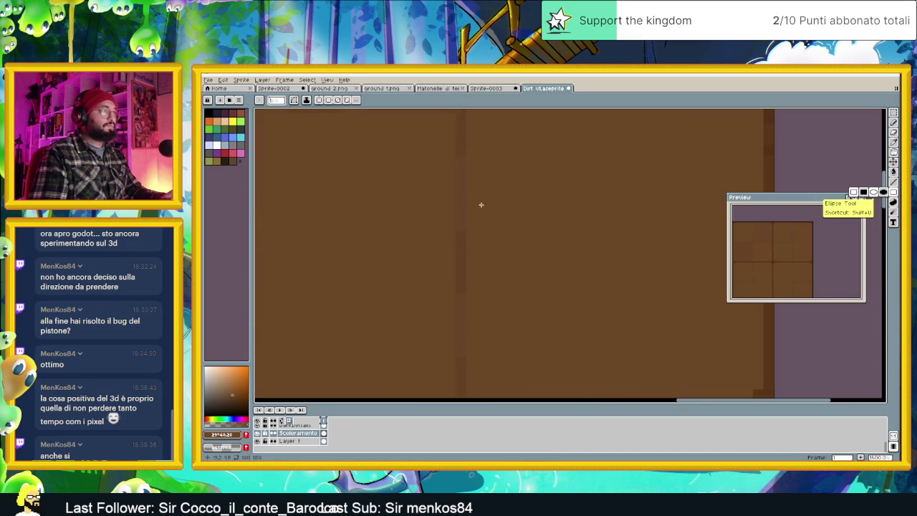
scroll(595, 254, down, 1)
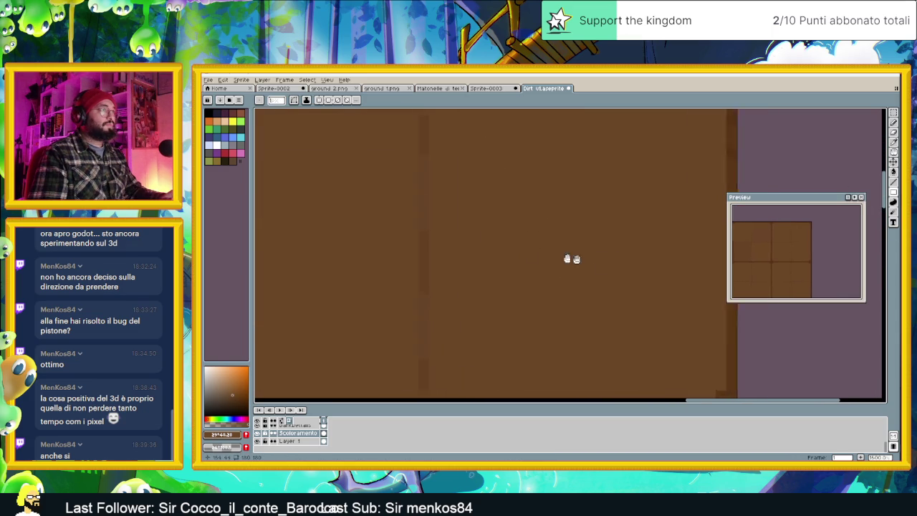
scroll(471, 225, down, 1)
scroll(421, 165, up, 1)
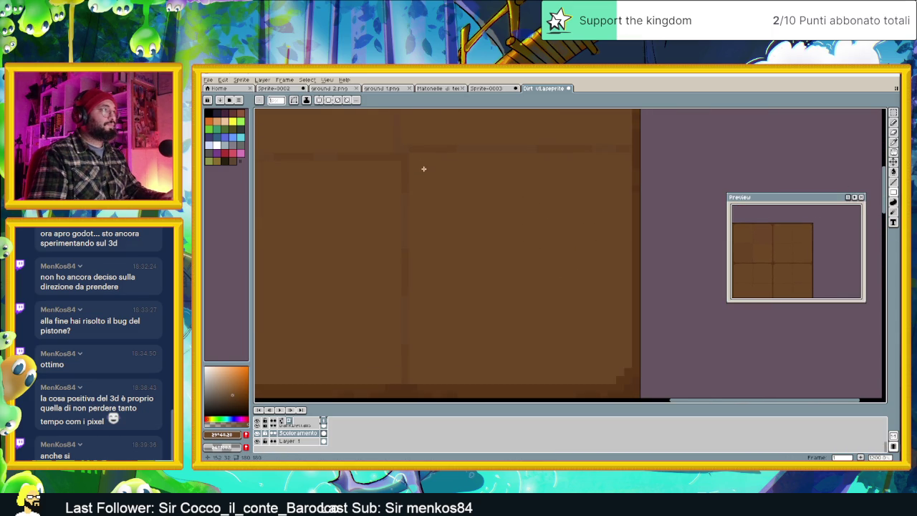
drag(418, 162, 592, 341)
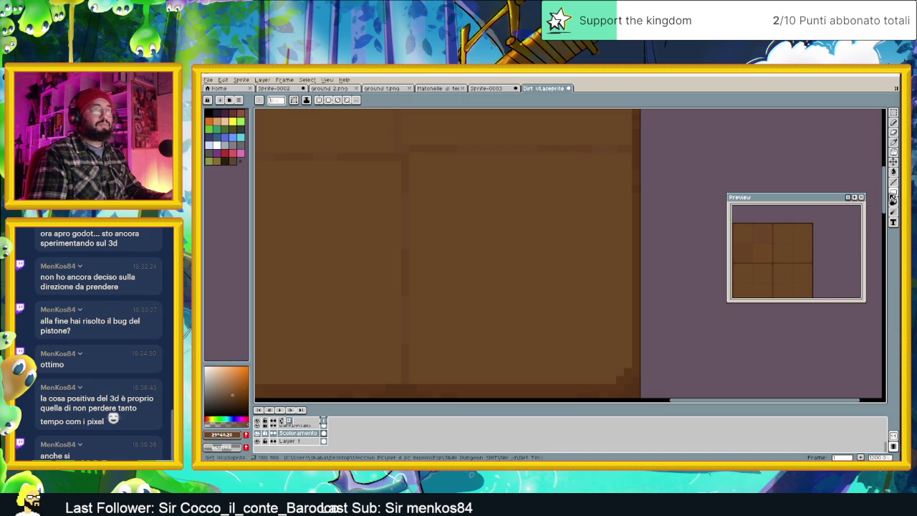
click(893, 172)
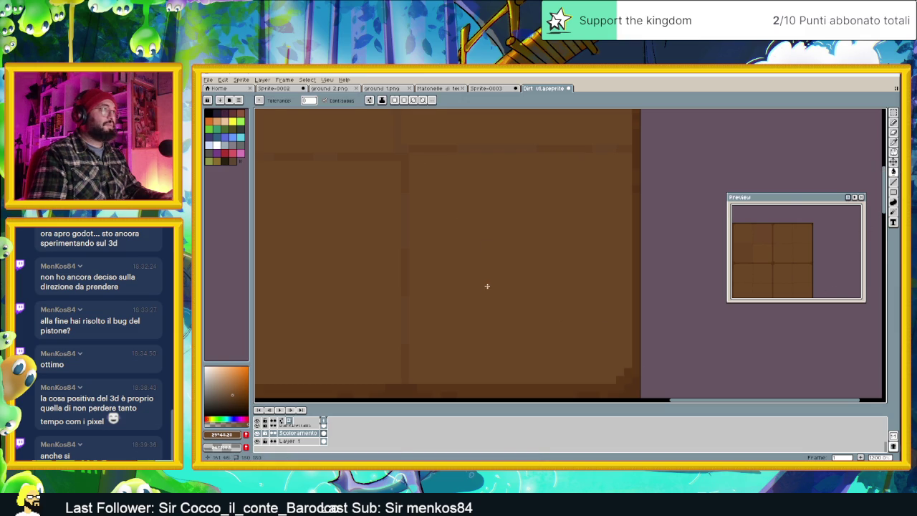
Set the current brown's saturation to 48, keeping hue 30, for panel filling.
scroll(481, 289, down, 1)
scroll(464, 294, down, 1)
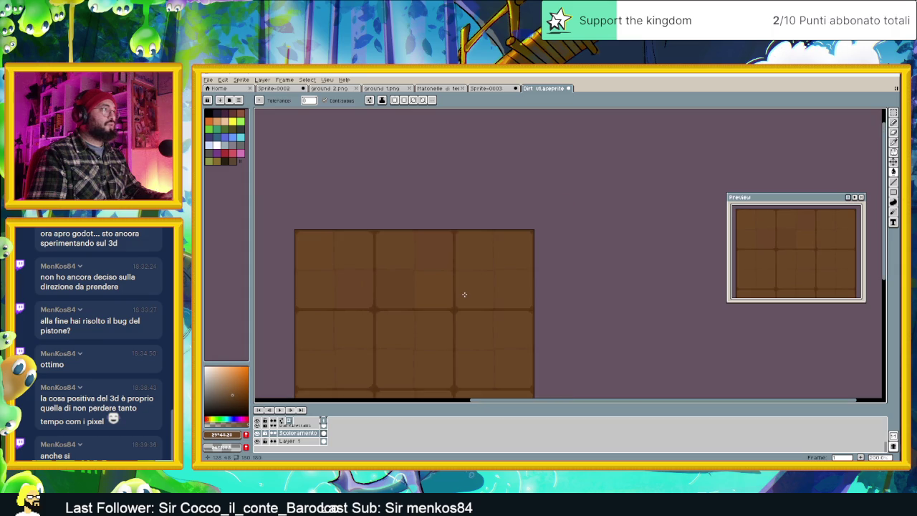
scroll(488, 295, up, 1)
scroll(501, 297, up, 1)
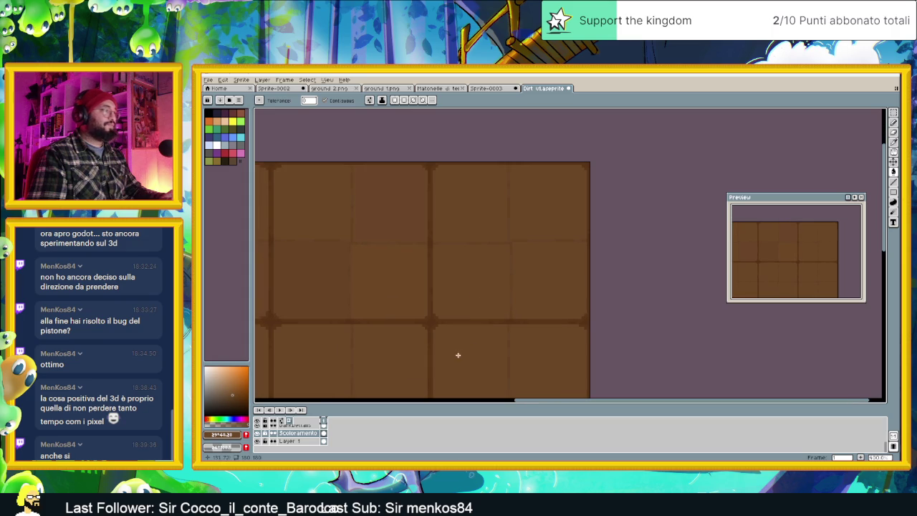
click(226, 434)
text(48)
key(Return)
click(398, 377)
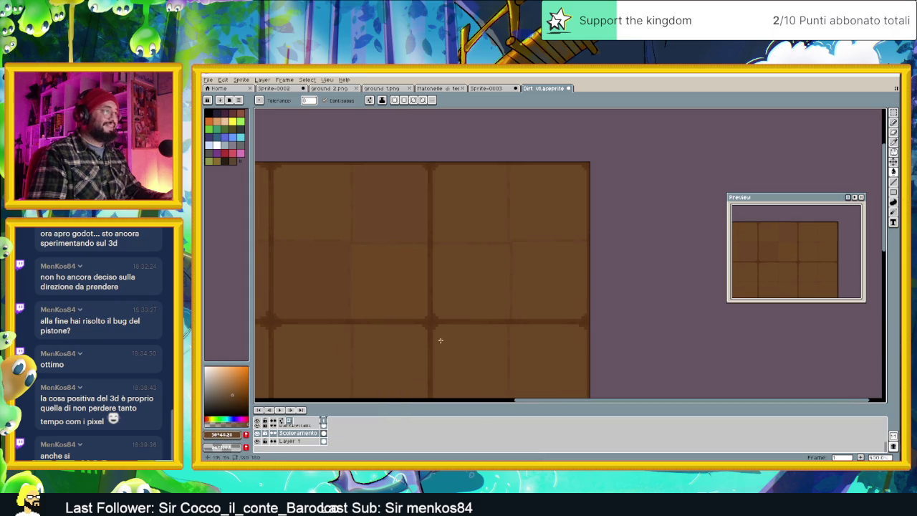
scroll(552, 273, down, 1)
scroll(539, 306, down, 1)
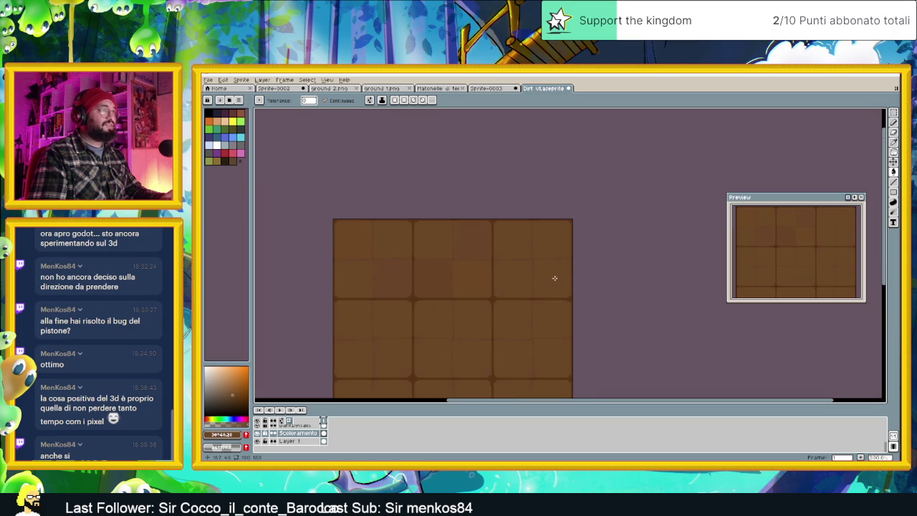
scroll(550, 290, up, 1)
scroll(534, 305, up, 2)
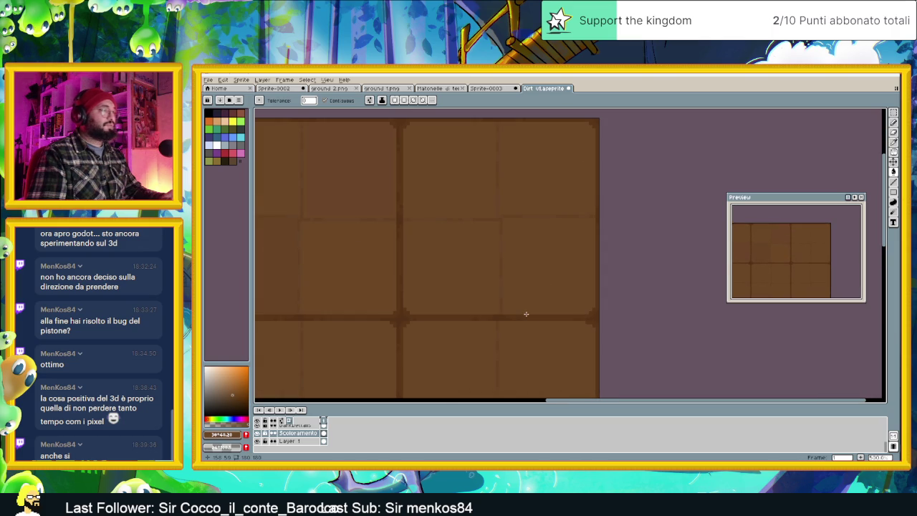
Lower the brown's saturation to 26, then further to 4 for a near-grey.
click(231, 435)
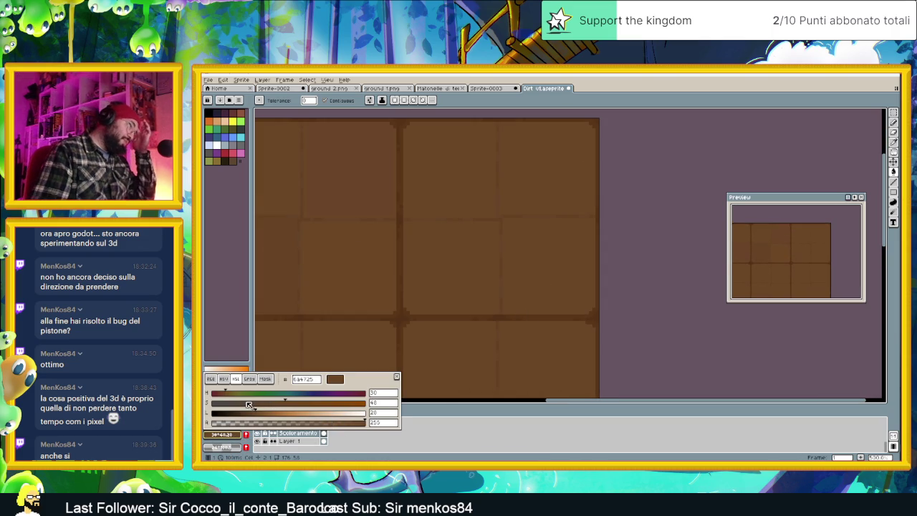
click(382, 403)
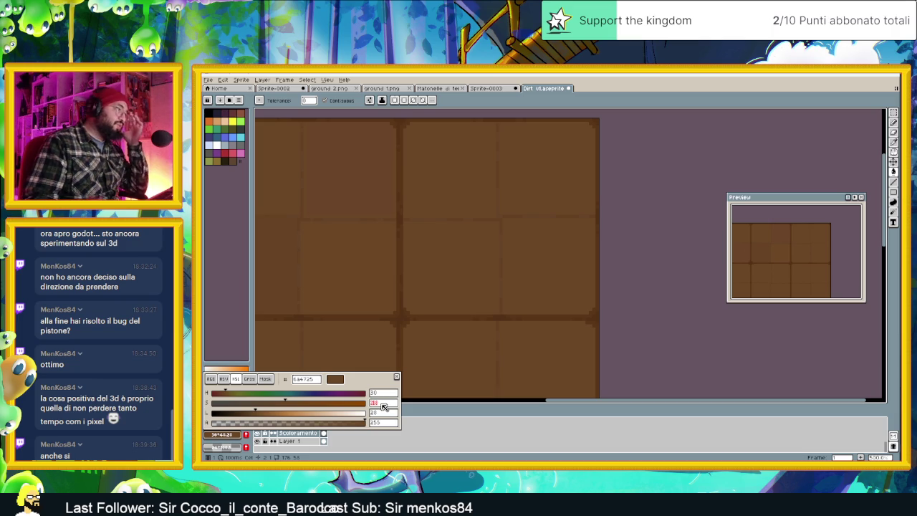
text(26)
key(Return)
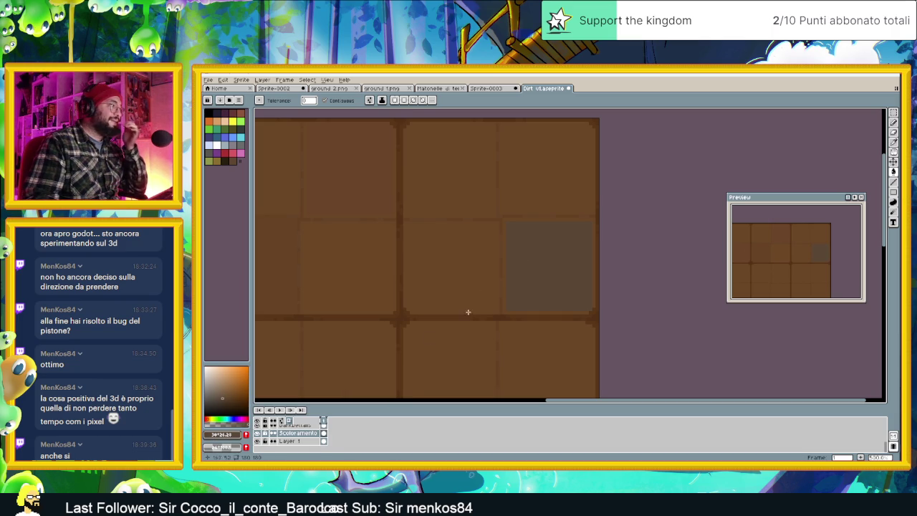
click(222, 434)
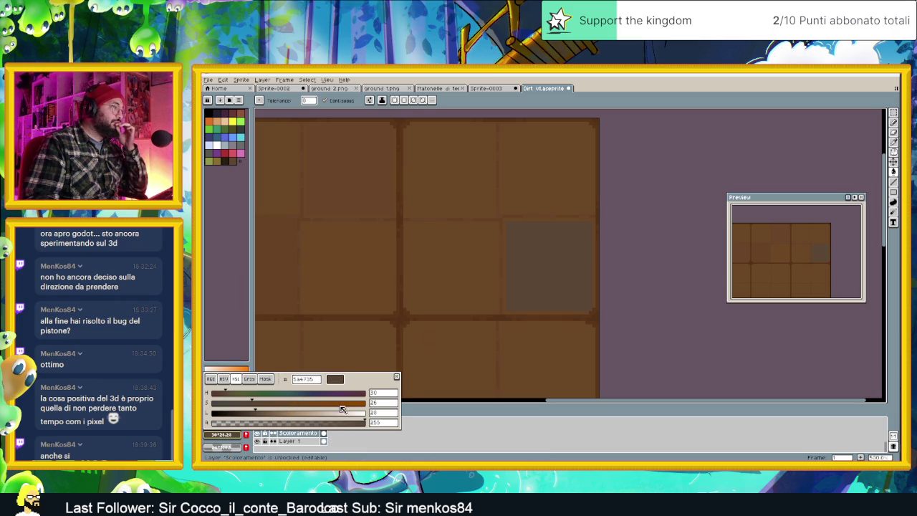
click(394, 403)
text(4)
key(Return)
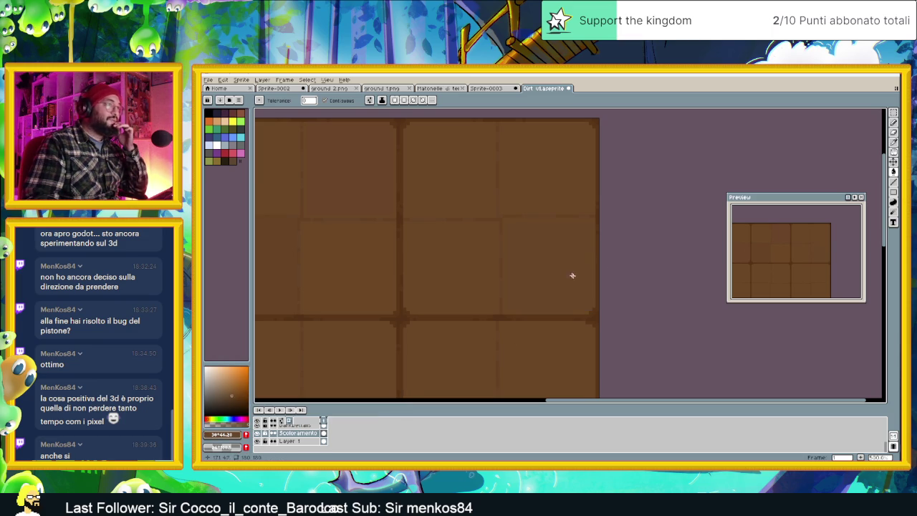
scroll(568, 280, down, 1)
scroll(566, 285, up, 1)
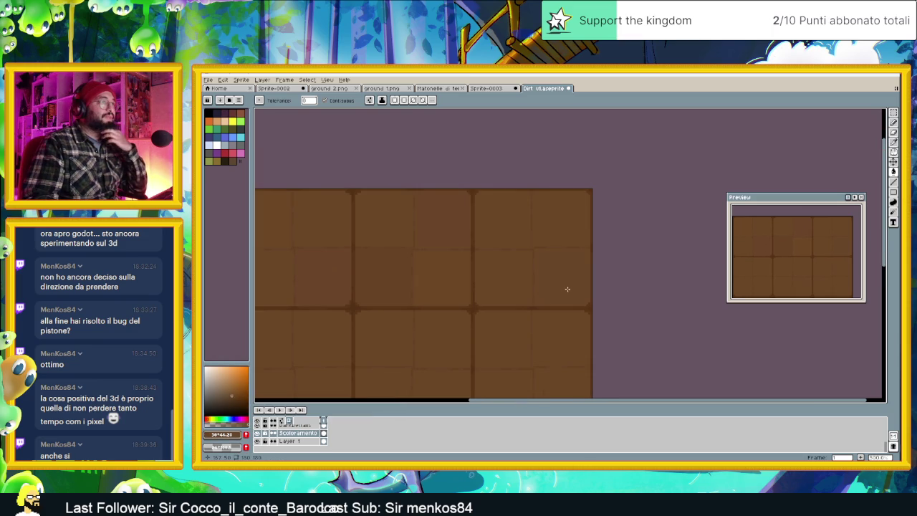
scroll(561, 280, up, 1)
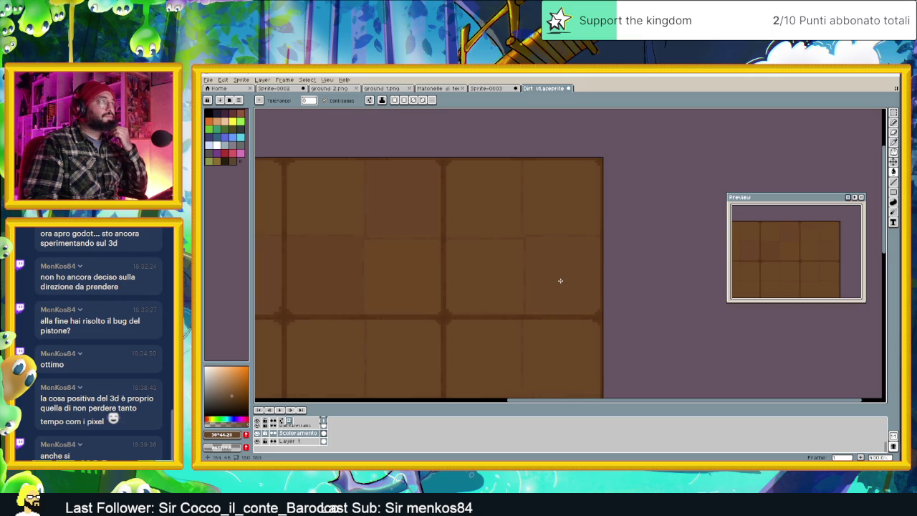
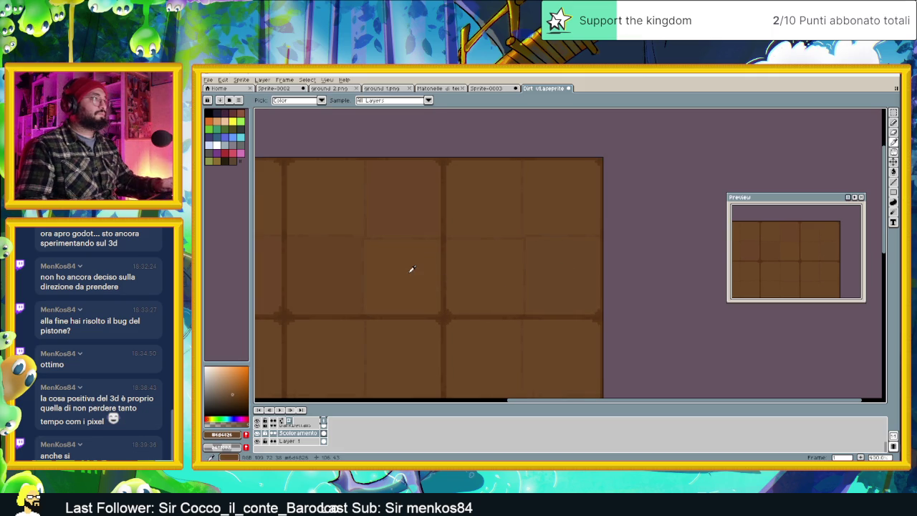
Try the shape tool and the paint bucket while zooming over the dirt tiles.
scroll(465, 176, up, 1)
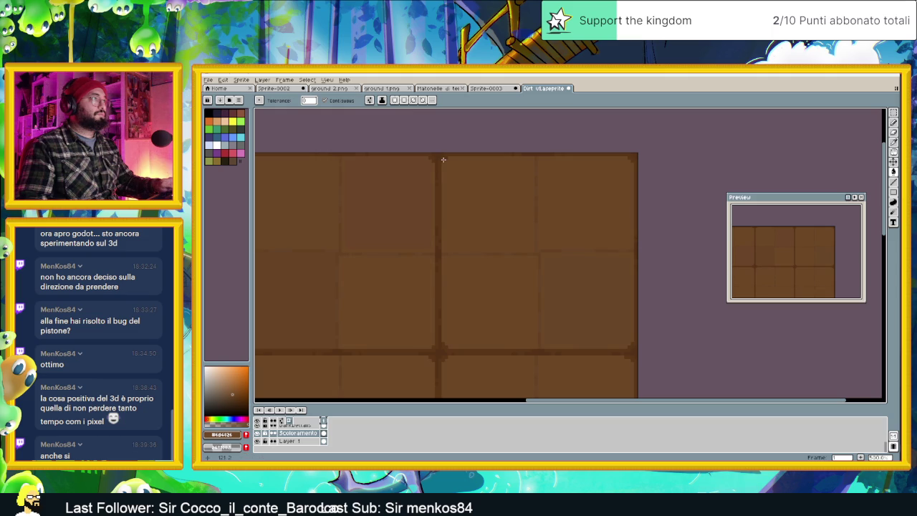
click(894, 192)
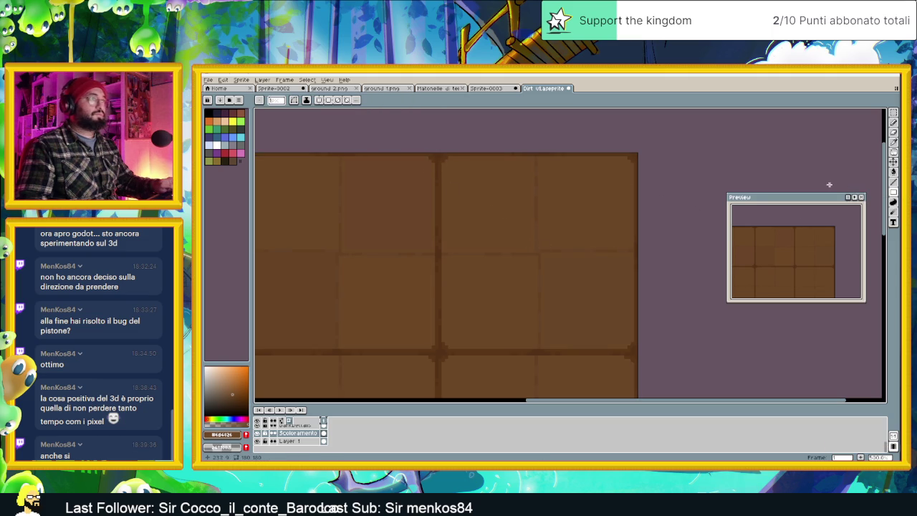
click(896, 173)
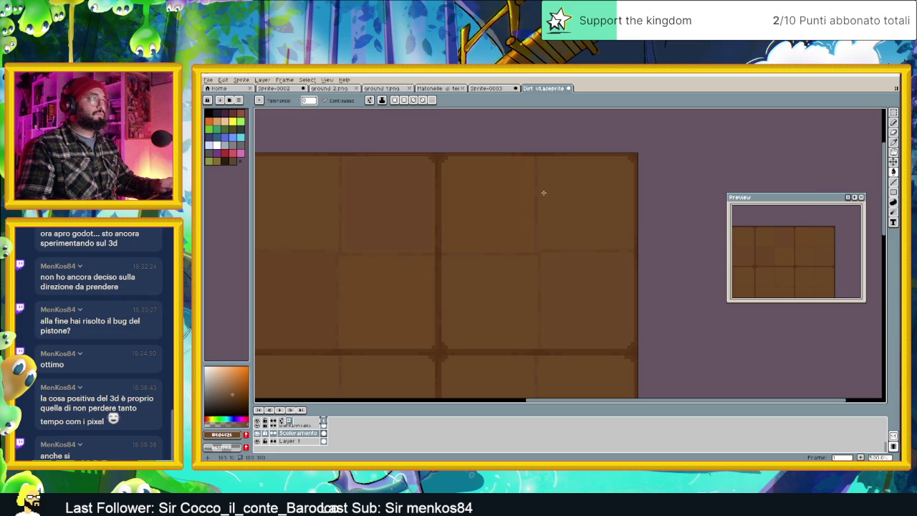
scroll(602, 217, down, 1)
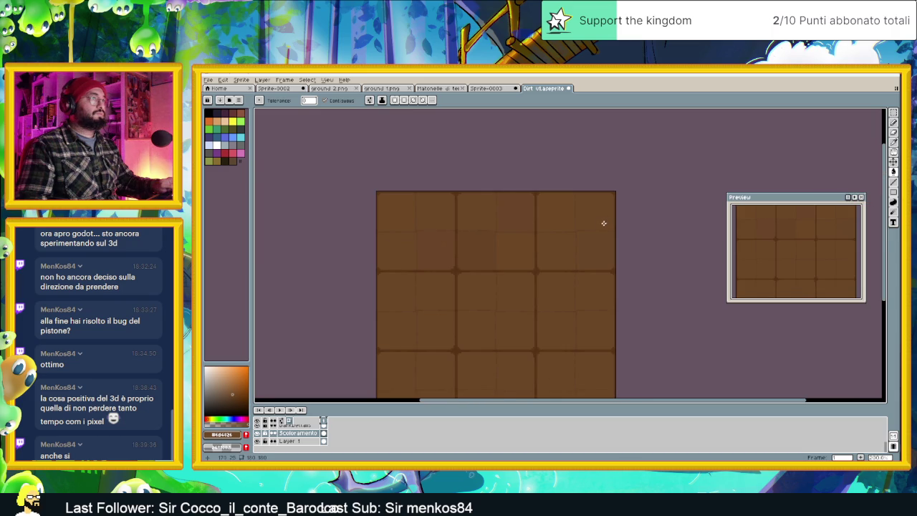
scroll(606, 222, up, 1)
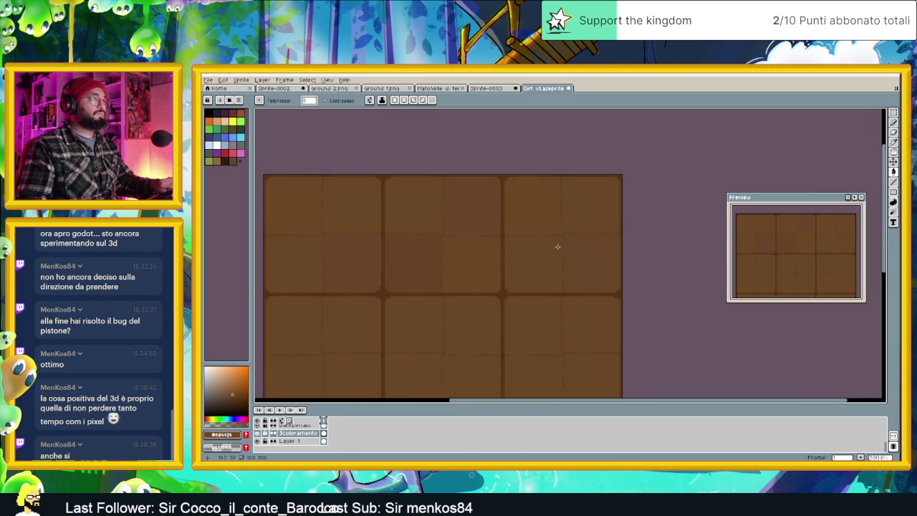
scroll(519, 217, down, 1)
scroll(511, 224, up, 1)
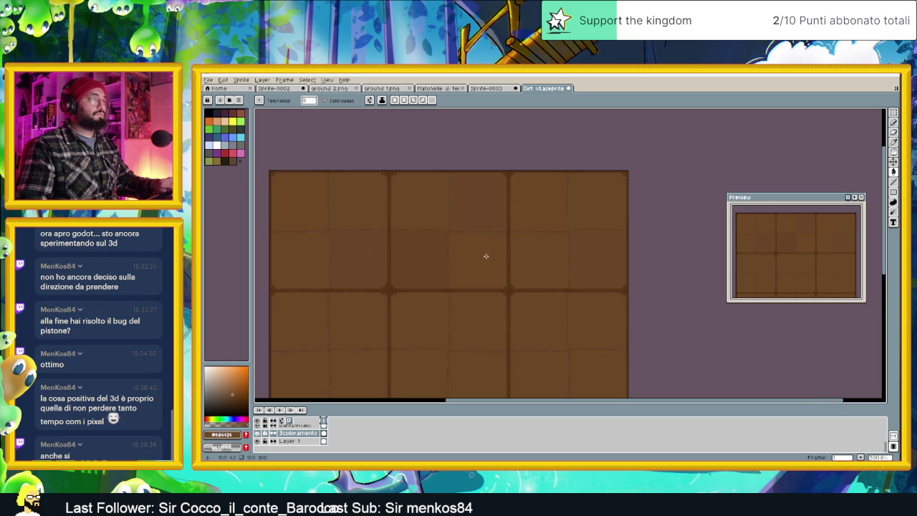
scroll(486, 256, down, 5)
scroll(509, 265, up, 2)
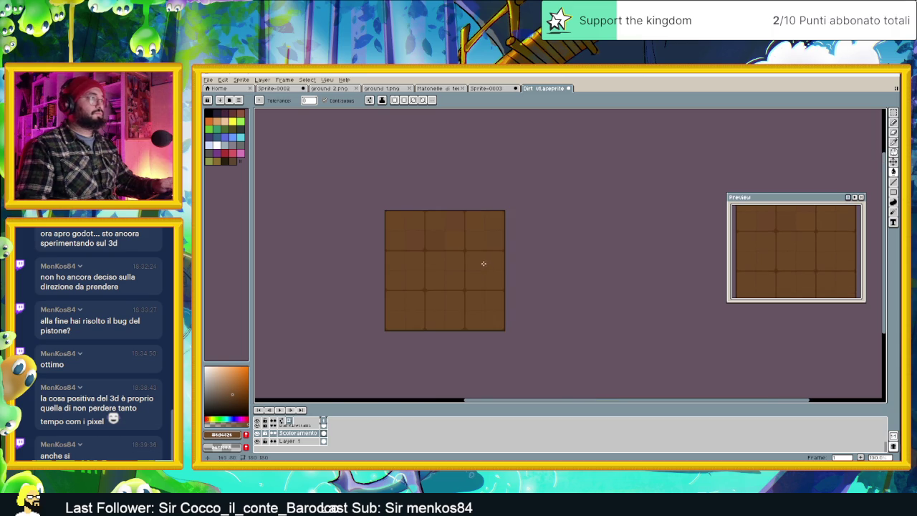
scroll(449, 250, up, 1)
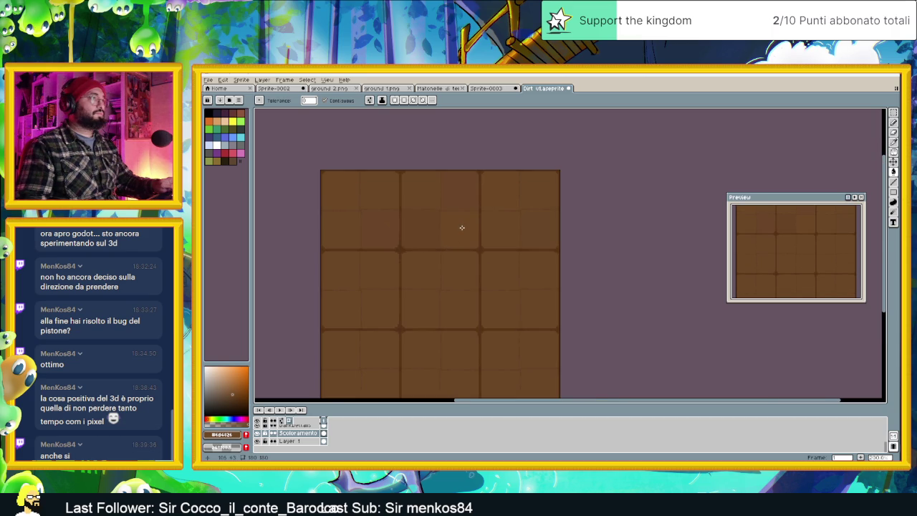
scroll(462, 227, up, 1)
scroll(430, 237, down, 1)
scroll(427, 239, up, 1)
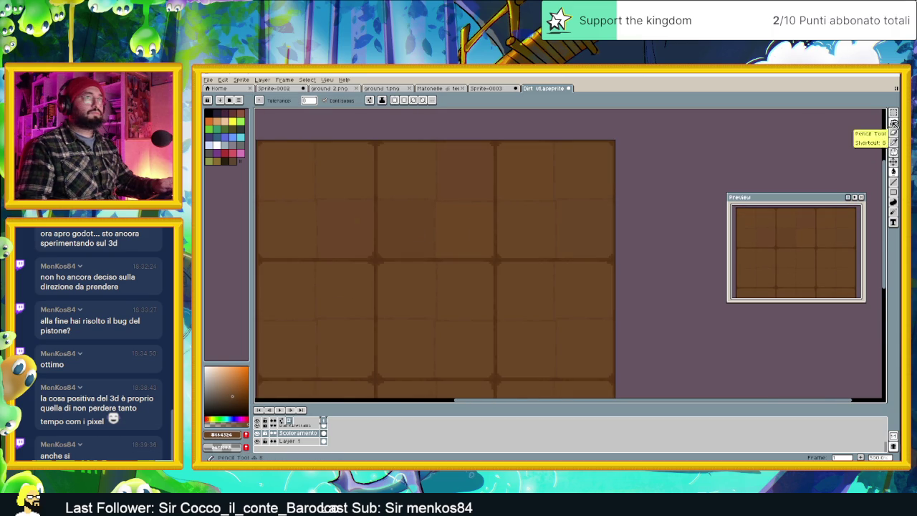
Pick the ellipse tool and pan the tileset slightly in the view.
click(894, 192)
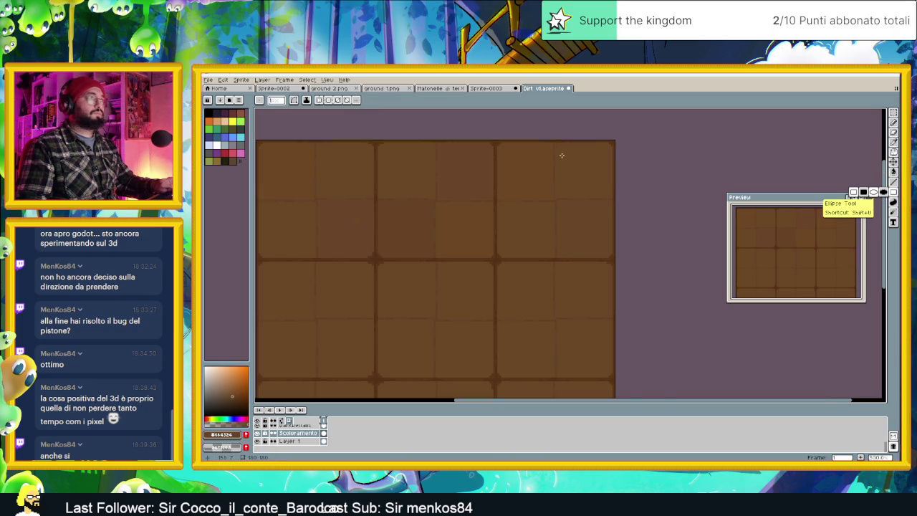
scroll(566, 154, up, 1)
scroll(574, 179, down, 1)
scroll(566, 207, down, 1)
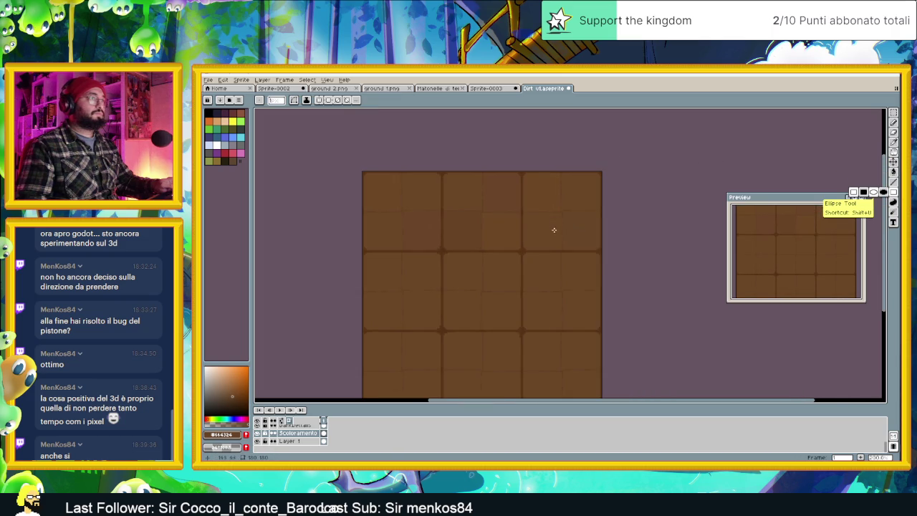
scroll(552, 225, up, 1)
mouse_move(544, 256)
mouse_down()
mouse_move(541, 231)
mouse_move(562, 210)
mouse_up()
scroll(593, 177, up, 1)
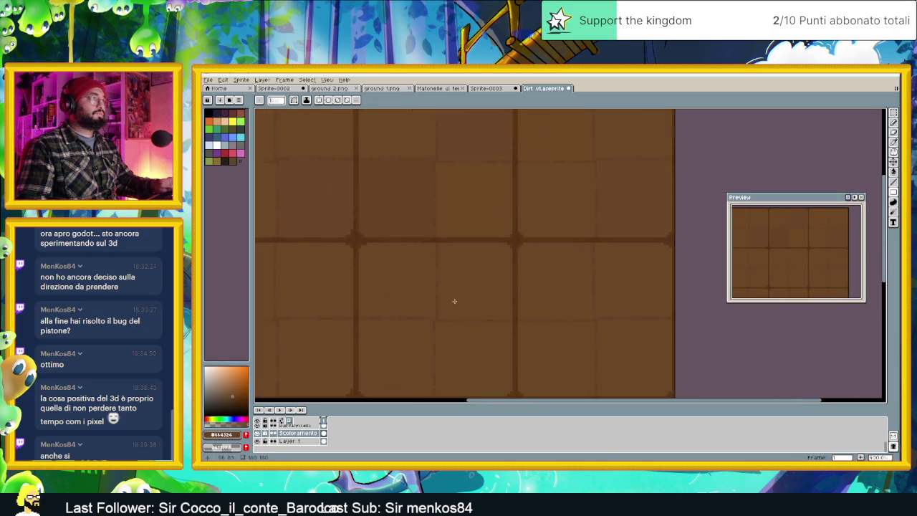
scroll(532, 290, down, 1)
scroll(506, 291, up, 2)
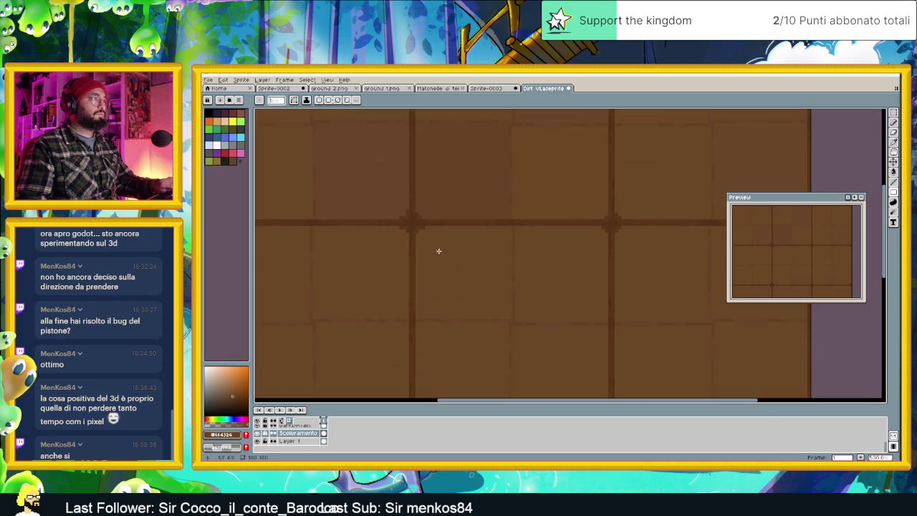
Select a rectangular area of a tile, bucket-fill it, then undo the fill.
drag(520, 230, 586, 307)
click(521, 236)
drag(516, 227, 592, 310)
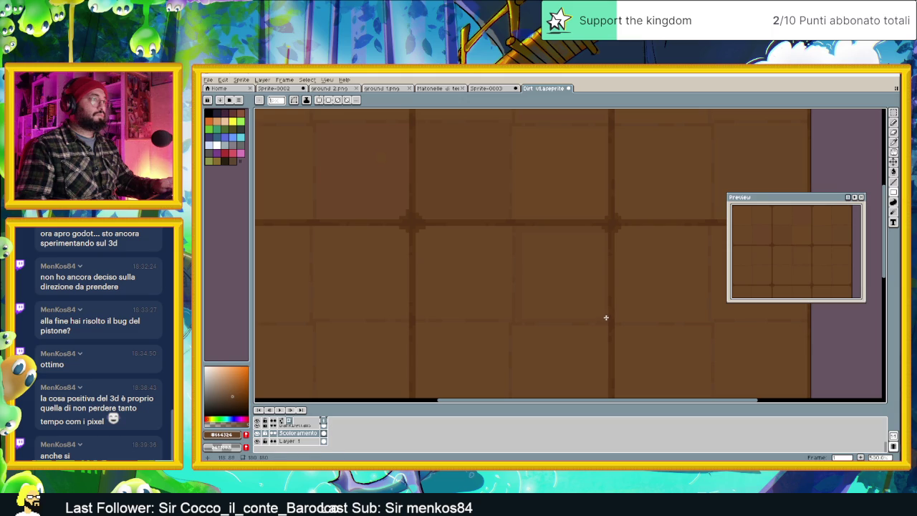
click(893, 174)
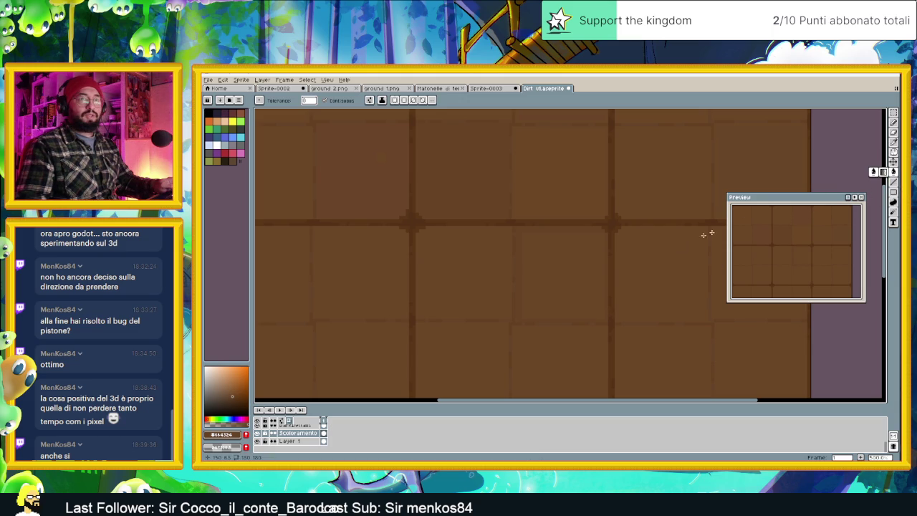
scroll(565, 276, down, 1)
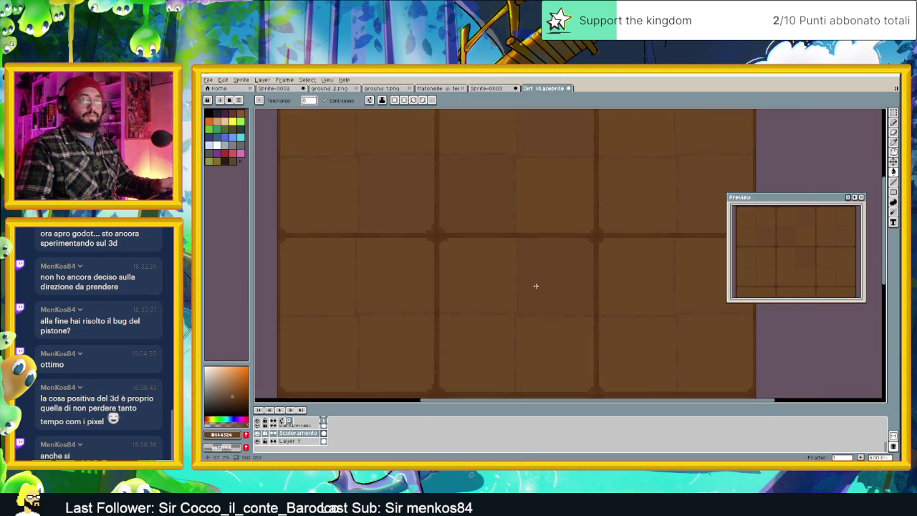
scroll(574, 256, down, 2)
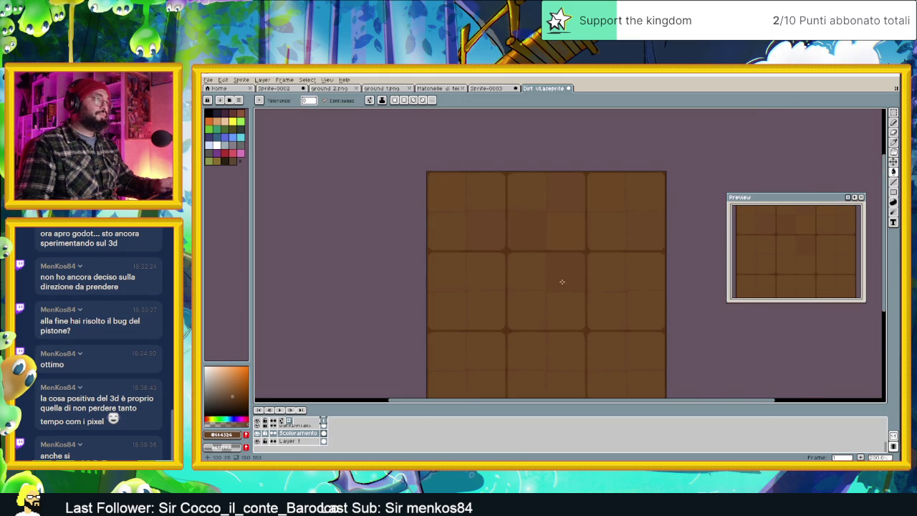
scroll(459, 304, up, 2)
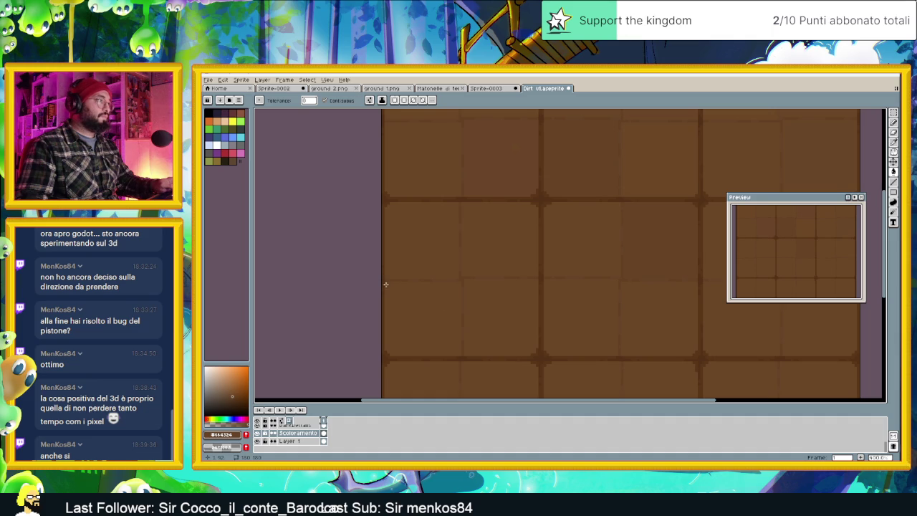
key(ctrl+z)
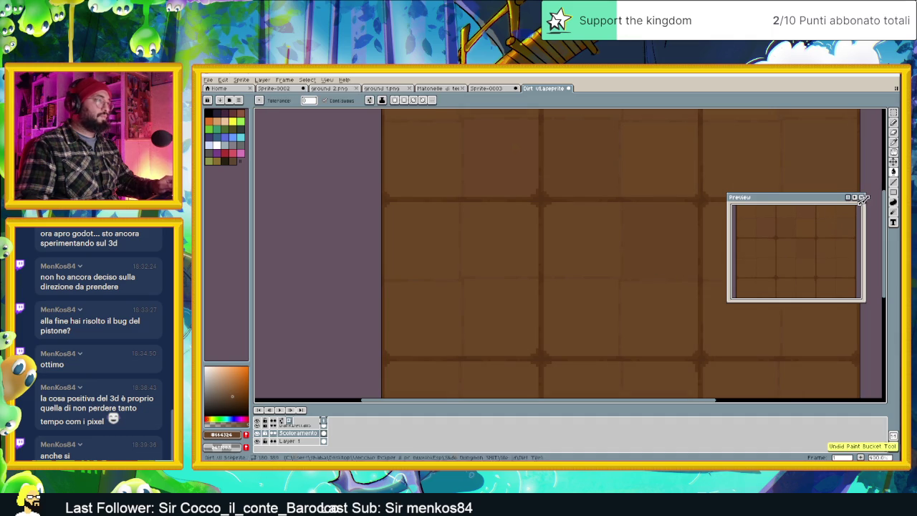
Outline a rectangle on the dirt tile with the rectangle tool.
click(893, 192)
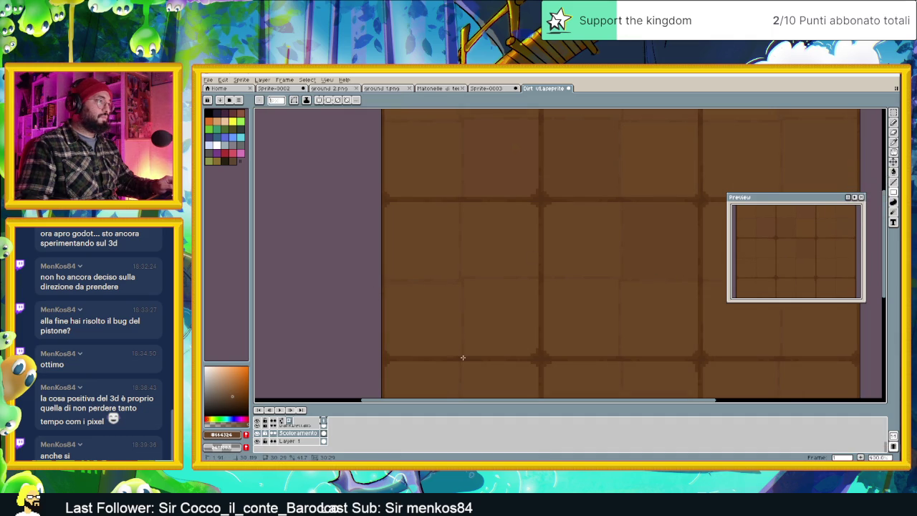
scroll(465, 287, right, 5)
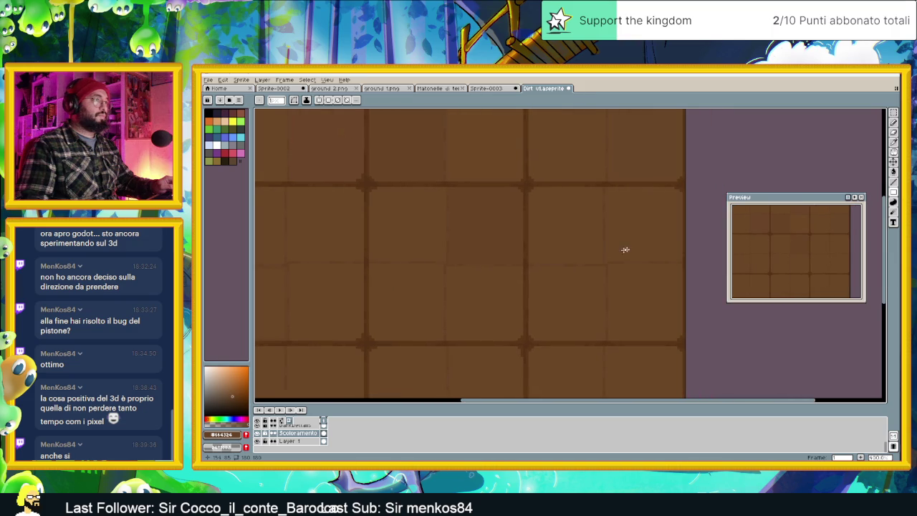
drag(609, 266, 665, 324)
scroll(587, 285, down, 1)
scroll(533, 277, down, 1)
scroll(634, 291, up, 1)
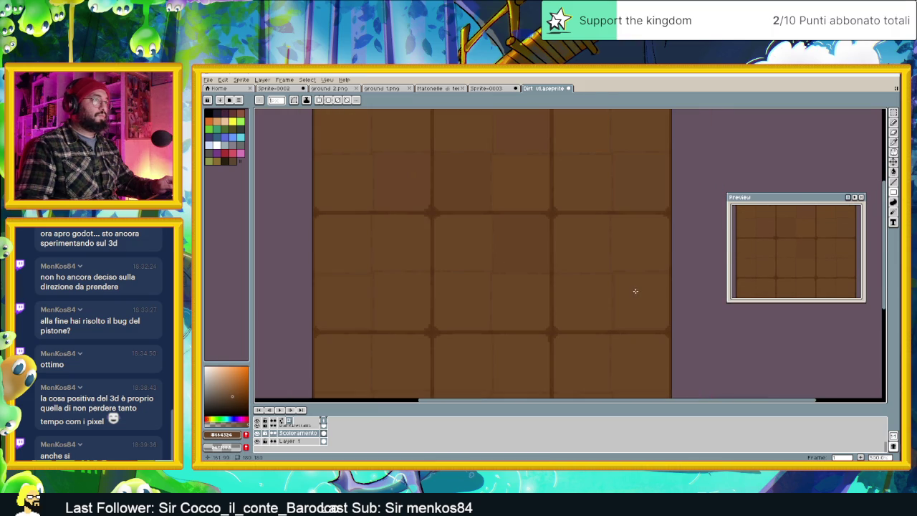
Switch to the paint bucket and pan the tileset up-right, then down.
click(894, 172)
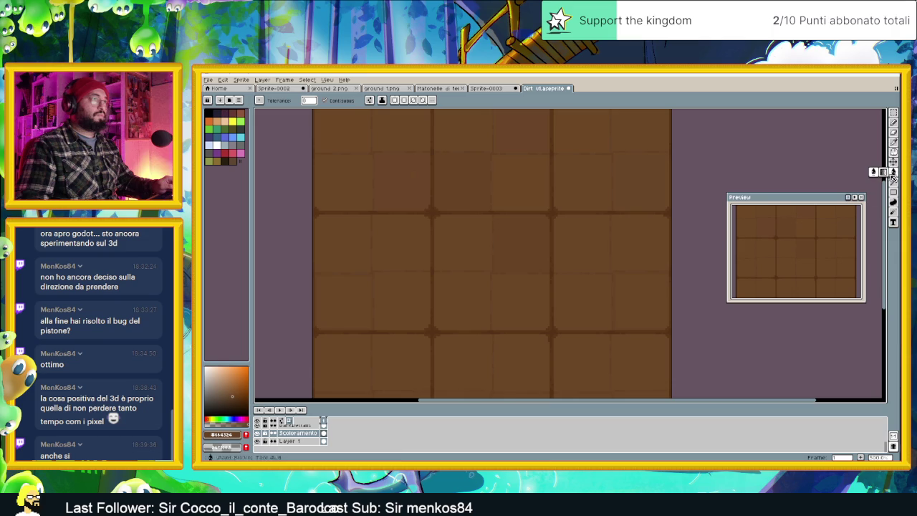
scroll(459, 296, down, 2)
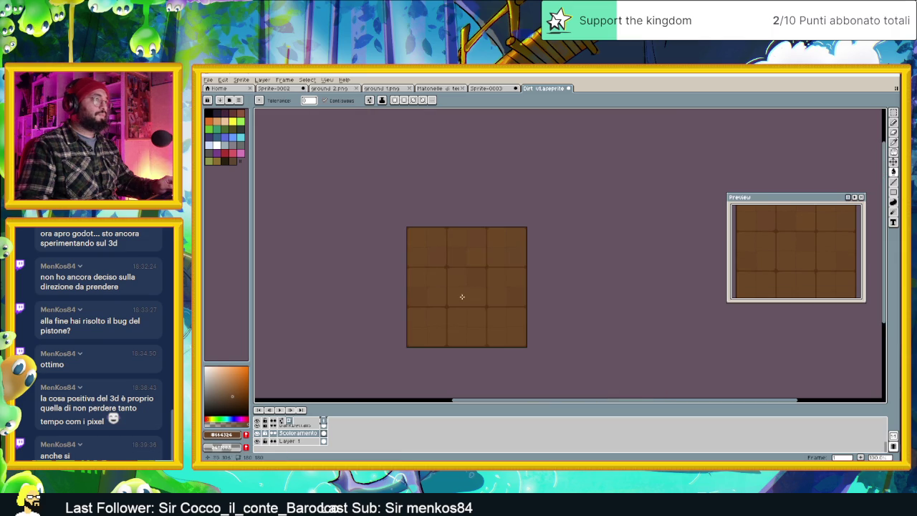
scroll(458, 286, up, 1)
drag(495, 324, 522, 271)
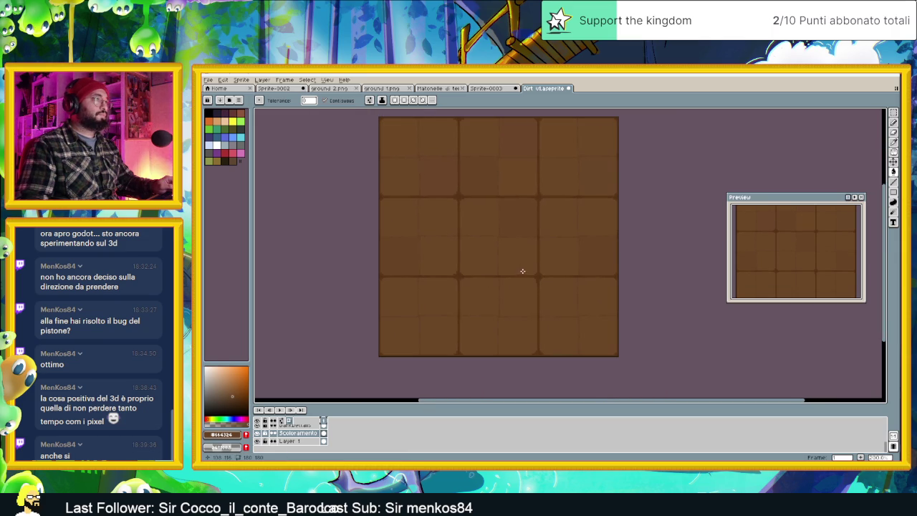
scroll(532, 325, up, 1)
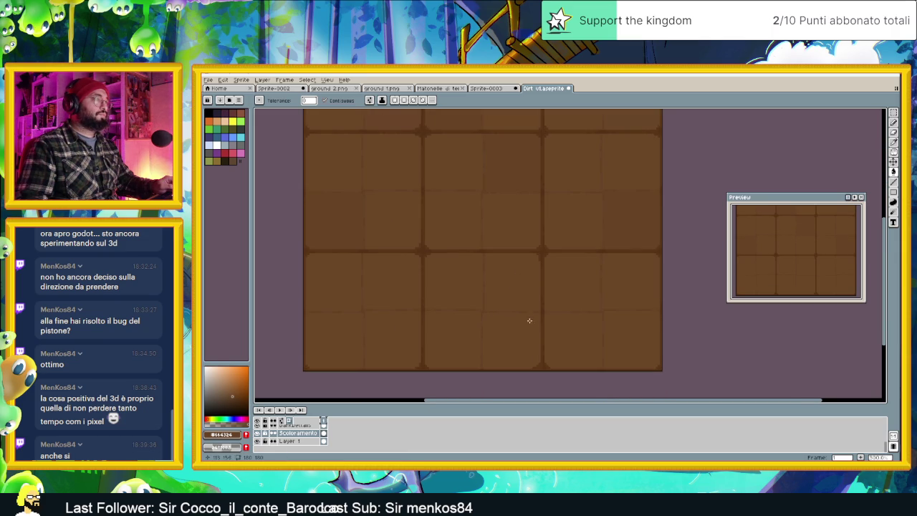
drag(443, 136, 474, 207)
scroll(513, 271, down, 1)
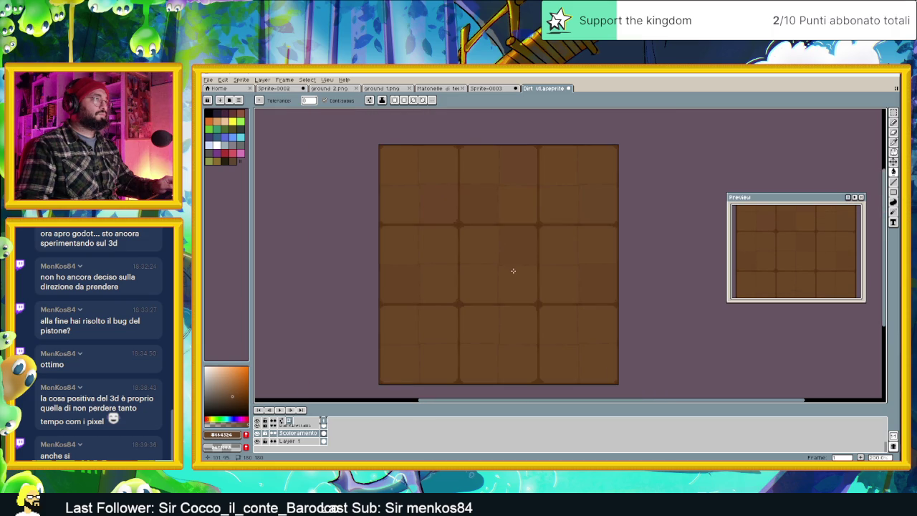
scroll(498, 309, up, 2)
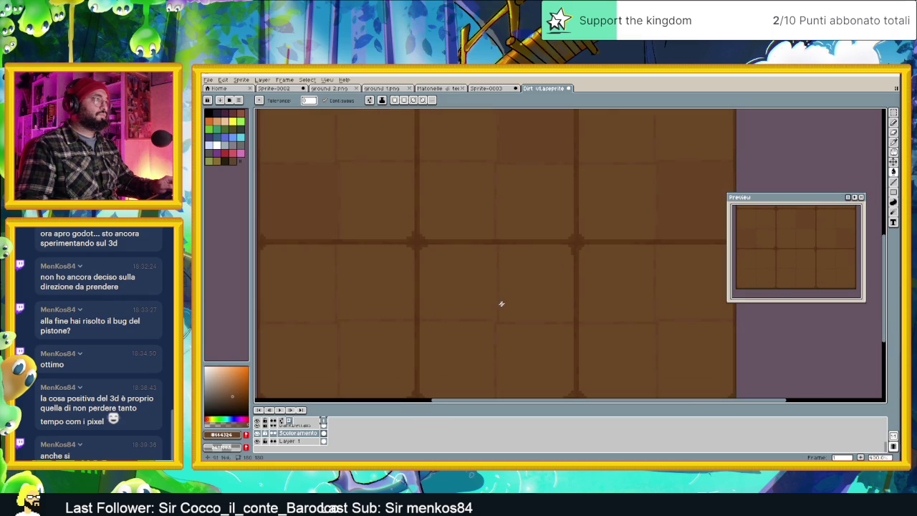
Cycle through the ellipse, magic wand and rectangular marquee tools, shifting the view left.
click(894, 192)
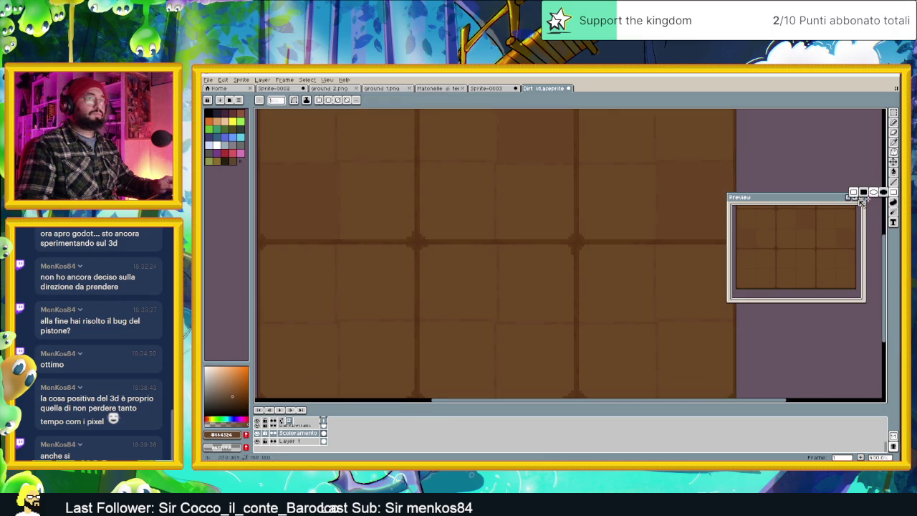
scroll(439, 280, up, 1)
scroll(438, 280, up, 1)
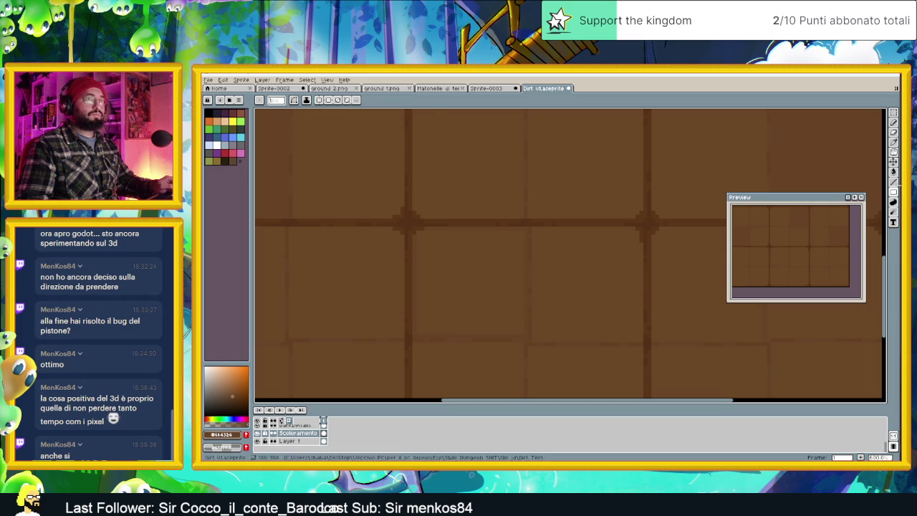
key(w)
scroll(443, 299, down, 1)
scroll(473, 311, down, 1)
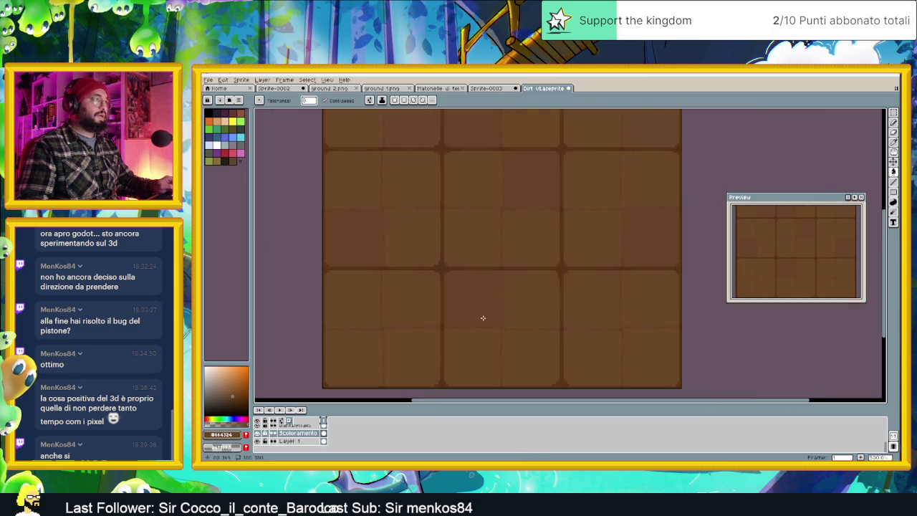
scroll(611, 241, down, 1)
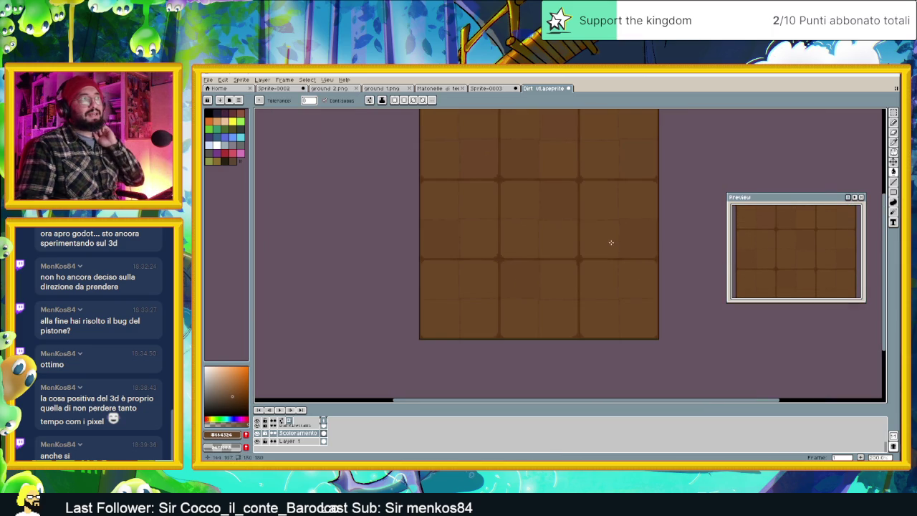
key(m)
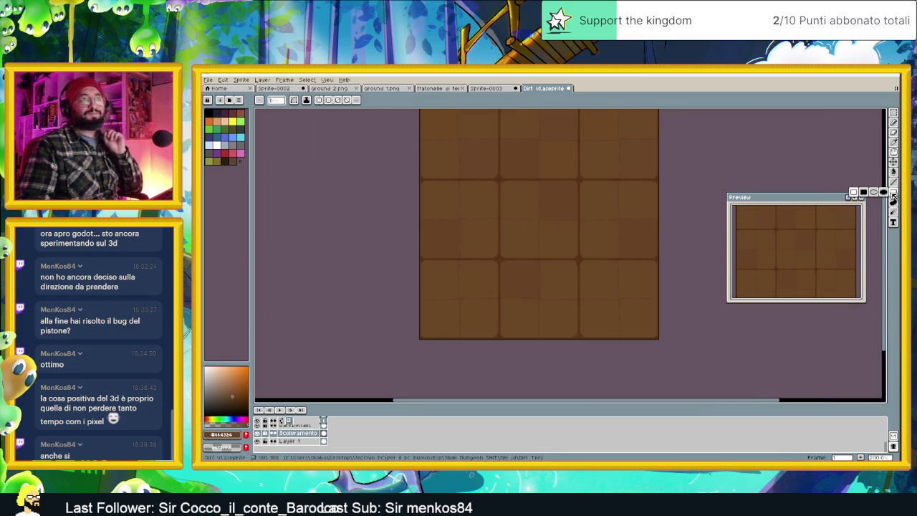
mouse_move(522, 294)
mouse_down()
mouse_move(490, 318)
mouse_move(498, 344)
mouse_up()
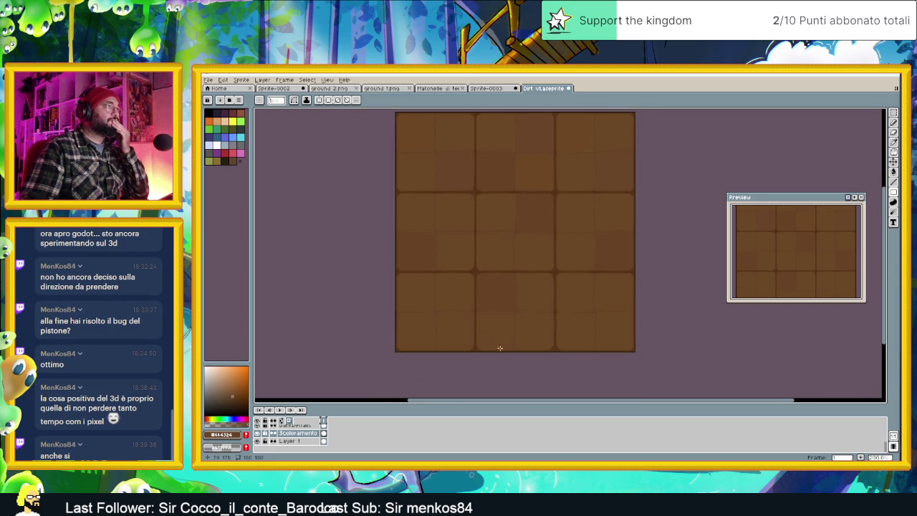
scroll(498, 344, up, 1)
scroll(420, 318, up, 1)
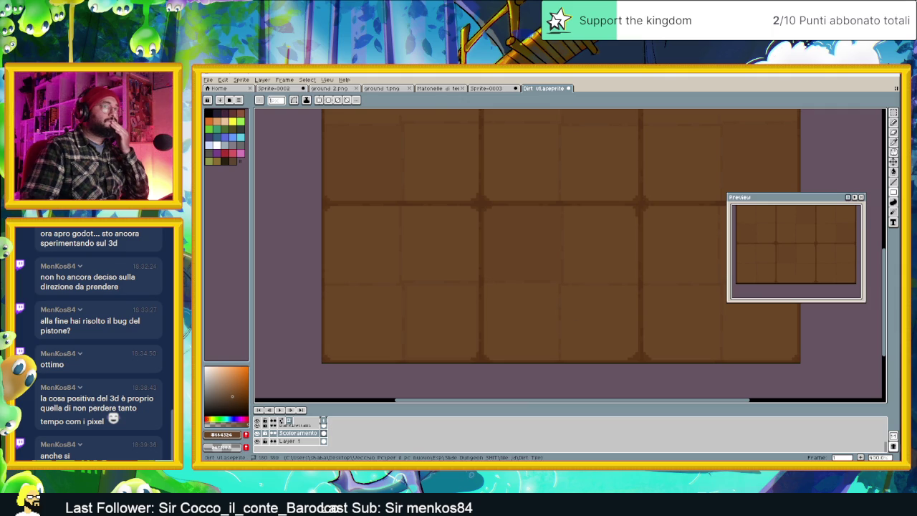
Try the paint bucket, rectangle and magic wand tools while zooming the tiles.
click(894, 179)
scroll(586, 328, right, 2)
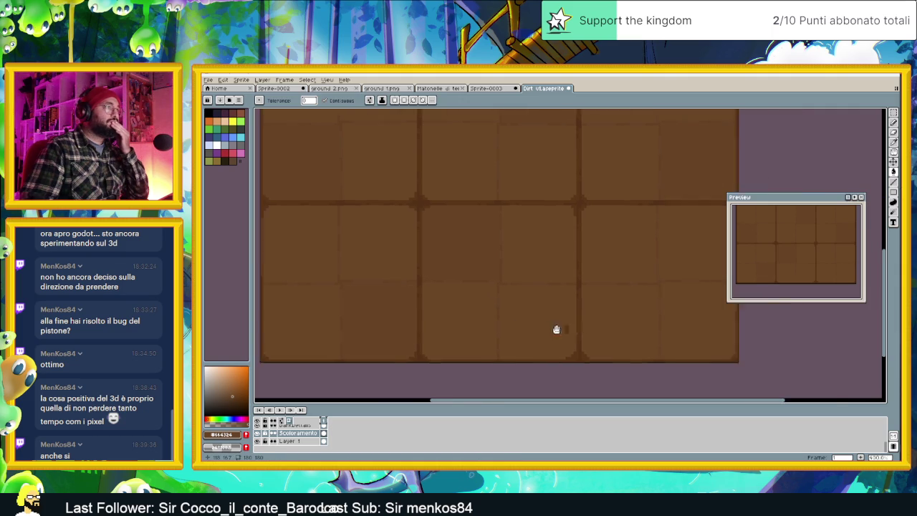
scroll(549, 328, right, 4)
scroll(549, 329, down, 2)
scroll(566, 312, up, 1)
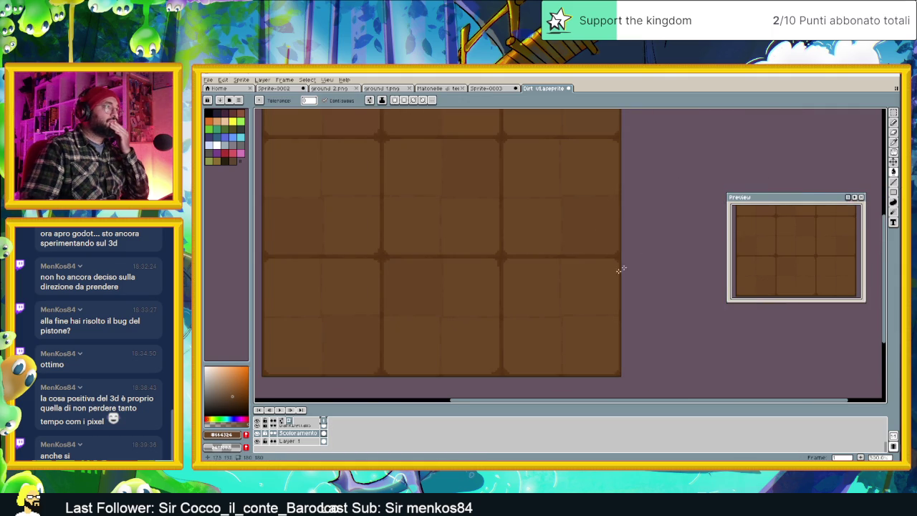
scroll(557, 347, up, 1)
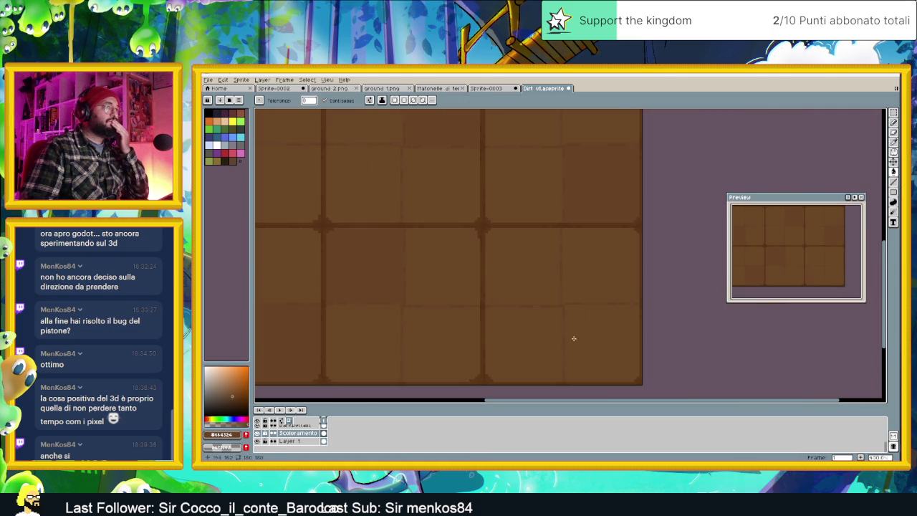
click(894, 195)
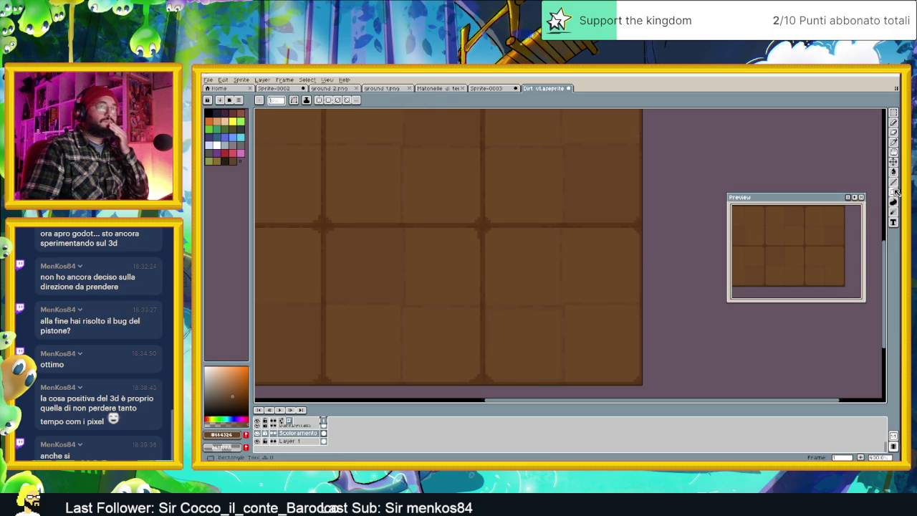
key(w)
scroll(542, 344, down, 1)
scroll(543, 345, down, 3)
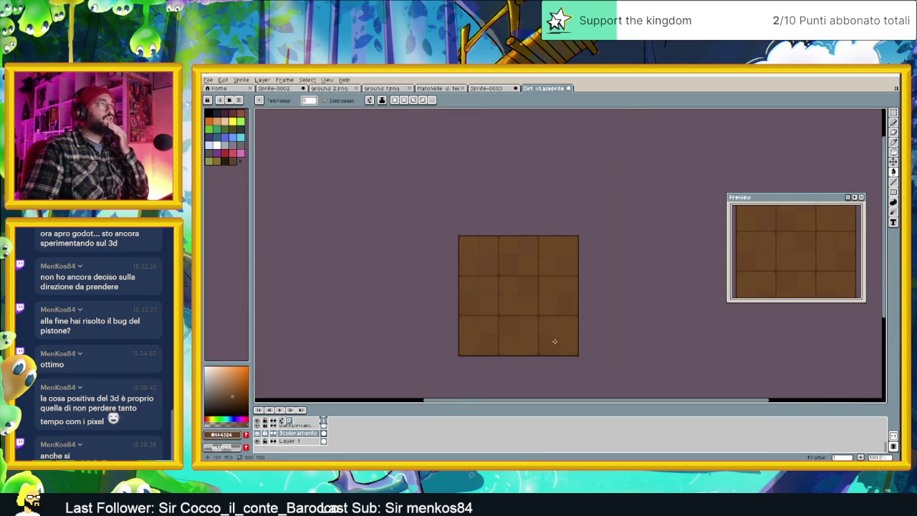
scroll(544, 334, up, 2)
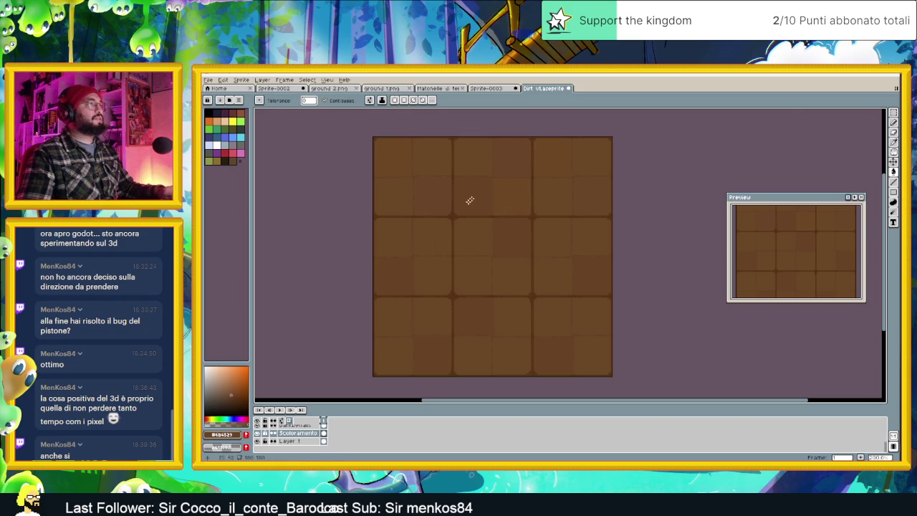
scroll(430, 253, up, 1)
scroll(430, 249, up, 1)
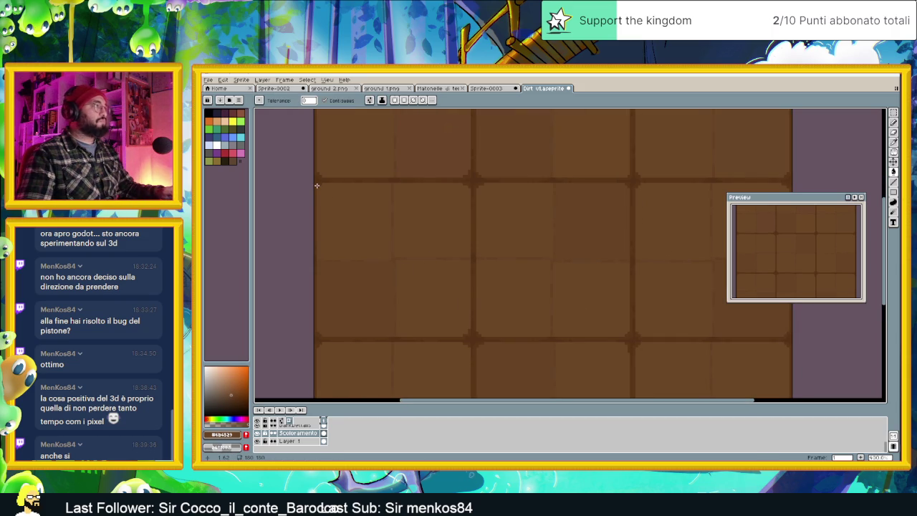
Mark out a 28×28 pixel area on the tiles with the rectangle tool.
key(u)
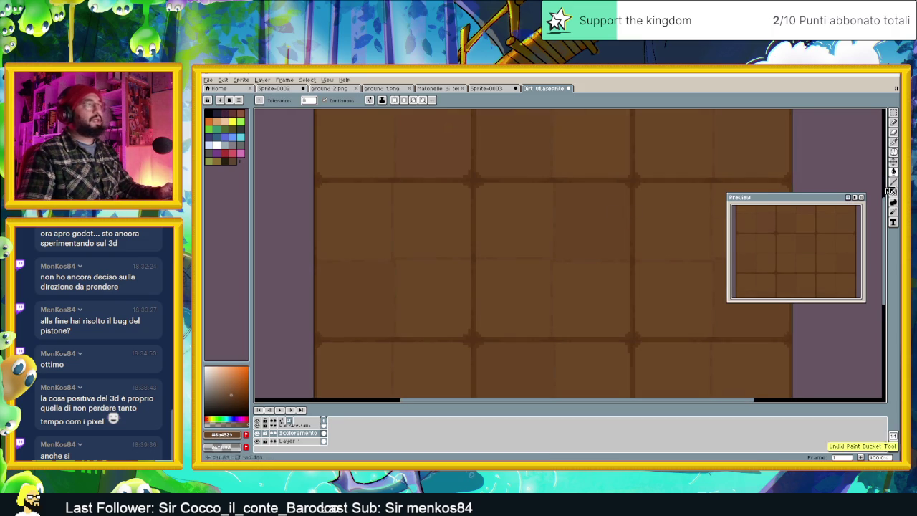
scroll(315, 188, up, 1)
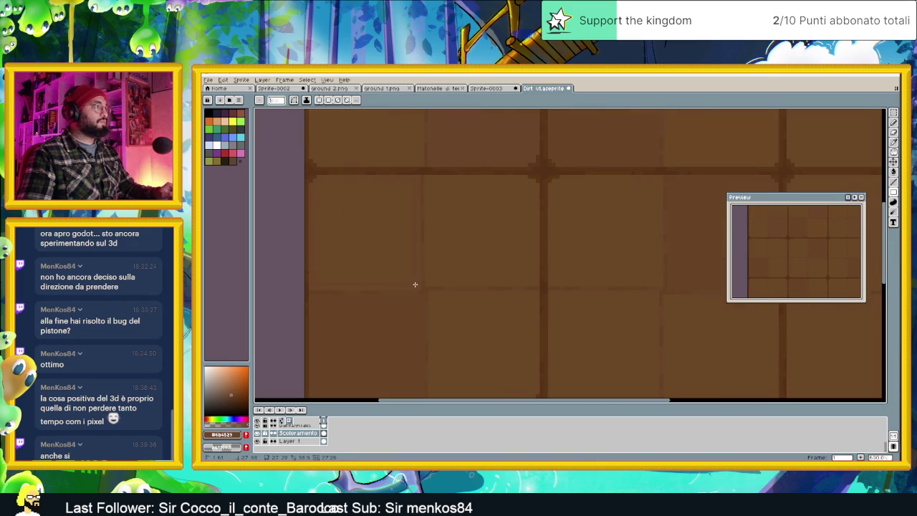
scroll(547, 243, down, 1)
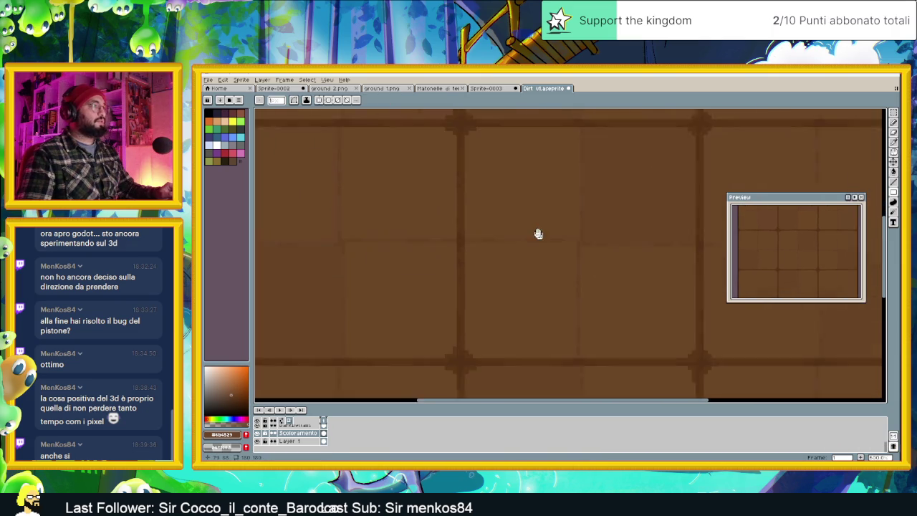
scroll(508, 209, down, 1)
scroll(495, 206, down, 1)
drag(495, 205, 504, 248)
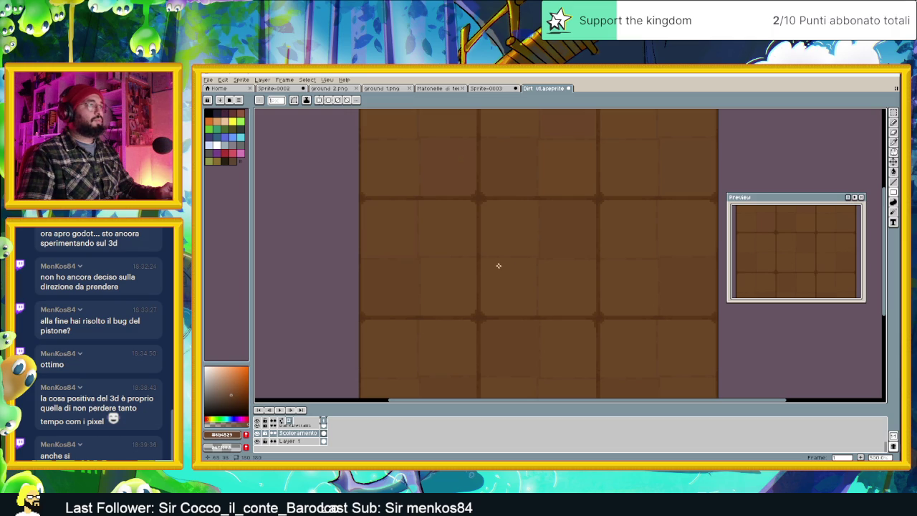
scroll(500, 278, up, 1)
scroll(468, 250, up, 1)
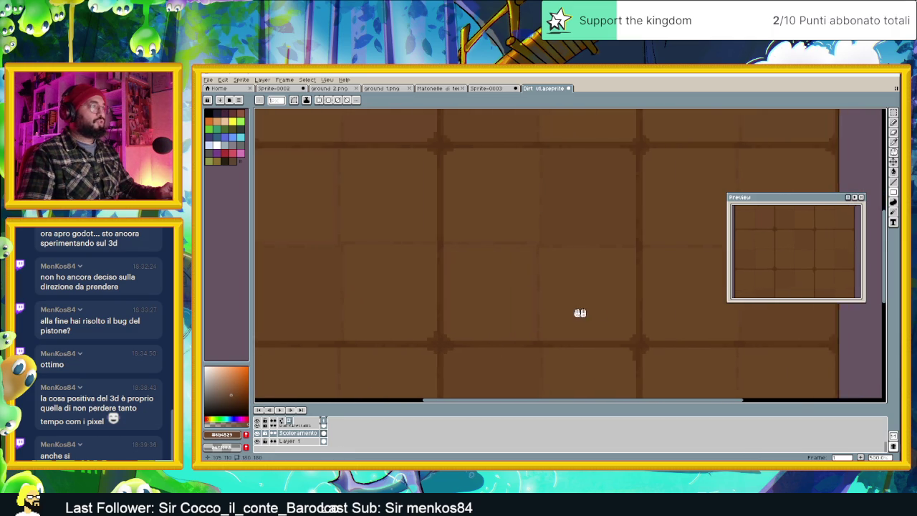
scroll(600, 313, right, 5)
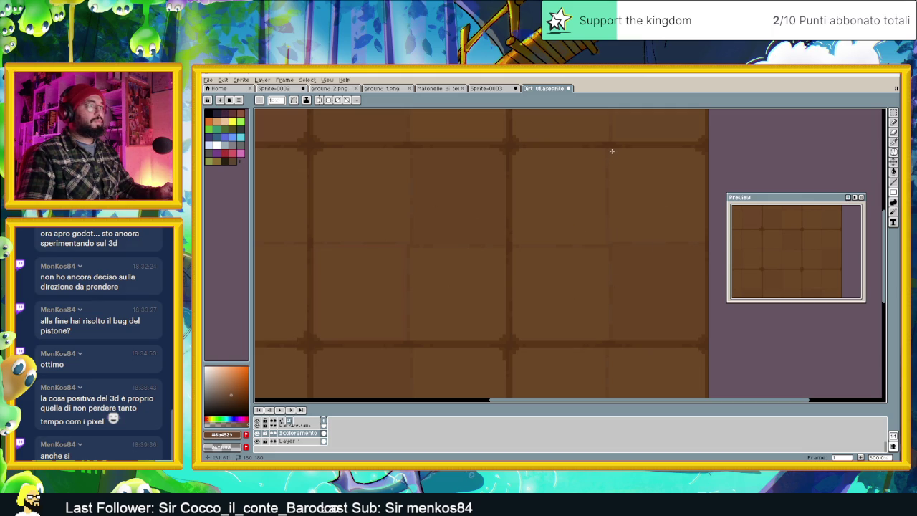
scroll(602, 165, down, 1)
scroll(584, 178, down, 1)
scroll(596, 172, up, 1)
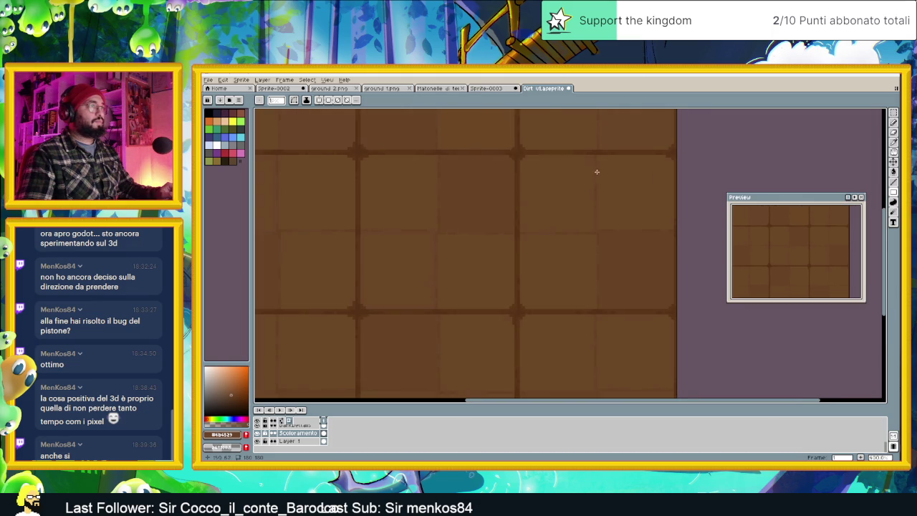
drag(597, 157, 669, 225)
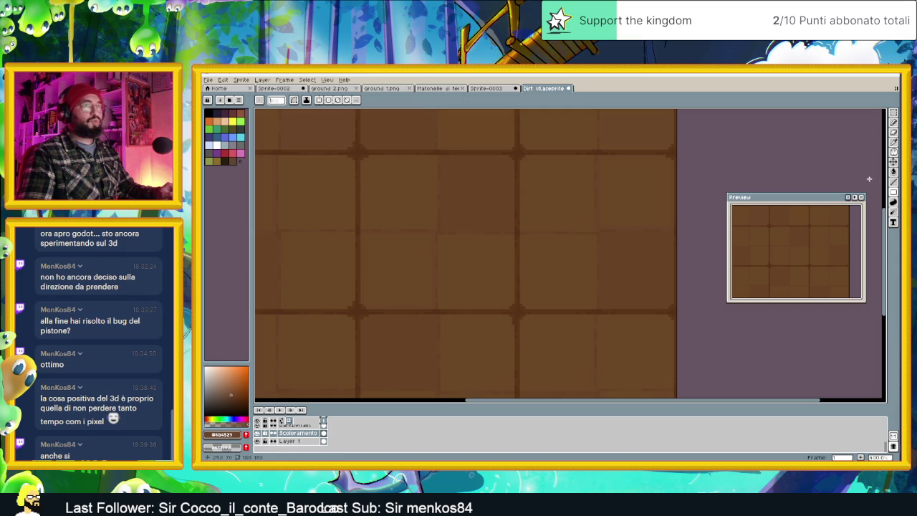
Pick the paint bucket and shift the view of the tiles to the left.
click(894, 172)
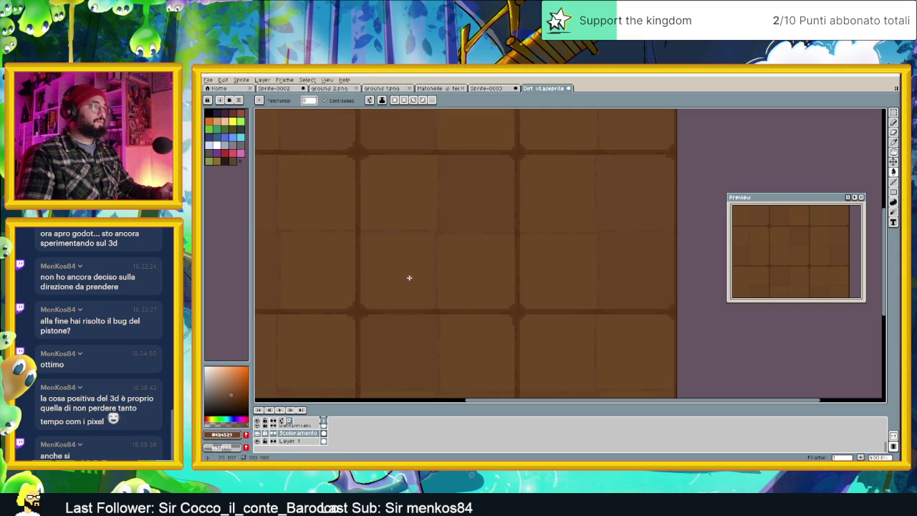
scroll(503, 286, down, 1)
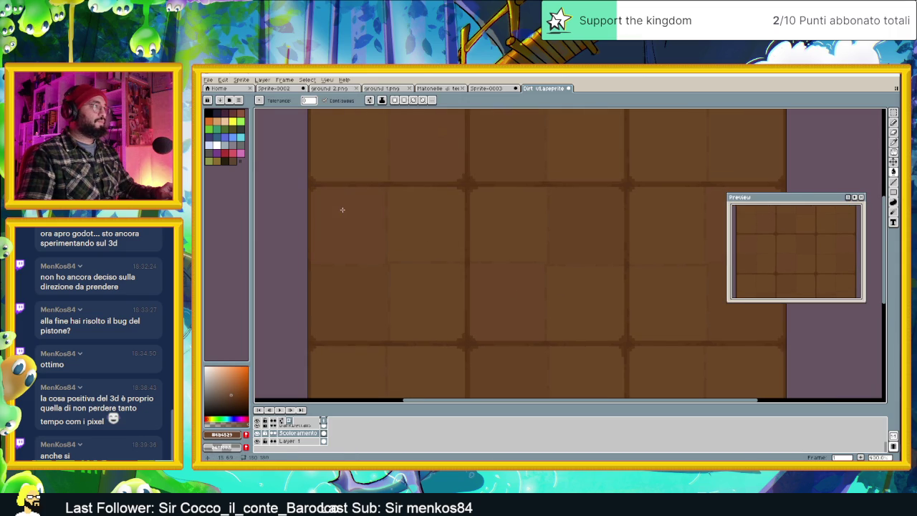
scroll(475, 264, down, 1)
scroll(475, 264, down, 1)
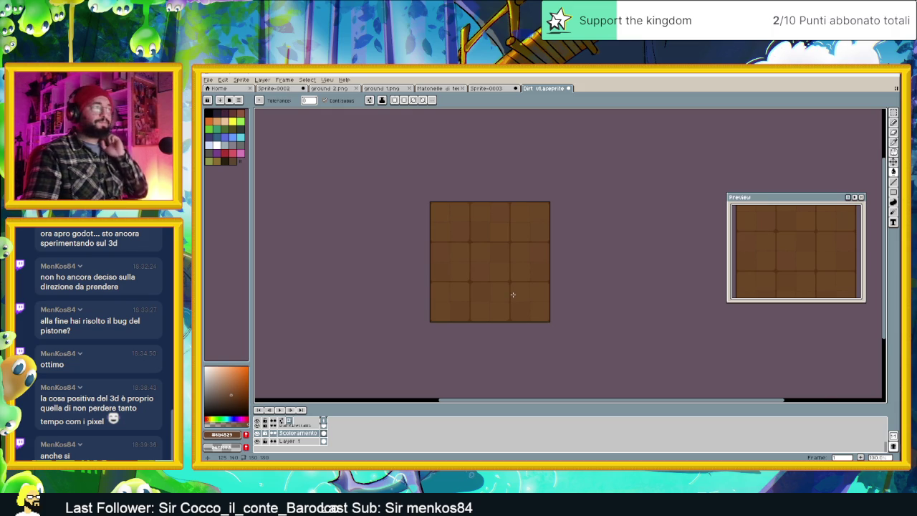
scroll(513, 294, up, 1)
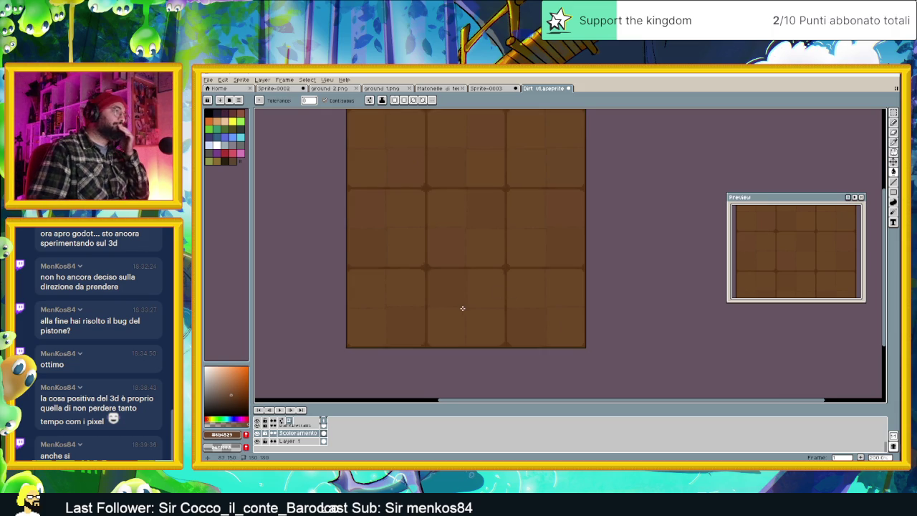
scroll(462, 308, up, 1)
scroll(483, 300, down, 1)
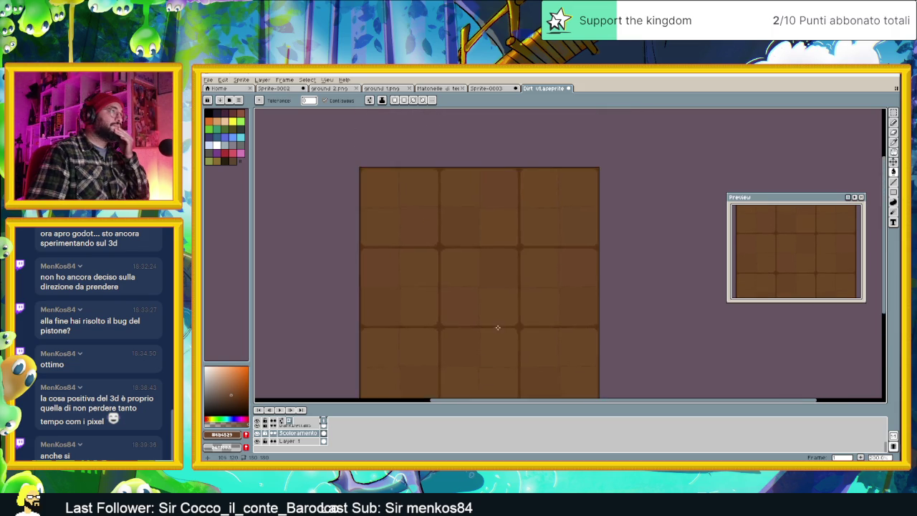
scroll(476, 240, down, 1)
scroll(473, 242, up, 1)
scroll(539, 259, up, 1)
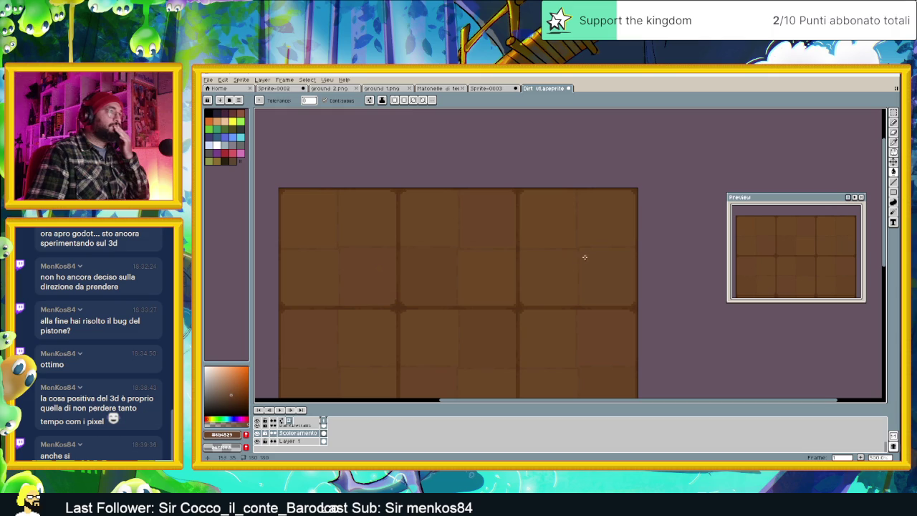
scroll(500, 328, up, 1)
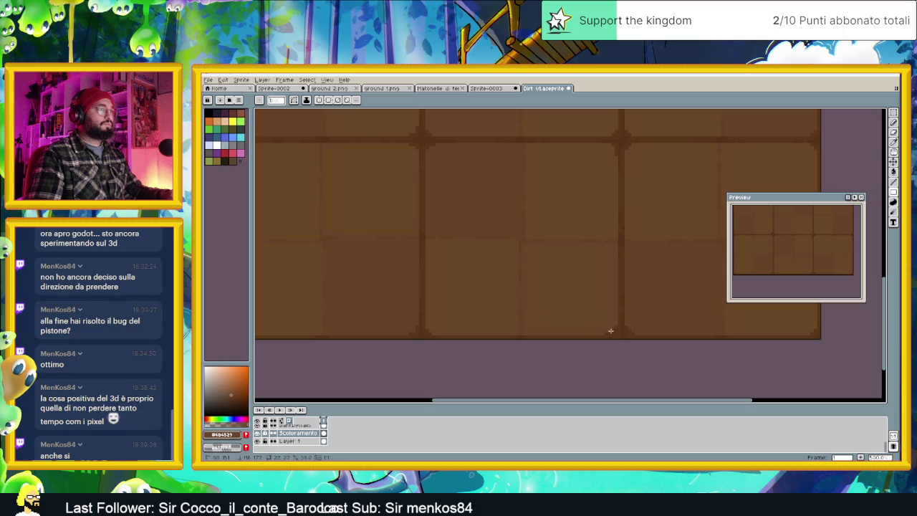
drag(690, 311, 558, 312)
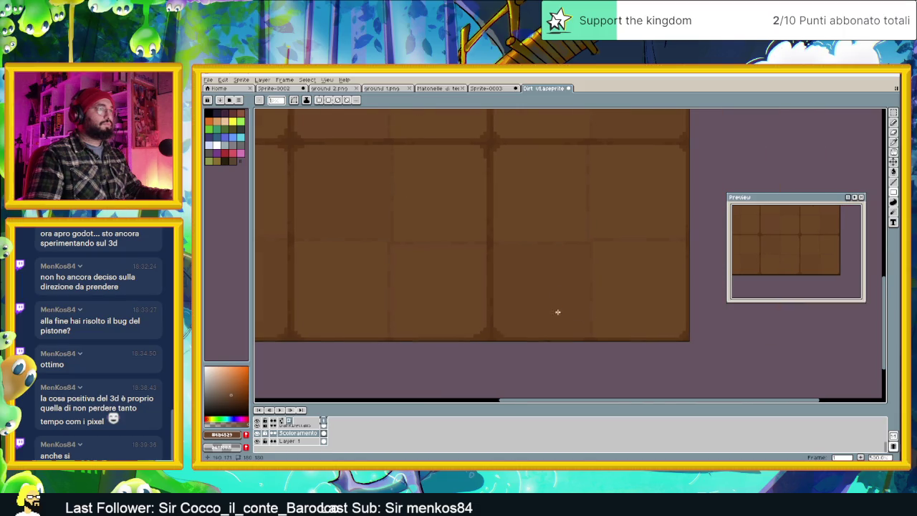
scroll(528, 183, down, 4)
scroll(569, 256, up, 3)
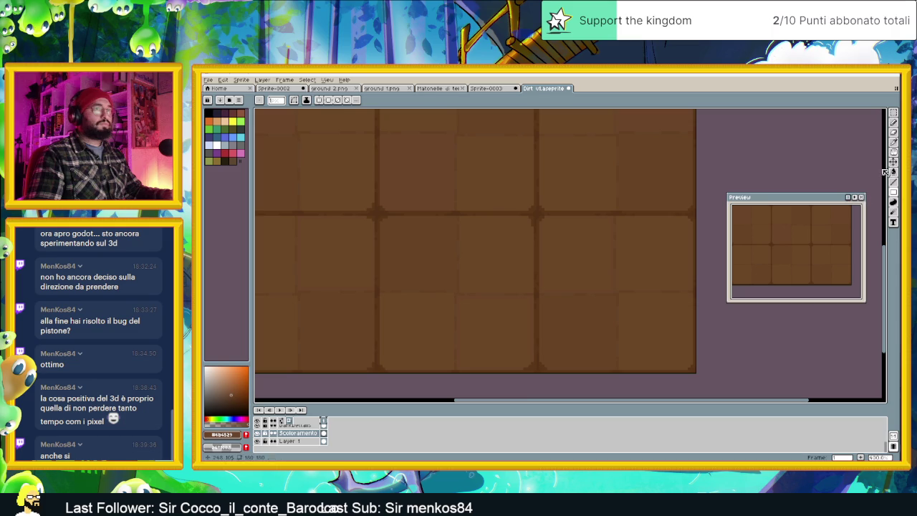
Reselect the paint bucket, zoom around and pan across the tile sprite.
click(893, 172)
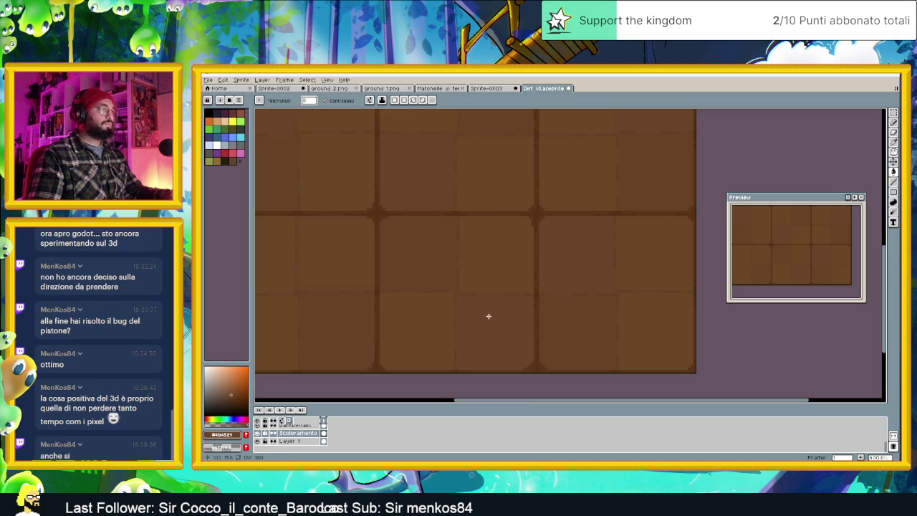
scroll(344, 244, down, 2)
scroll(479, 272, up, 2)
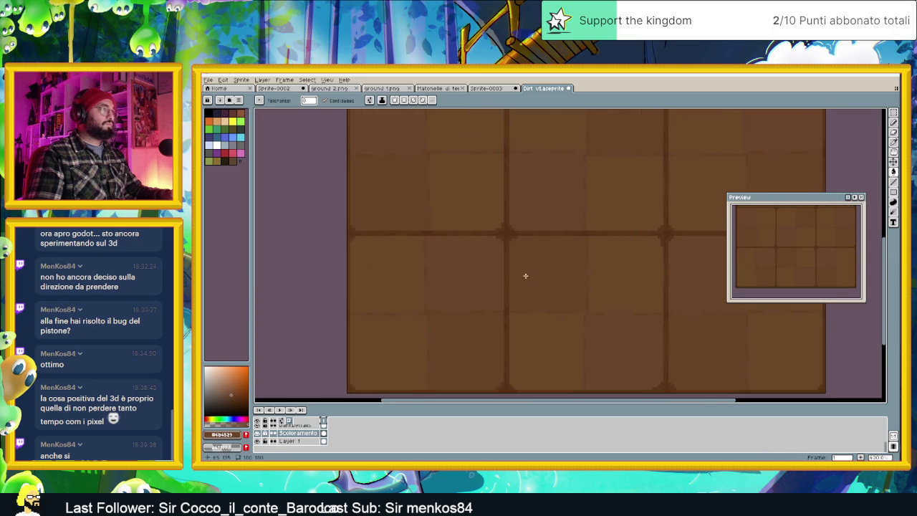
scroll(516, 274, down, 5)
scroll(565, 278, up, 1)
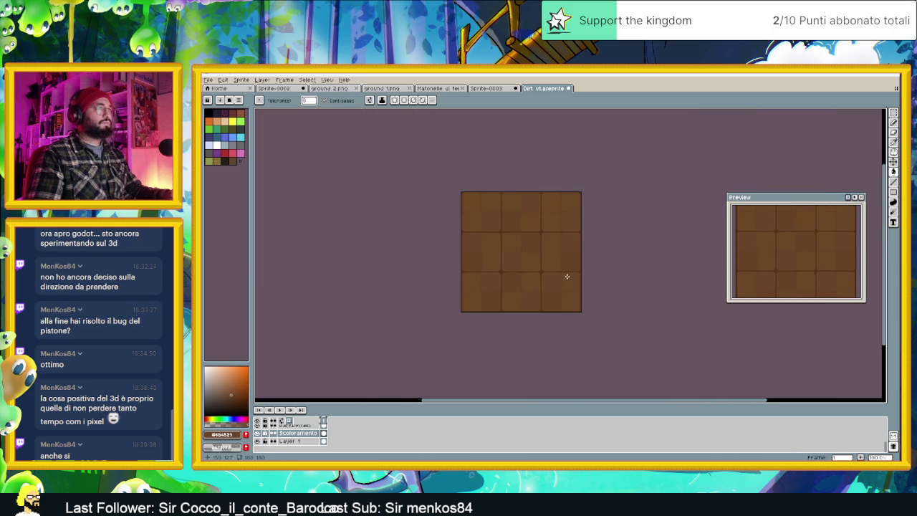
scroll(566, 276, up, 1)
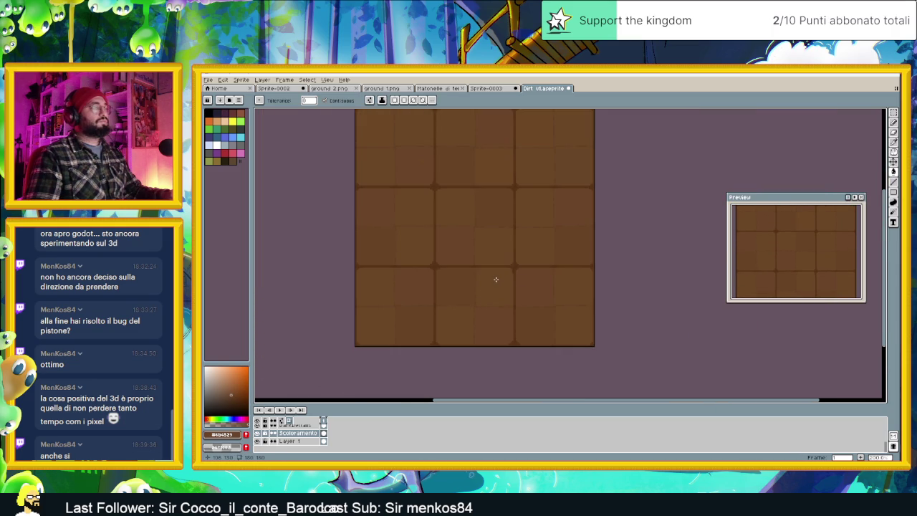
scroll(488, 314, up, 1)
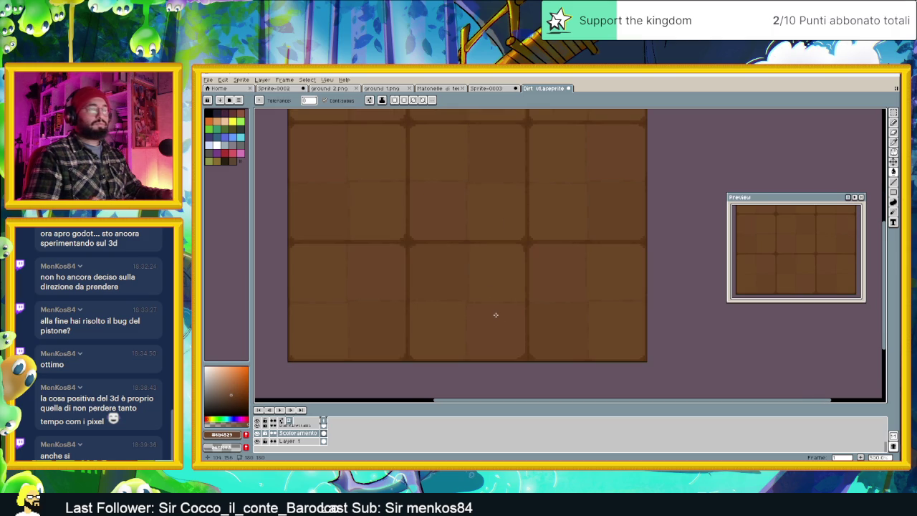
scroll(556, 301, down, 1)
scroll(555, 301, down, 1)
scroll(546, 273, up, 1)
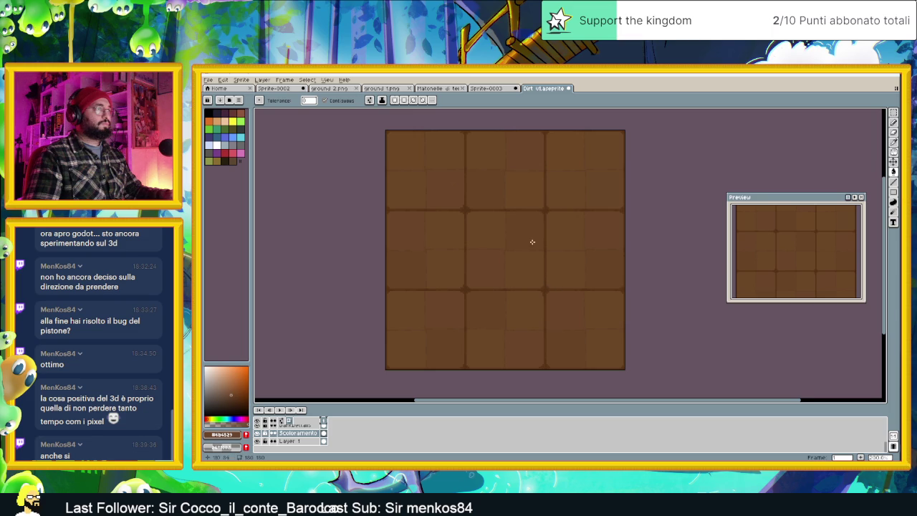
scroll(513, 246, up, 1)
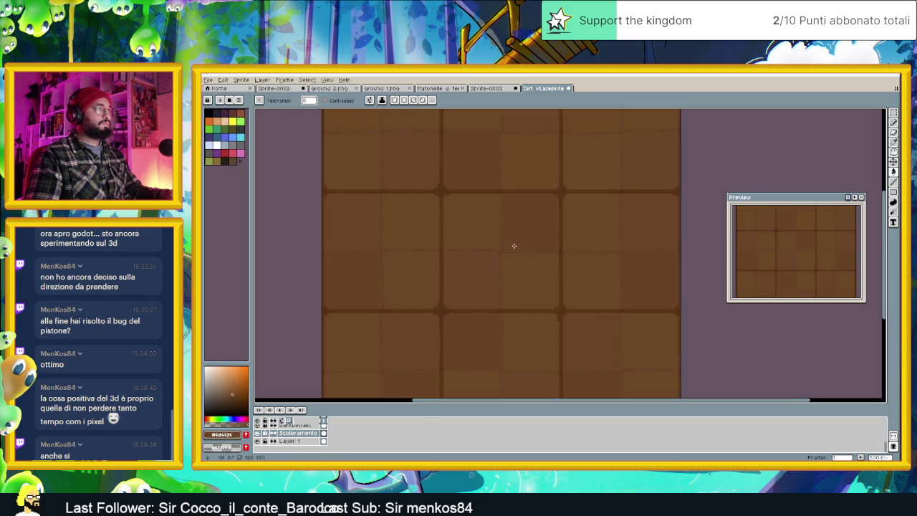
drag(521, 246, 593, 262)
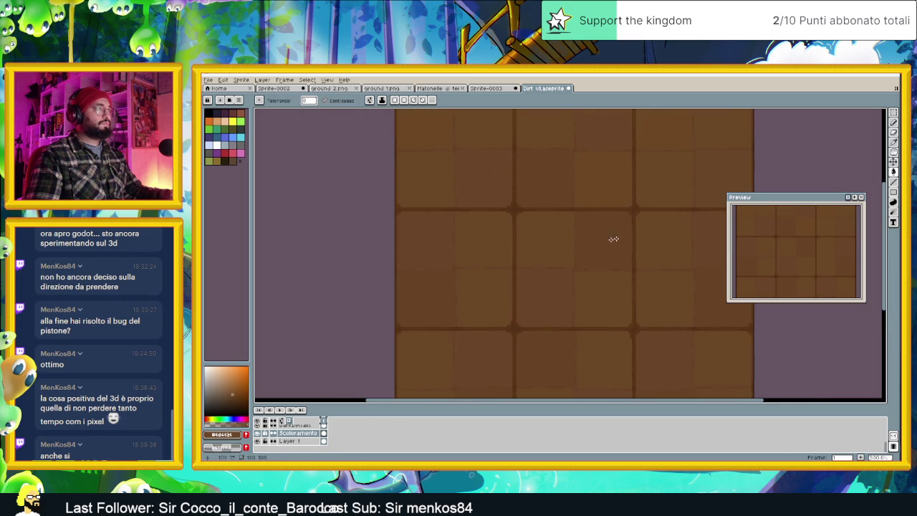
Draw on the tiles with the filled rectangle tool after repositioning the view.
click(893, 192)
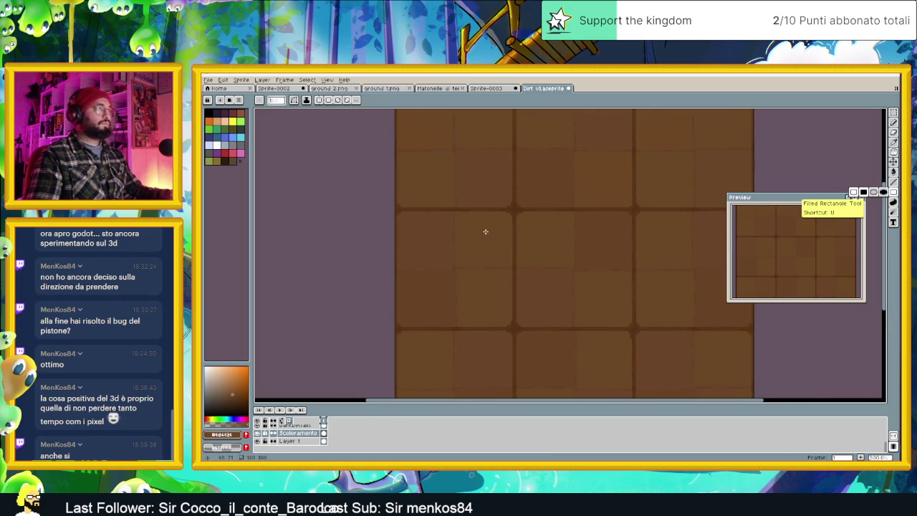
scroll(473, 232, up, 1)
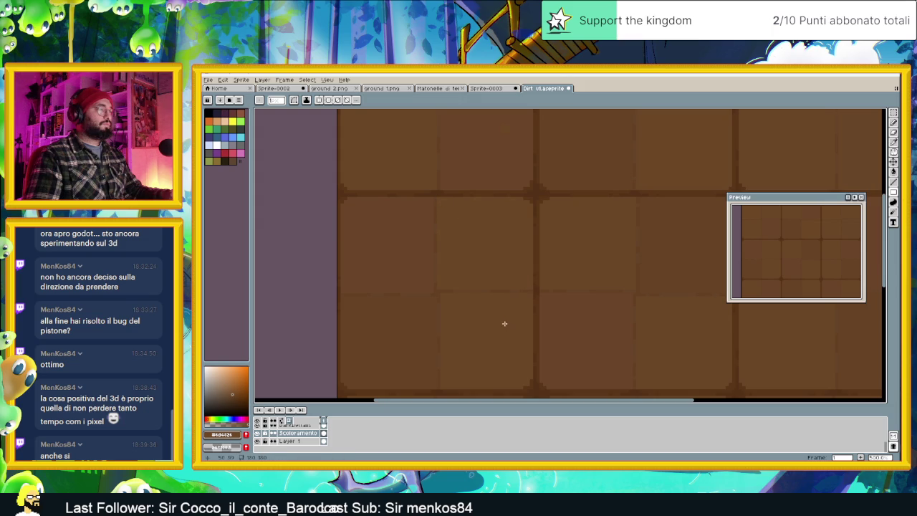
scroll(520, 280, left, 5)
scroll(517, 222, down, 1)
scroll(495, 266, up, 1)
scroll(437, 246, up, 2)
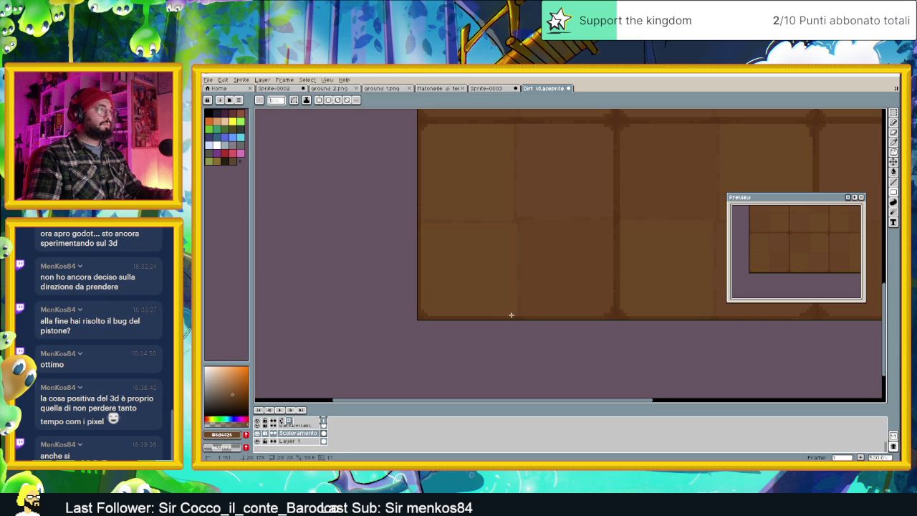
scroll(698, 231, down, 2)
drag(698, 231, 549, 288)
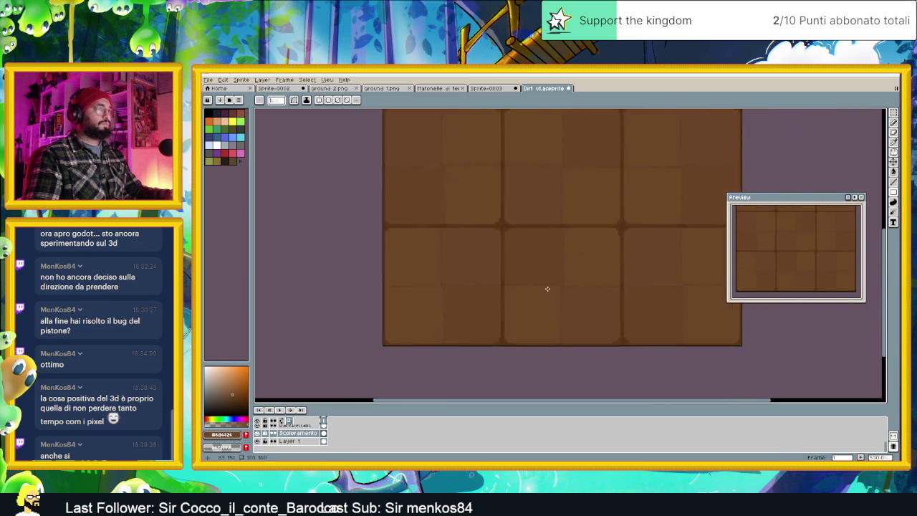
scroll(583, 267, up, 1)
scroll(582, 267, up, 1)
drag(552, 205, 623, 265)
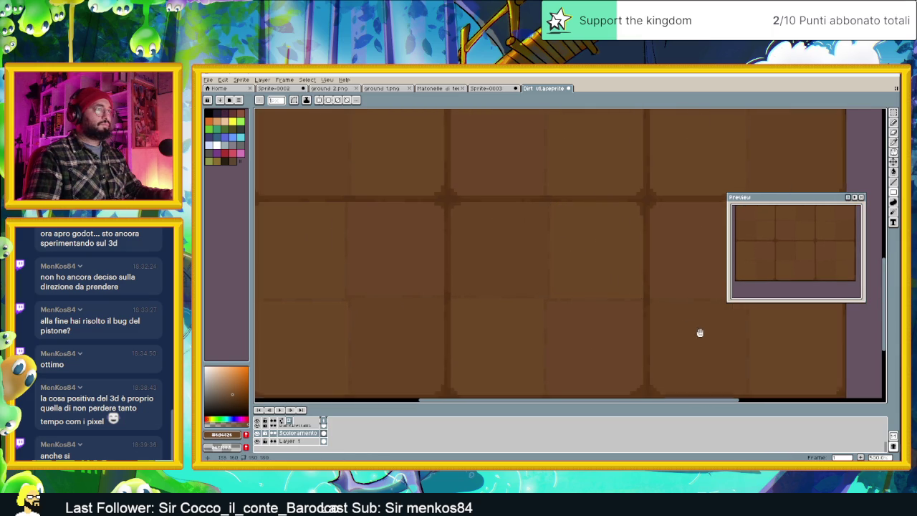
scroll(703, 334, down, 1)
scroll(575, 258, down, 1)
scroll(628, 256, up, 1)
Undo twice to restore the full 3×3 dirt tile grid, then reselect the paint bucket.
key(ctrl+z)
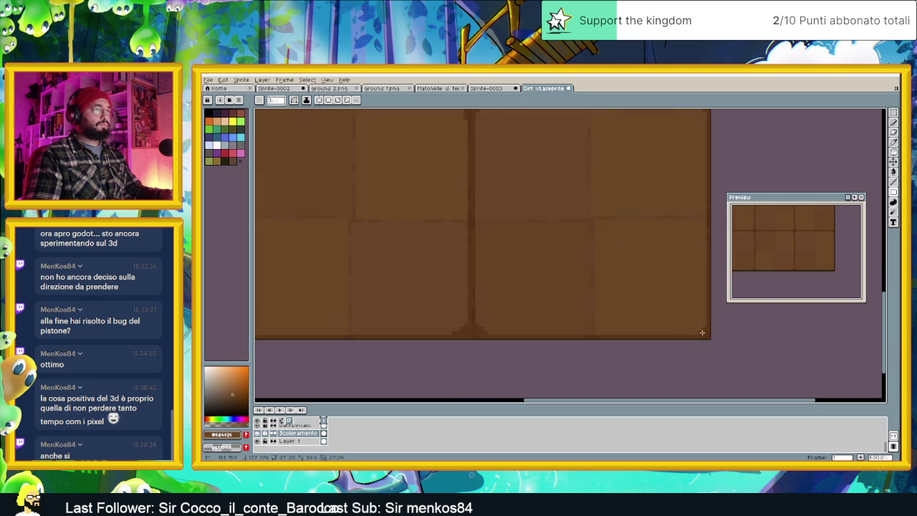
key(ctrl+z)
key(ctrl+z)
key(ctrl+z)
scroll(545, 251, up, 1)
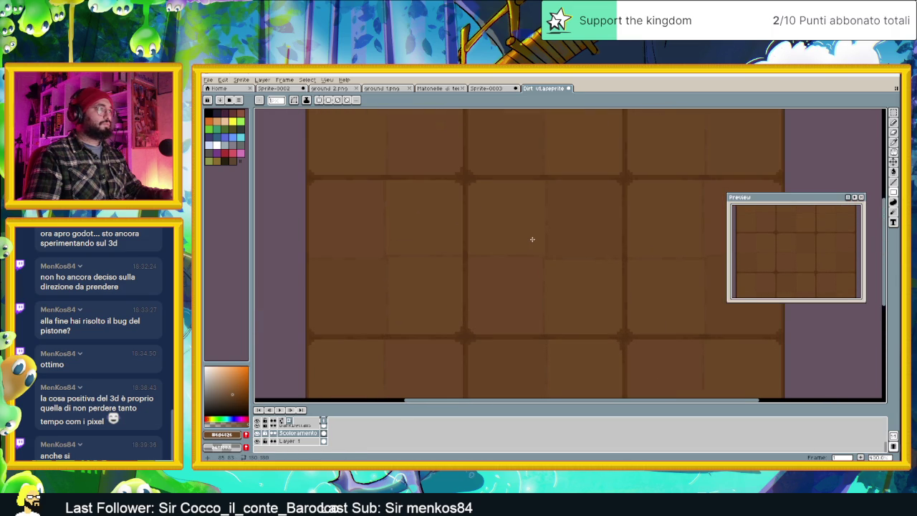
scroll(533, 240, up, 1)
scroll(563, 279, down, 1)
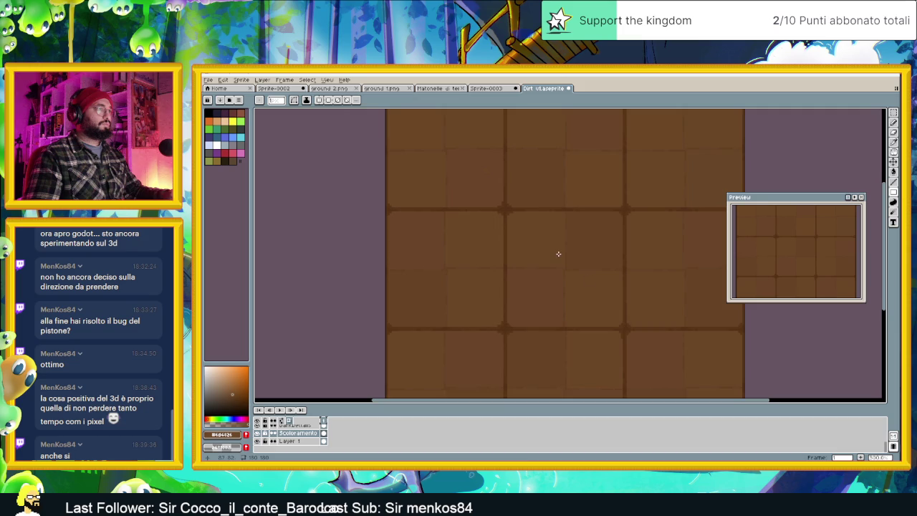
scroll(558, 272, up, 1)
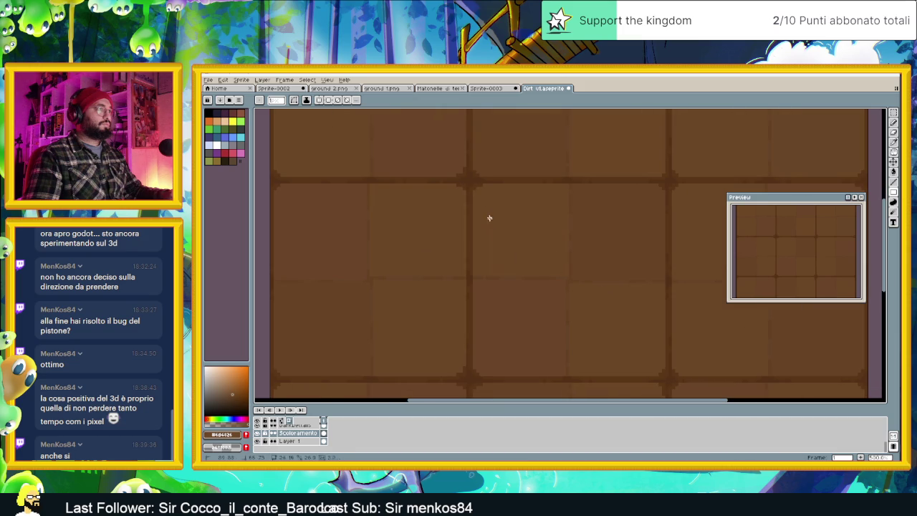
scroll(476, 184, down, 1)
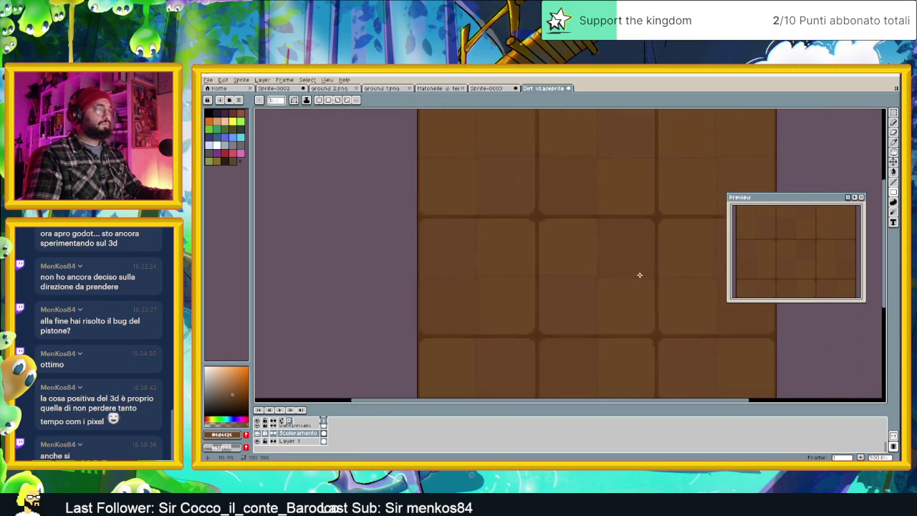
scroll(595, 283, down, 2)
scroll(595, 283, right, 2)
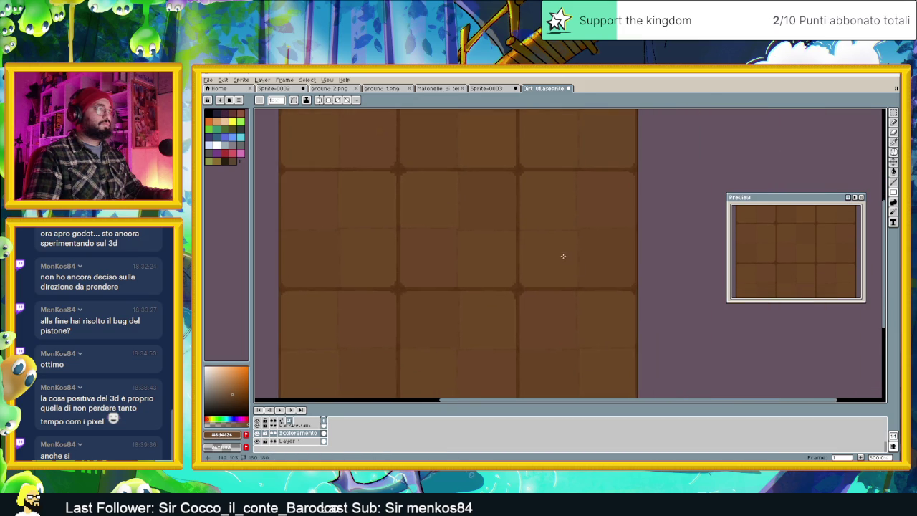
scroll(549, 248, up, 1)
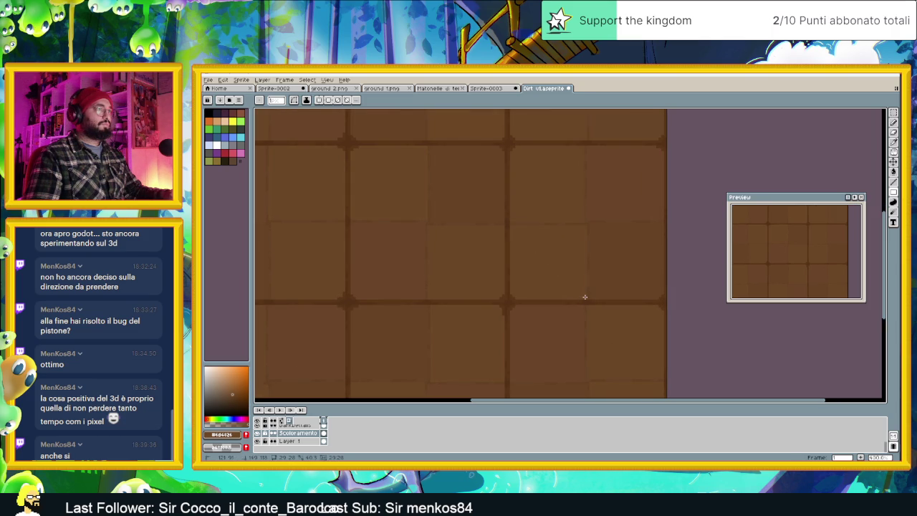
scroll(584, 277, down, 2)
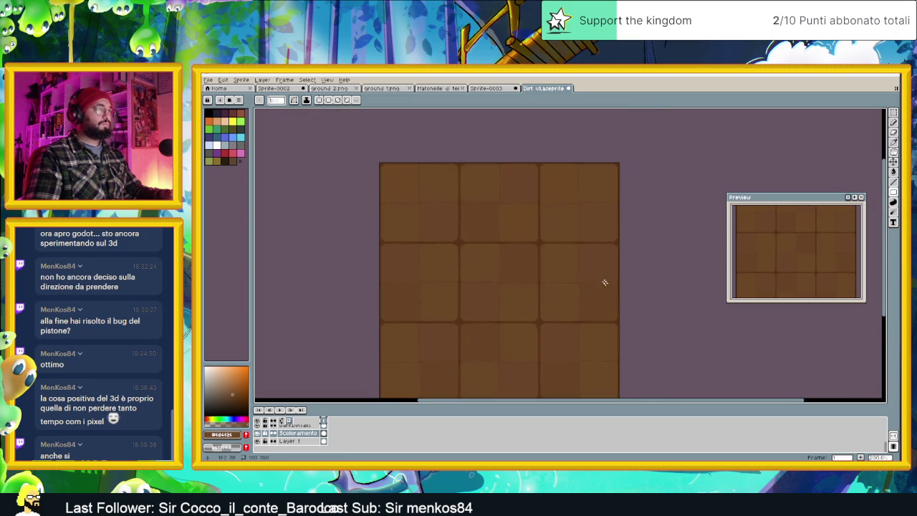
scroll(606, 273, down, 2)
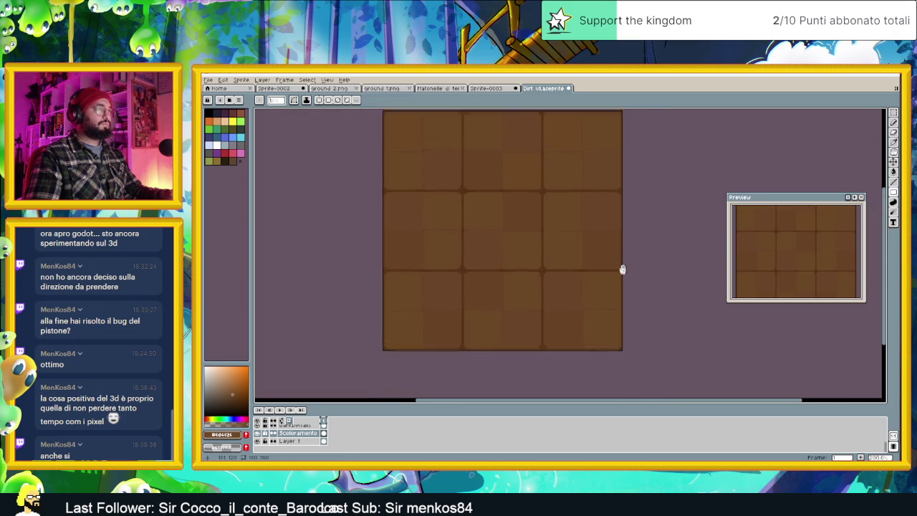
click(895, 172)
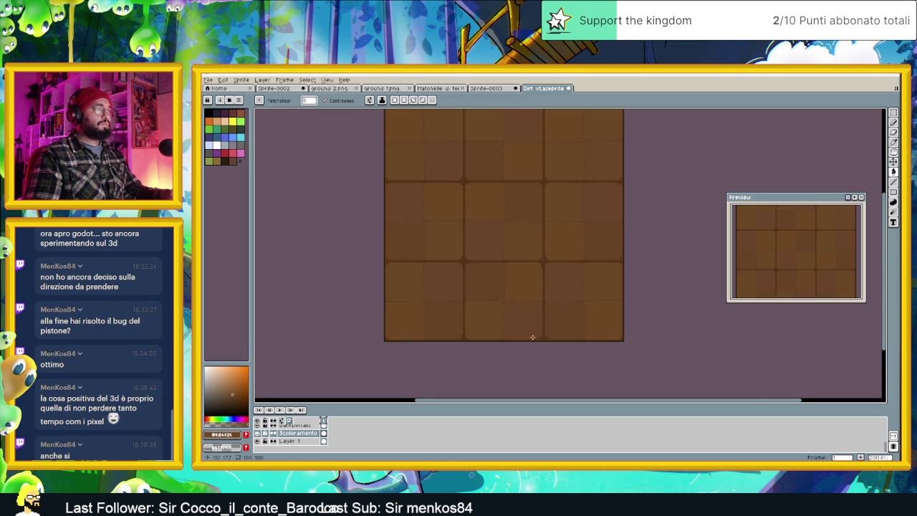
scroll(533, 337, down, 3)
scroll(554, 305, up, 1)
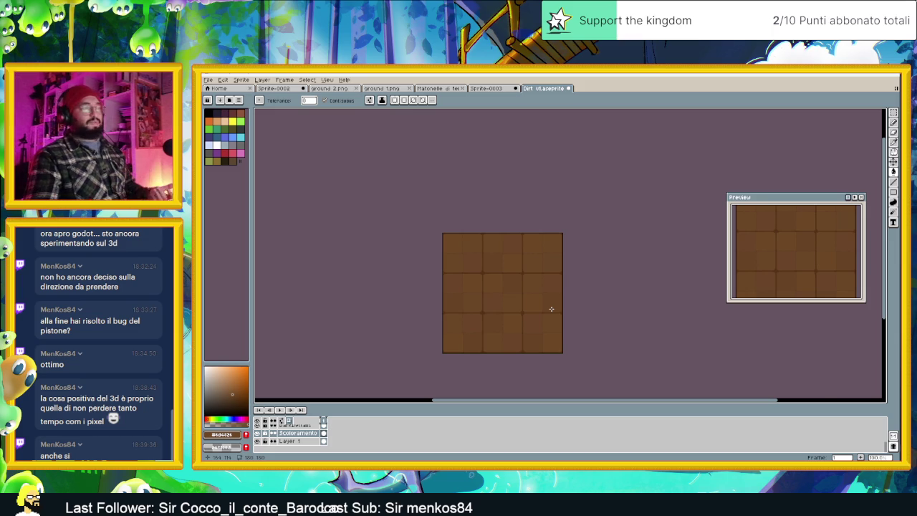
scroll(538, 306, up, 1)
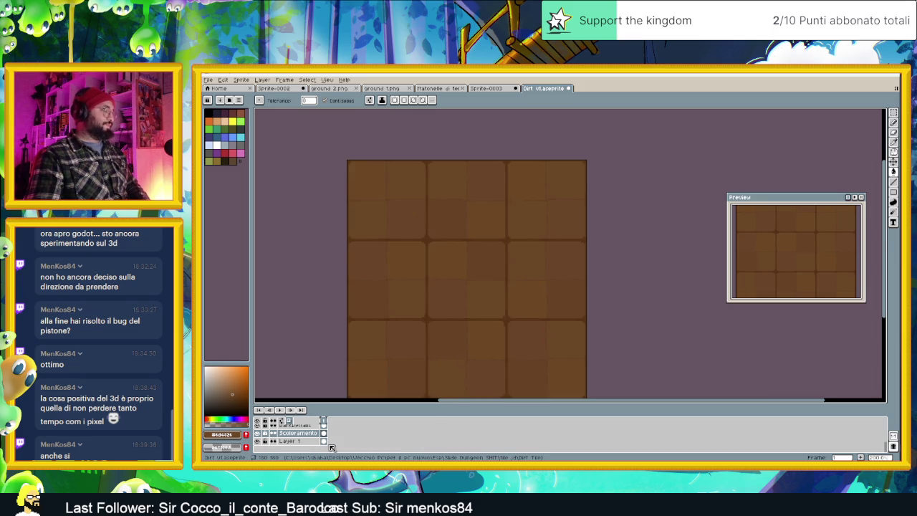
Save the Dirt tileset sprite with Ctrl+S, then zoom and review its layer list.
key(ctrl+s)
drag(475, 238, 517, 263)
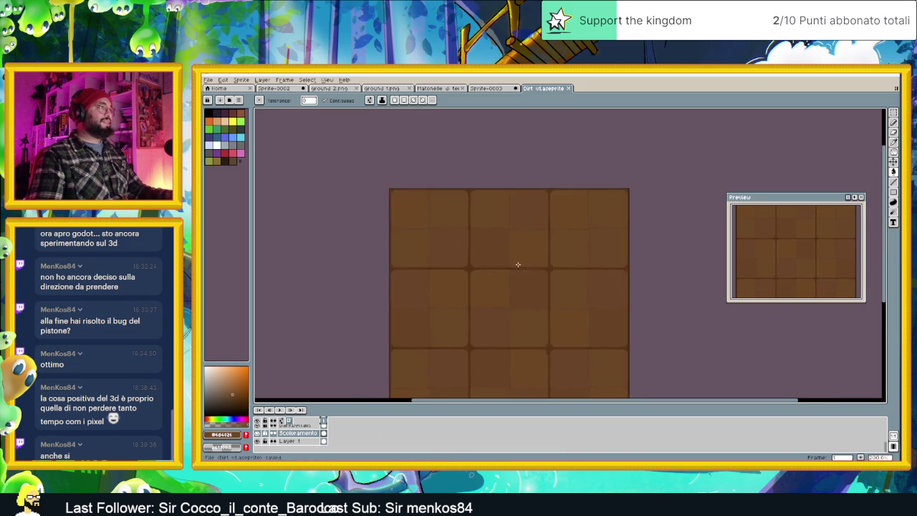
scroll(471, 226, up, 1)
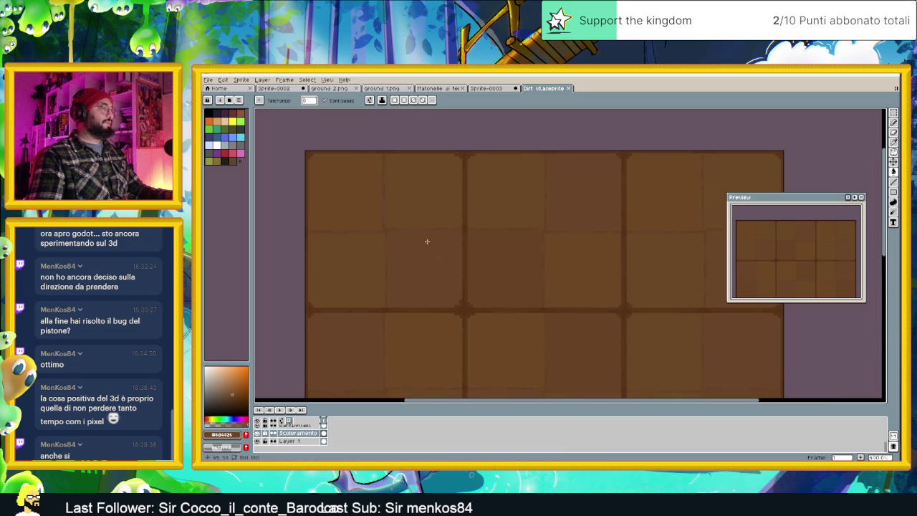
scroll(427, 239, down, 1)
scroll(428, 244, down, 1)
scroll(430, 246, down, 1)
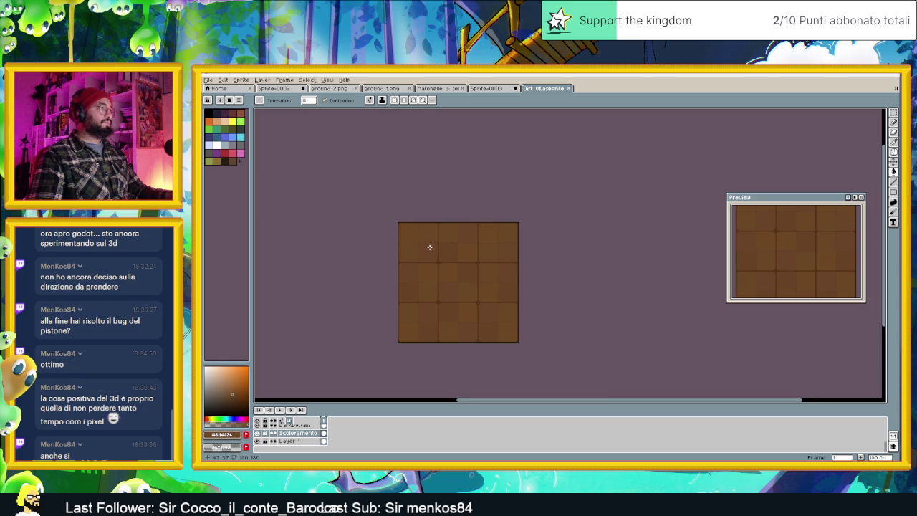
scroll(430, 247, up, 1)
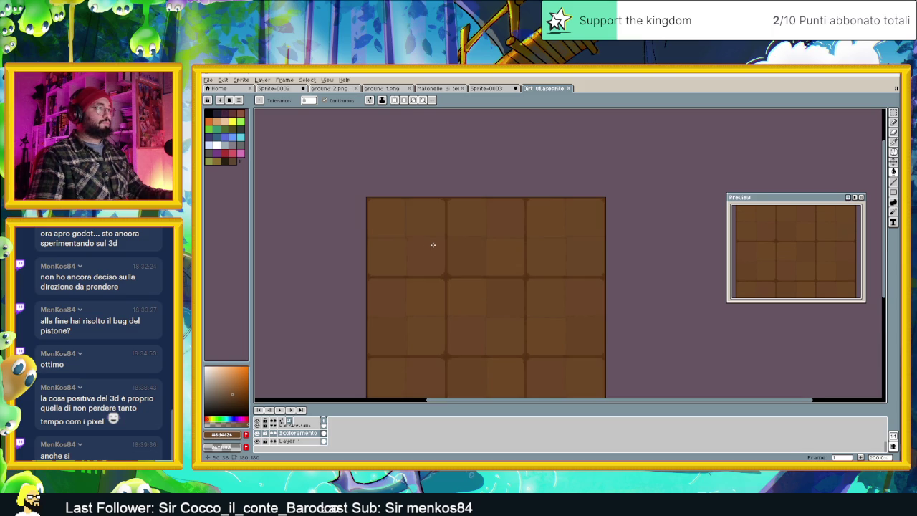
scroll(413, 235, up, 1)
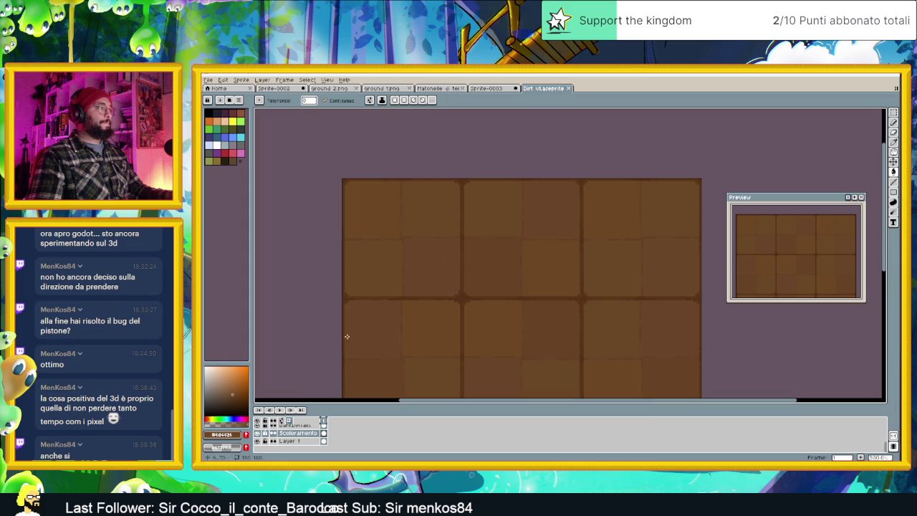
scroll(300, 437, up, 1)
scroll(299, 437, up, 1)
scroll(299, 437, up, 1)
scroll(300, 437, up, 1)
scroll(300, 438, up, 1)
scroll(300, 438, down, 1)
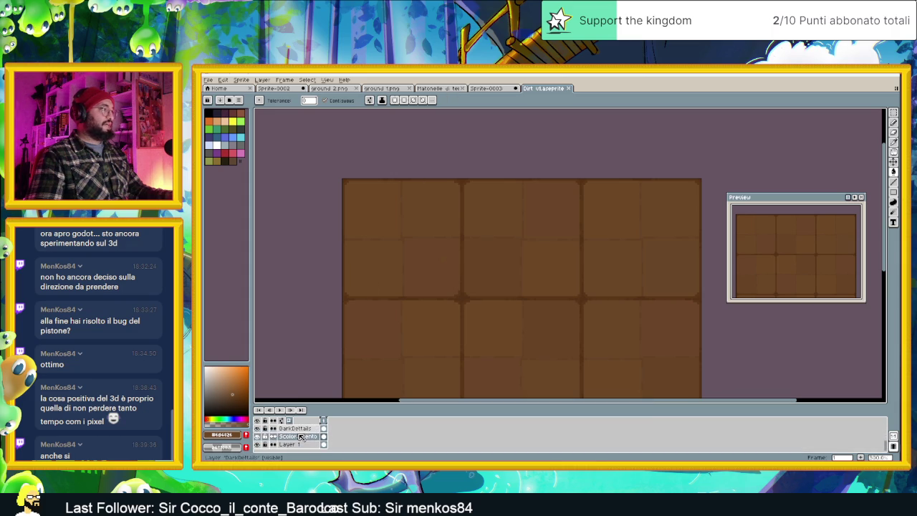
Compare the dirt tileset's detail layers by toggling Scoloramento and DarkDetail visibility.
scroll(299, 437, down, 1)
click(257, 440)
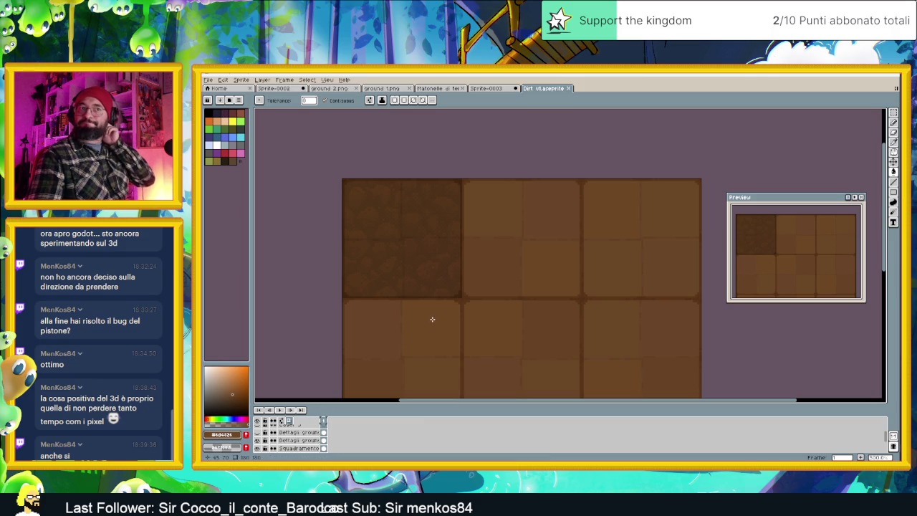
scroll(334, 443, down, 3)
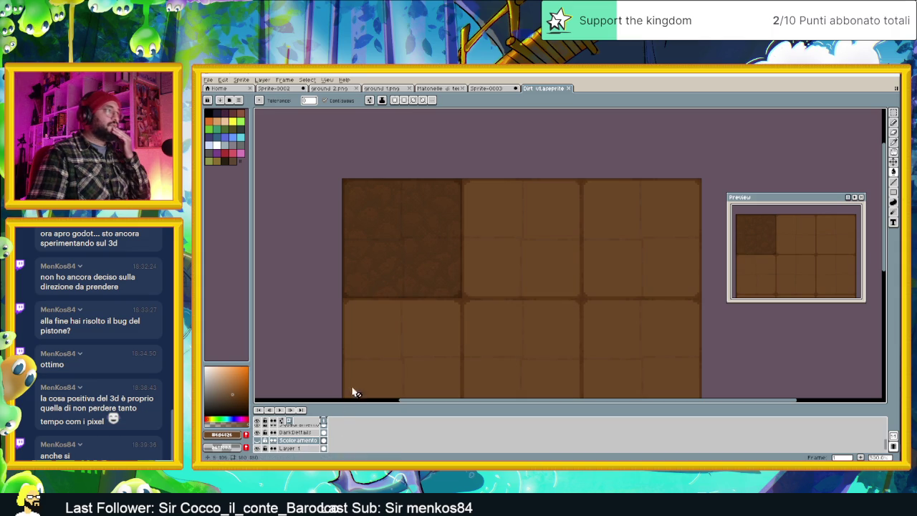
click(259, 441)
click(260, 434)
click(260, 433)
Hide the Dettagli ground layer and switch to the orange tile sheet document.
scroll(262, 433, up, 1)
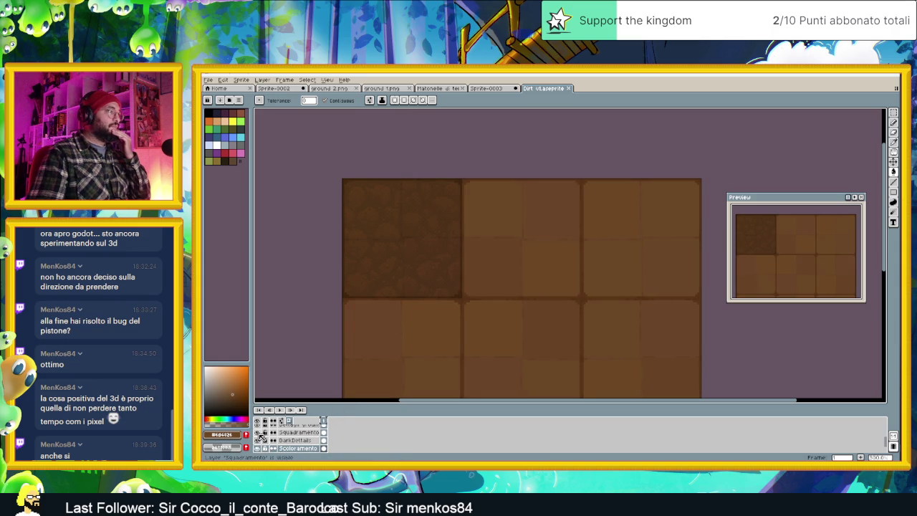
scroll(260, 435, up, 1)
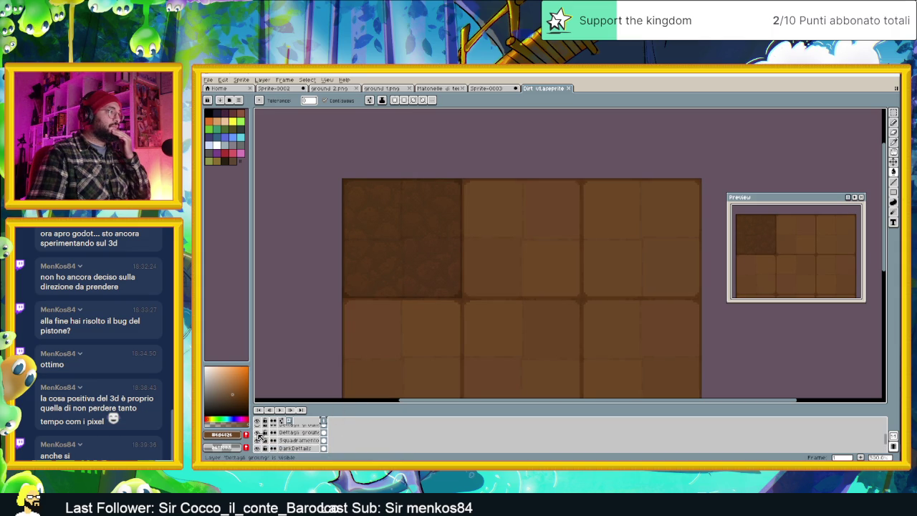
click(260, 434)
click(260, 434)
click(260, 434)
scroll(300, 442, up, 1)
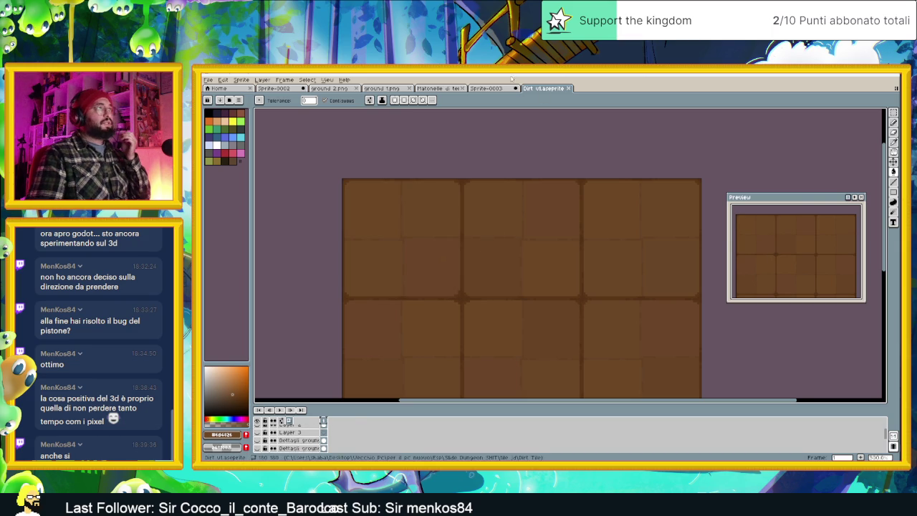
click(487, 88)
click(448, 89)
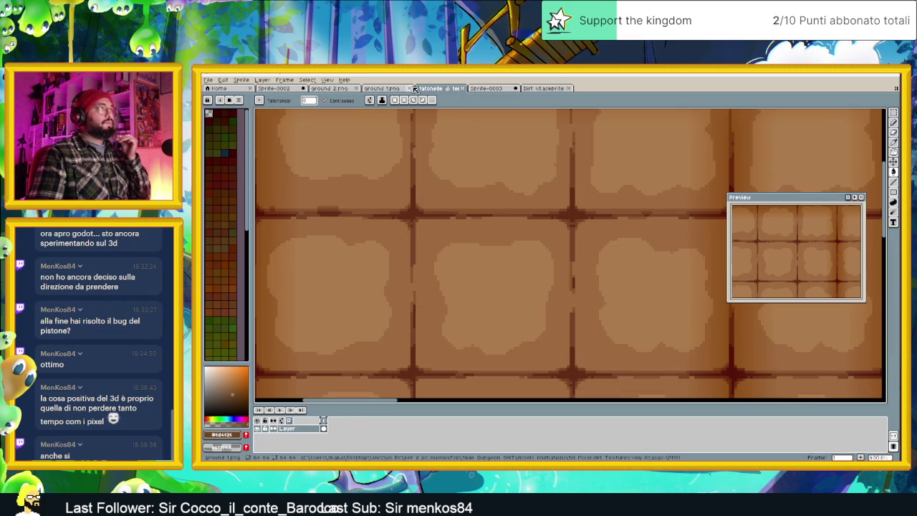
Open ground 1.png and go to its plain dirt frame 1.
click(385, 88)
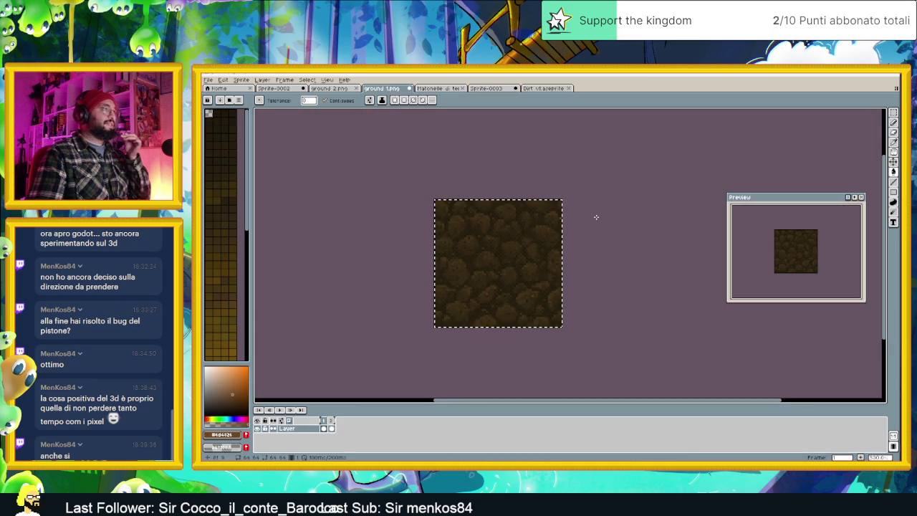
click(331, 428)
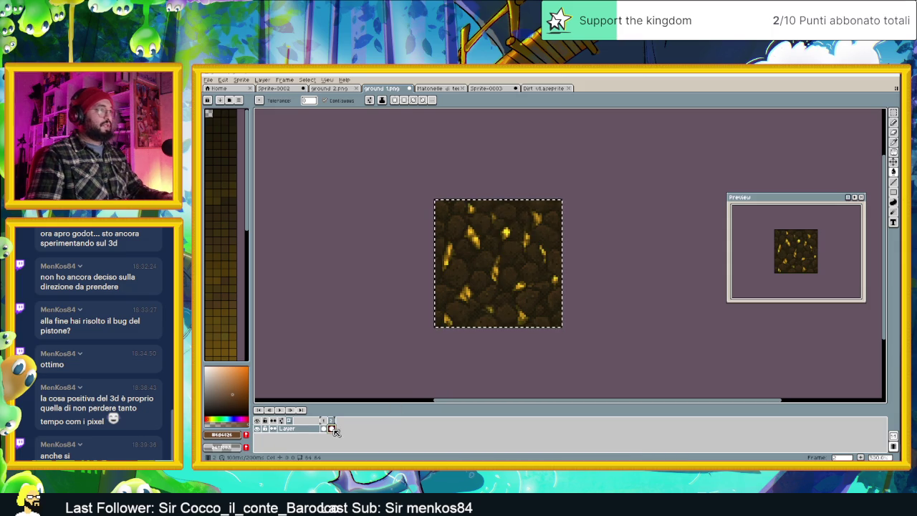
click(323, 427)
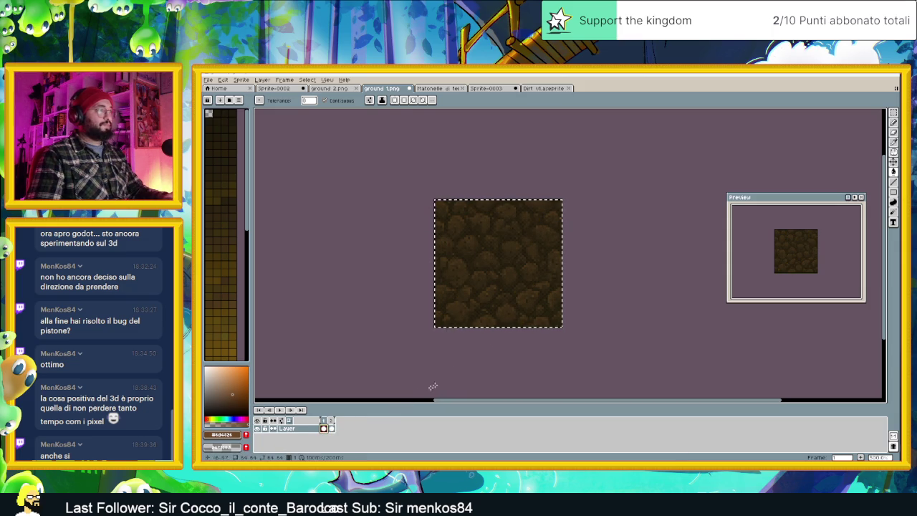
key(v)
key(w)
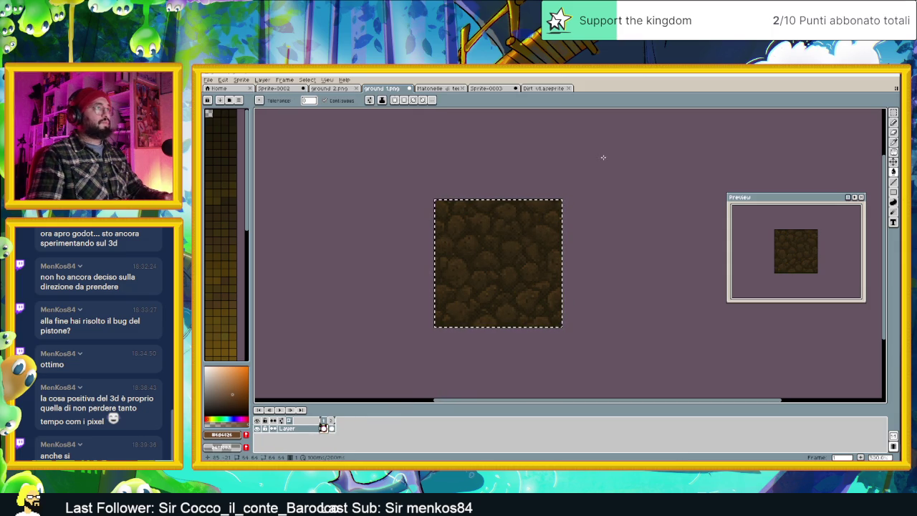
Cancel an early New Sprite dialog and switch to rectangular selection.
click(215, 80)
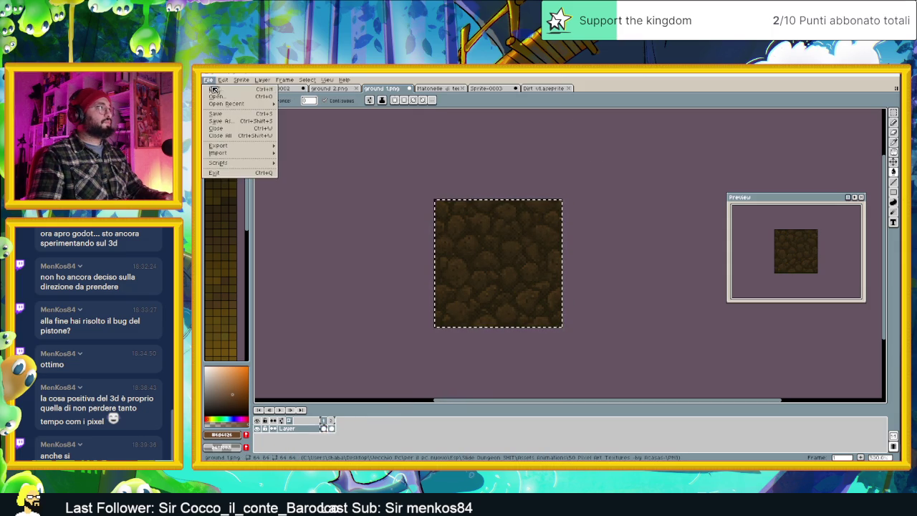
click(228, 89)
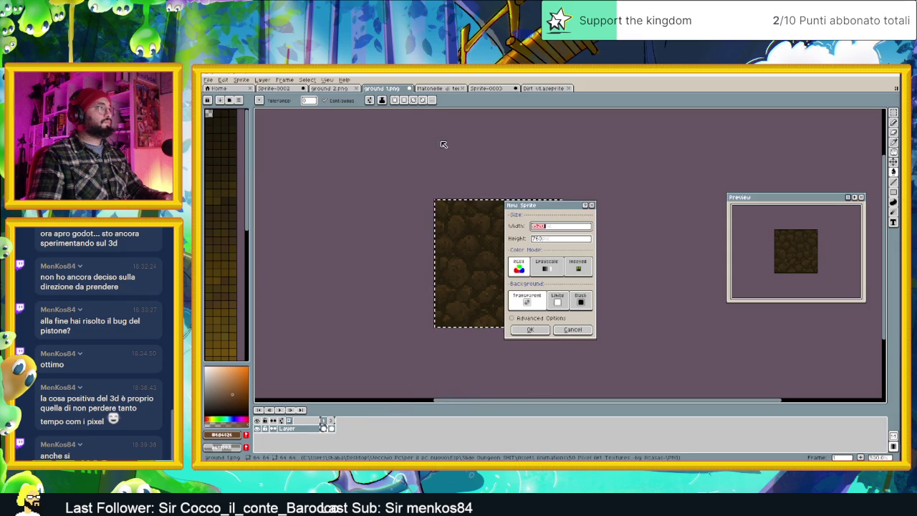
click(556, 332)
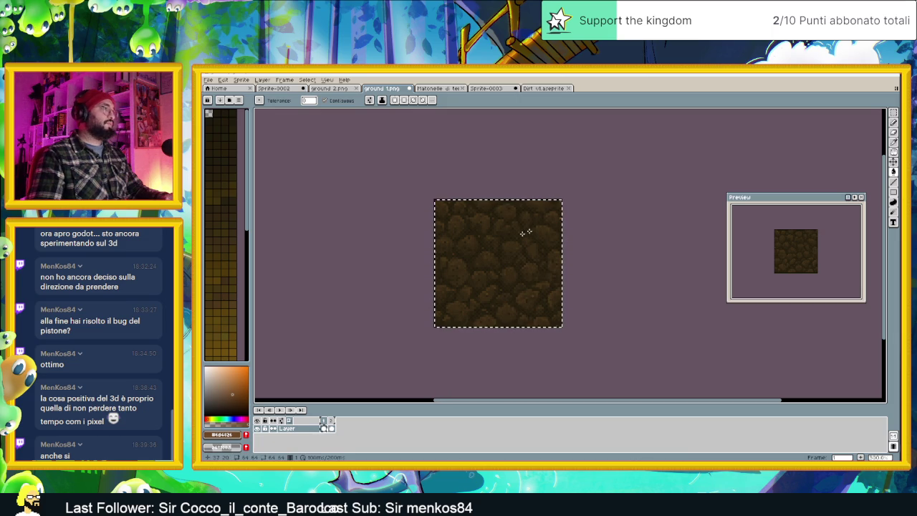
scroll(529, 262, up, 1)
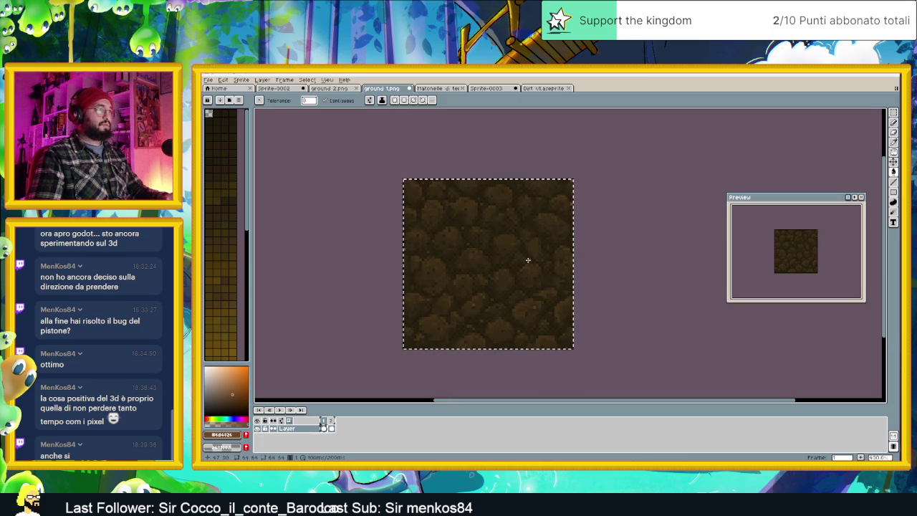
scroll(528, 263, down, 2)
scroll(528, 263, down, 1)
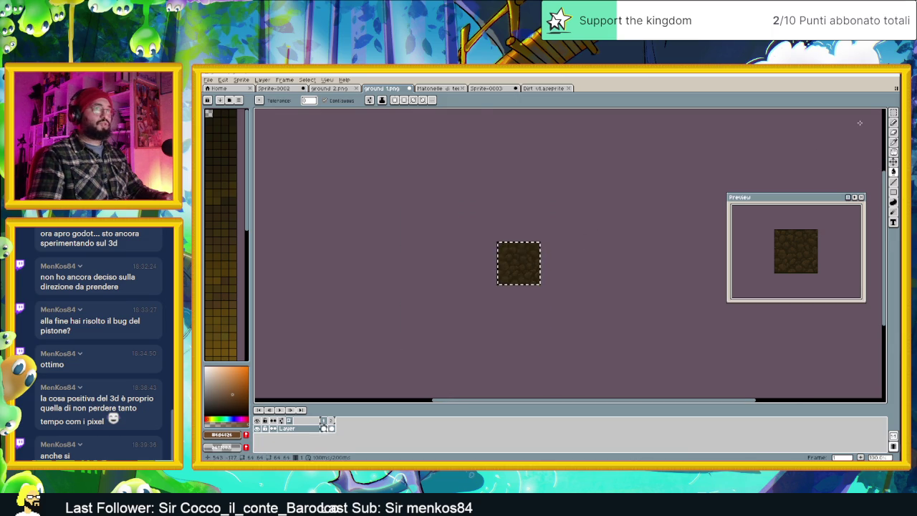
click(894, 113)
click(416, 244)
Select the whole dirt frame, undoing an accidental bucket fill.
key(ctrl+a)
key(ctrl+d)
key(ctrl+a)
scroll(548, 258, up, 2)
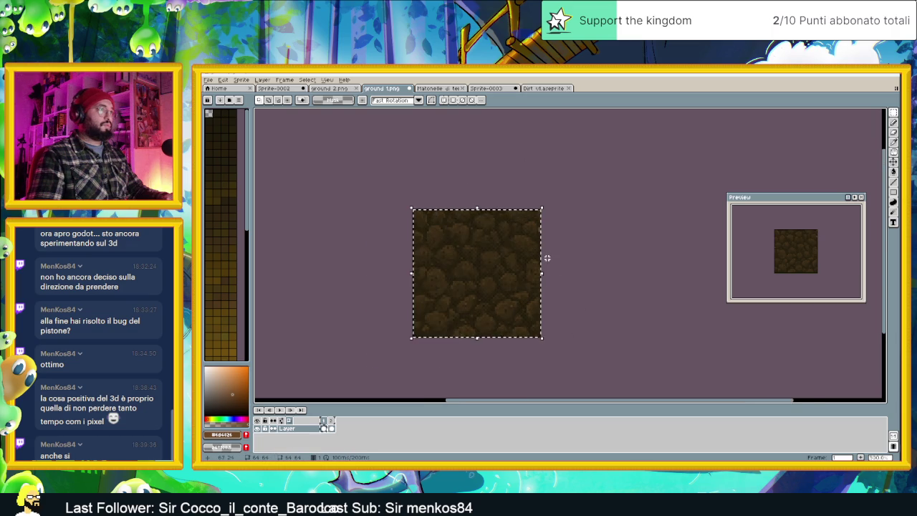
scroll(549, 258, up, 1)
key(ctrl+d)
key(ctrl+z)
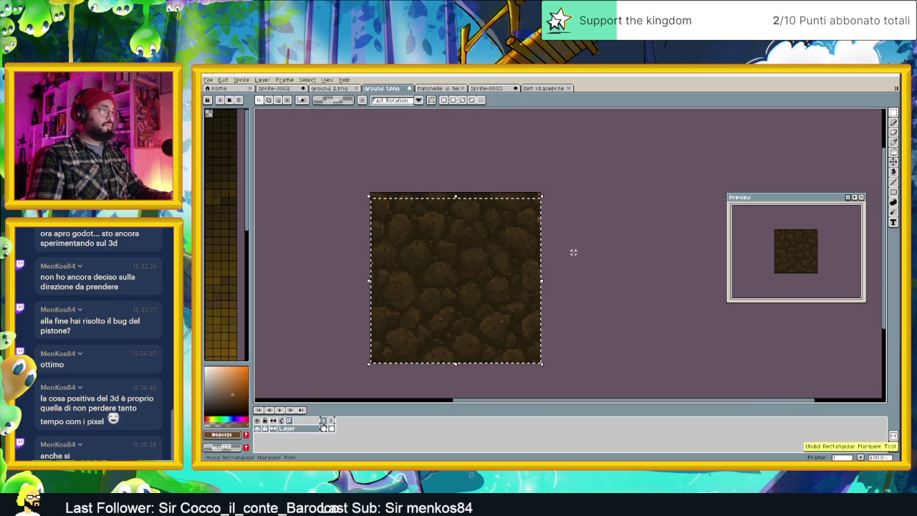
key(ctrl+z)
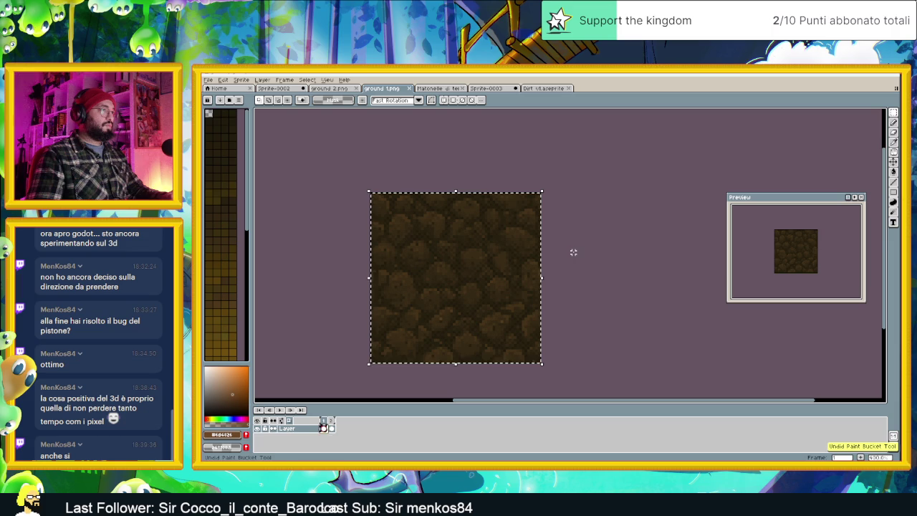
click(525, 267)
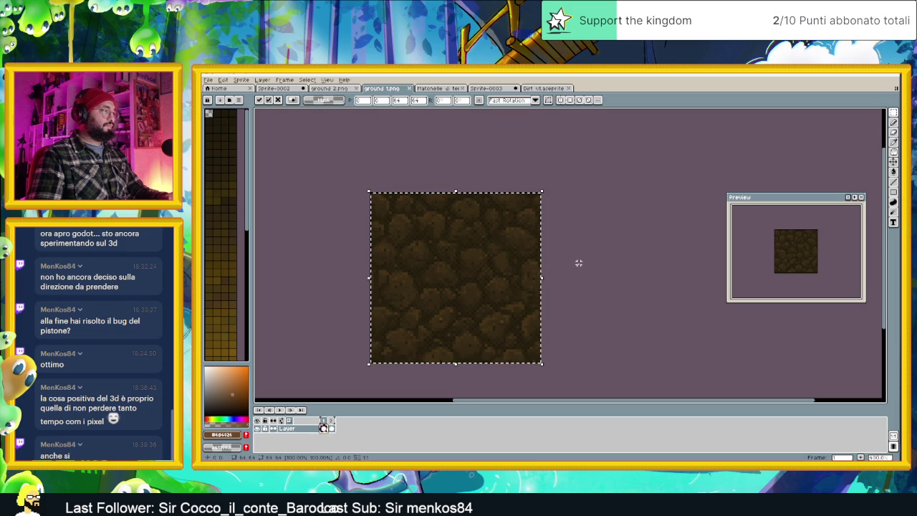
click(600, 237)
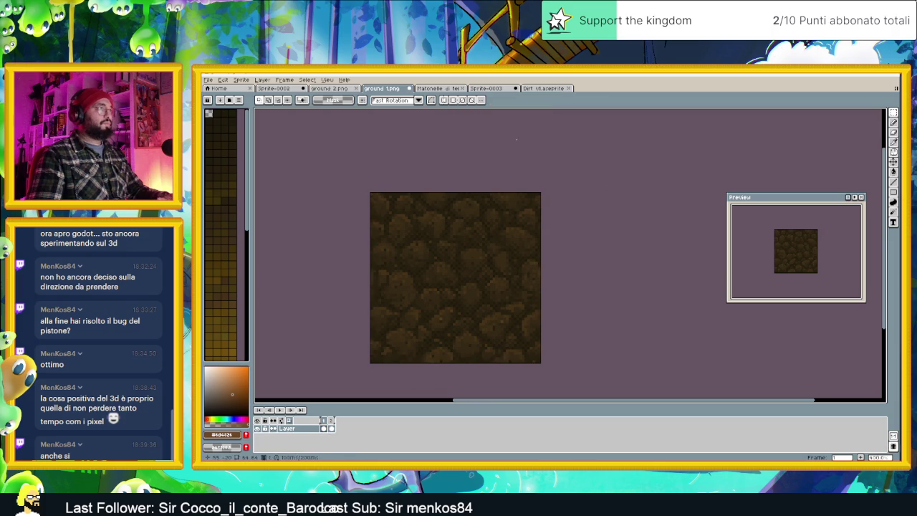
Create a new blank 64×64 sprite.
click(210, 80)
click(215, 89)
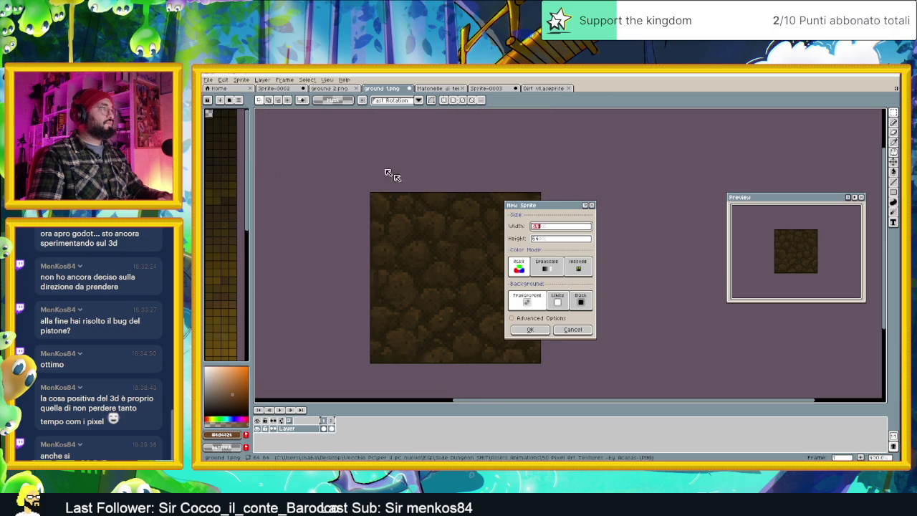
click(538, 329)
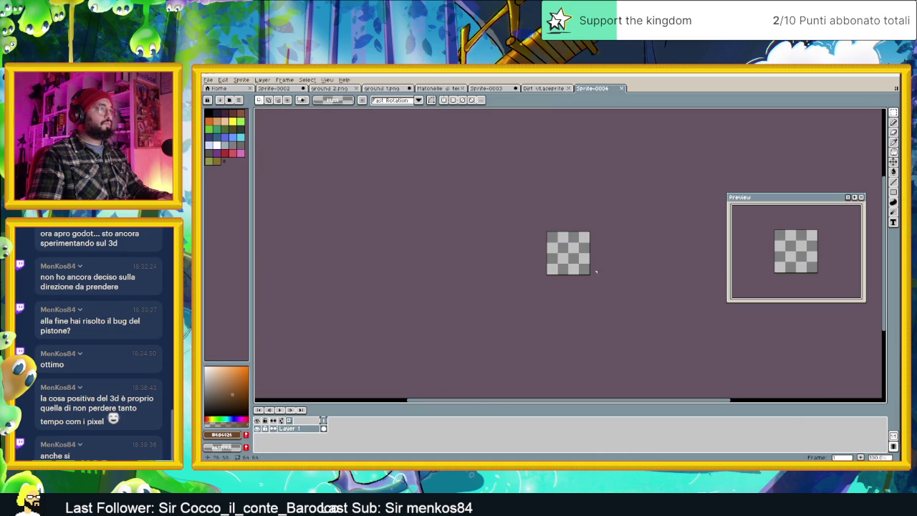
Paste the dirt texture, place it on the canvas and shrink it to about 61 pixels.
scroll(592, 260, up, 1)
scroll(585, 259, up, 1)
key(ctrl+v)
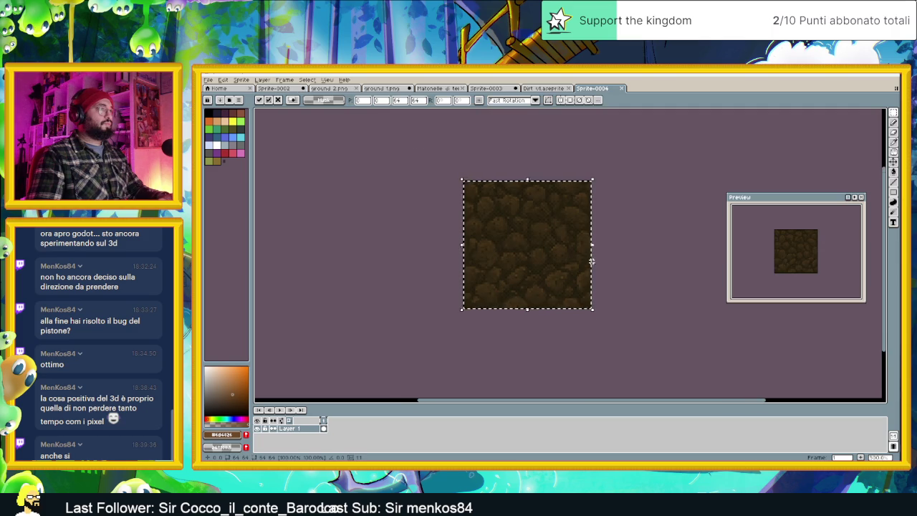
scroll(585, 262, up, 1)
scroll(585, 280, up, 1)
drag(585, 281, 616, 314)
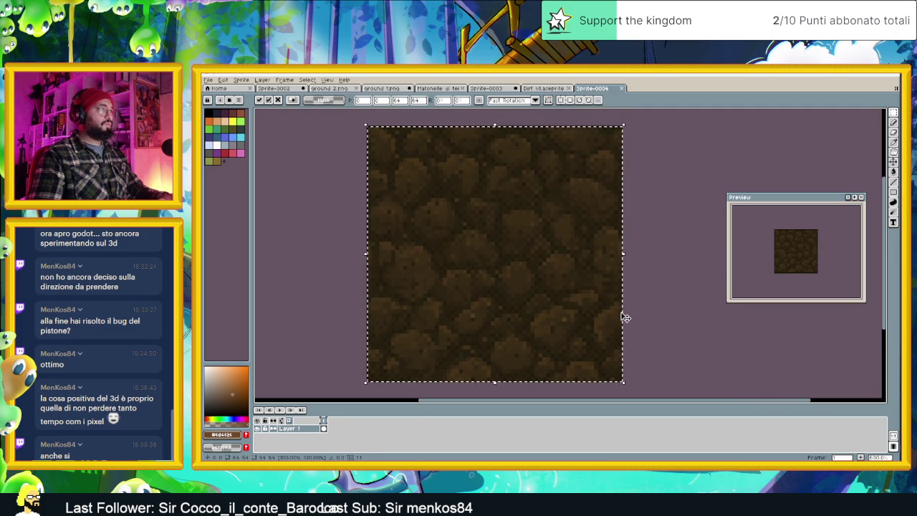
drag(621, 383, 614, 378)
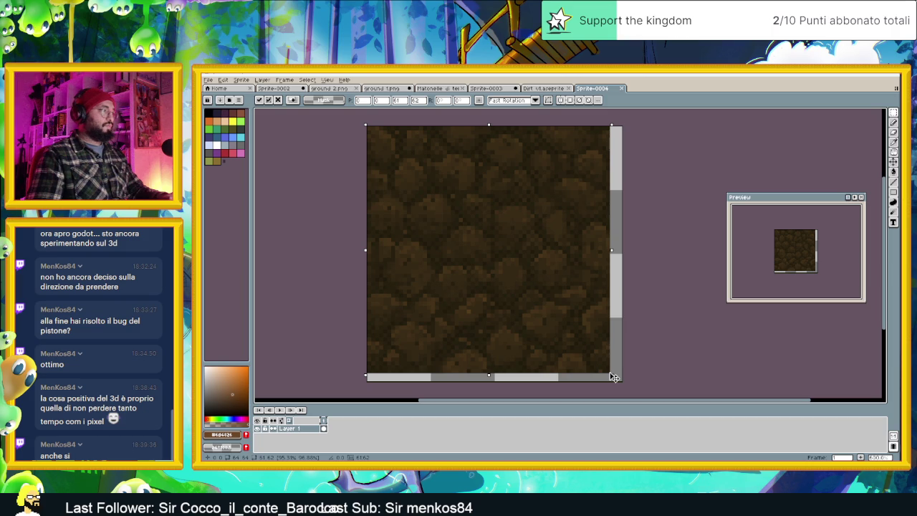
drag(614, 378, 610, 370)
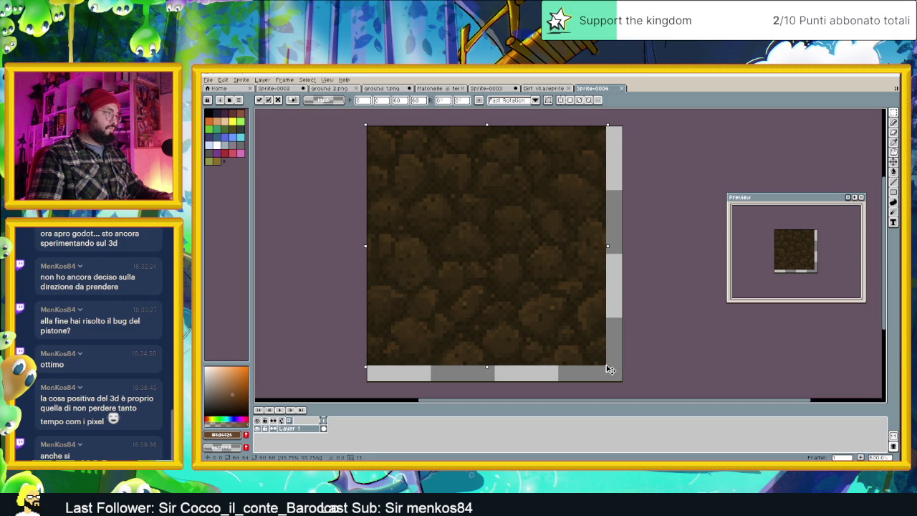
click(670, 313)
drag(632, 300, 652, 315)
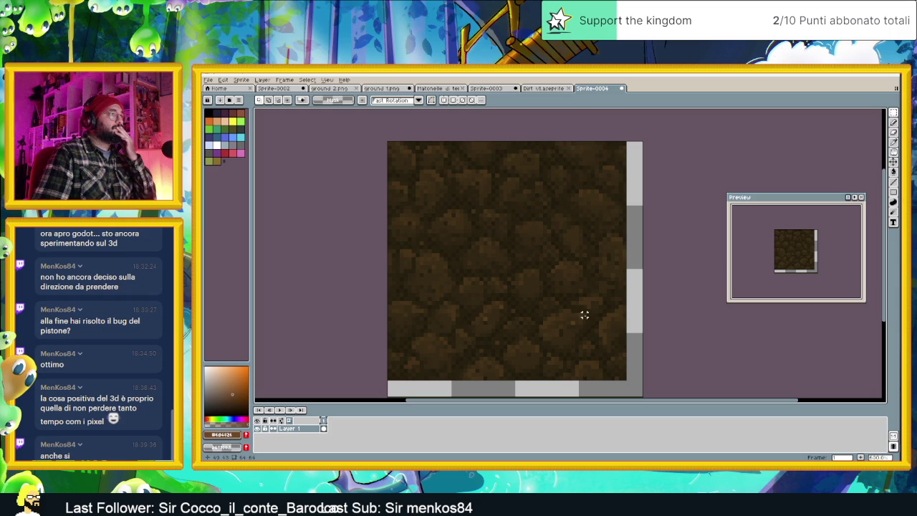
Select all and scale the dirt to 59×59 from its bottom-right corner.
key(ctrl+a)
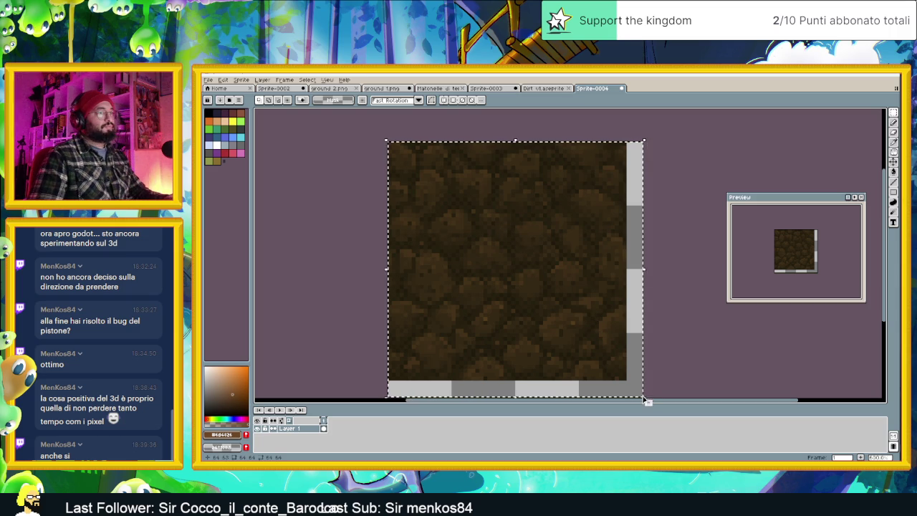
scroll(651, 384, down, 1)
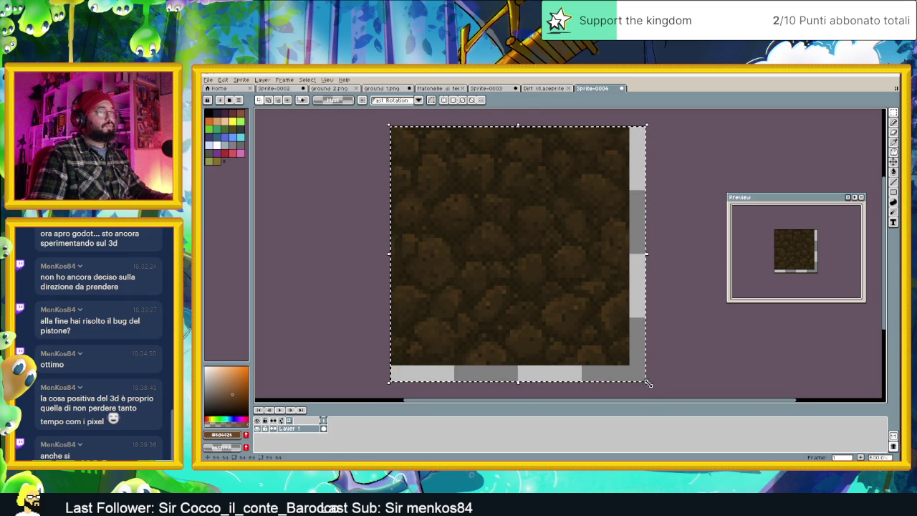
click(648, 382)
drag(646, 383, 629, 365)
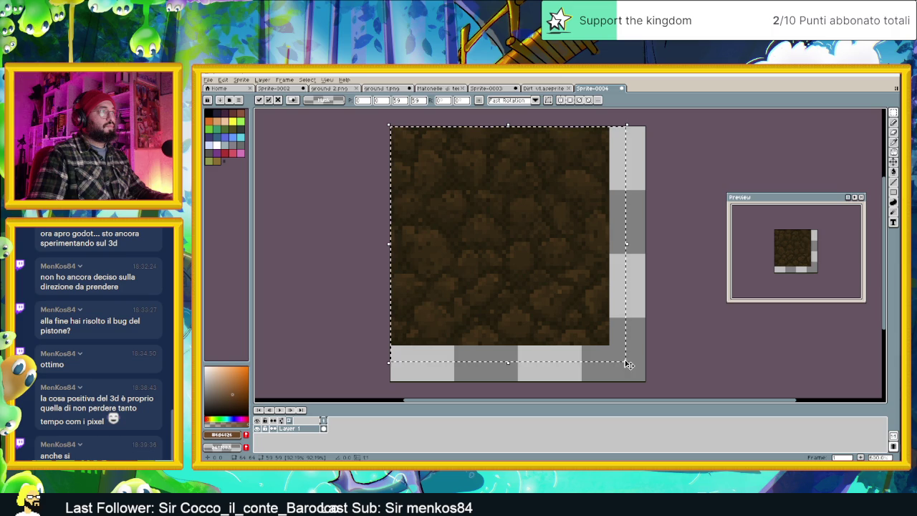
key(Return)
scroll(667, 337, down, 2)
scroll(660, 333, down, 1)
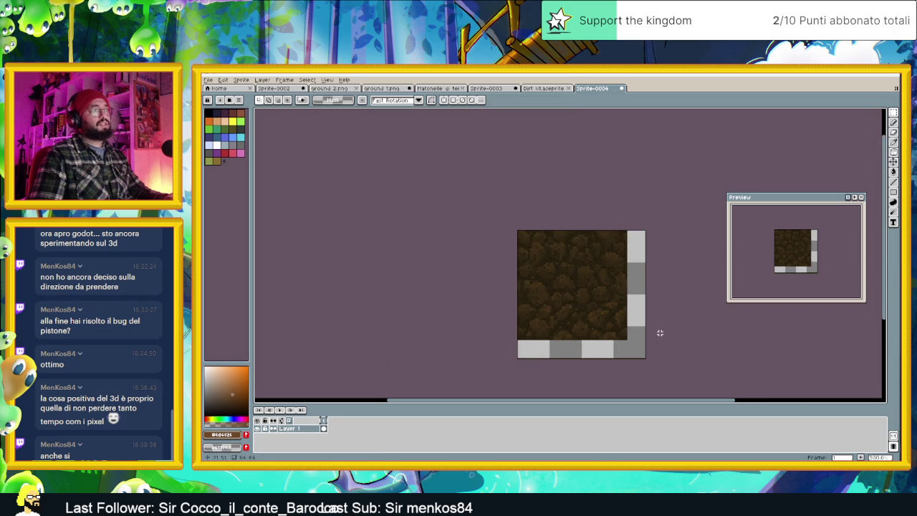
scroll(594, 331, up, 1)
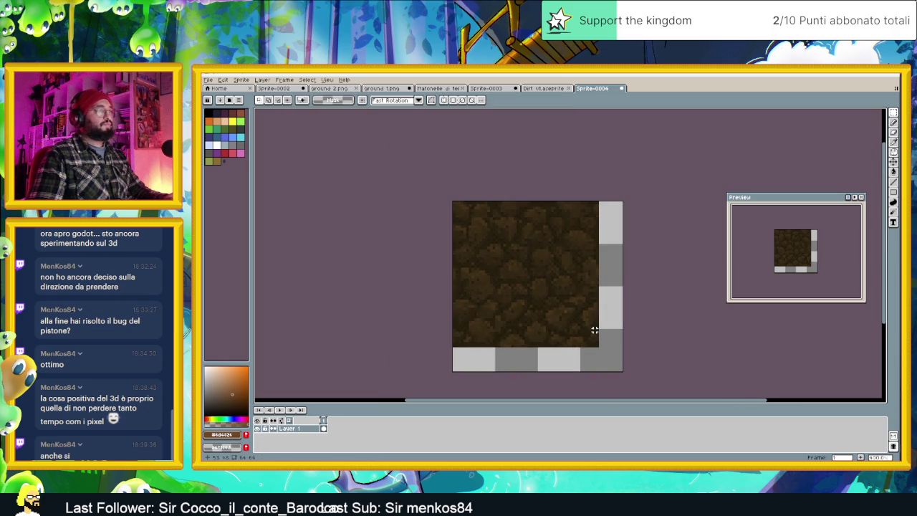
Scale the dirt down to about 37 px in the top-left quarter, commit, and select all.
key(ctrl+a)
drag(629, 373, 602, 356)
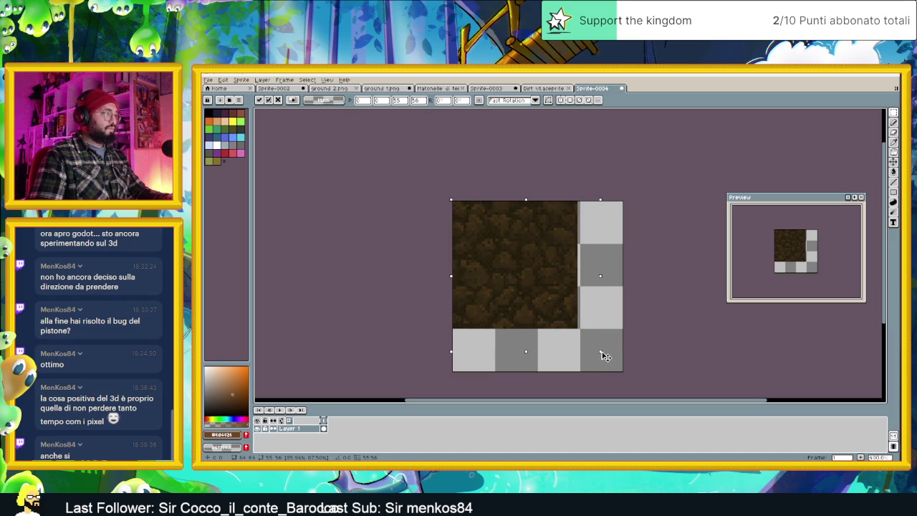
drag(605, 356, 604, 354)
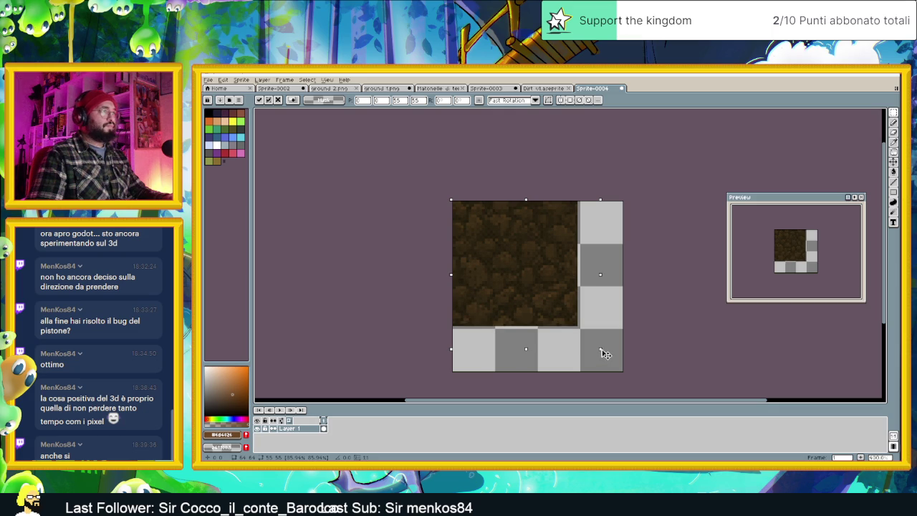
drag(602, 350, 591, 343)
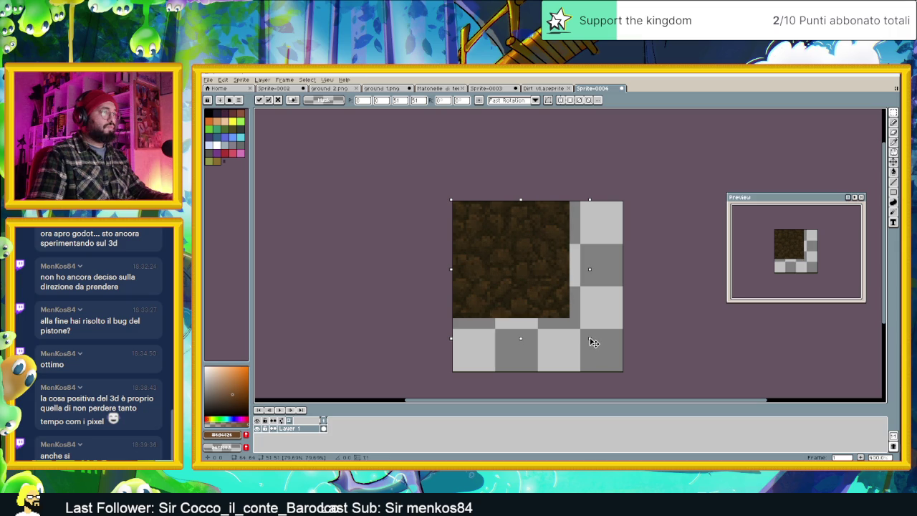
drag(592, 343, 582, 335)
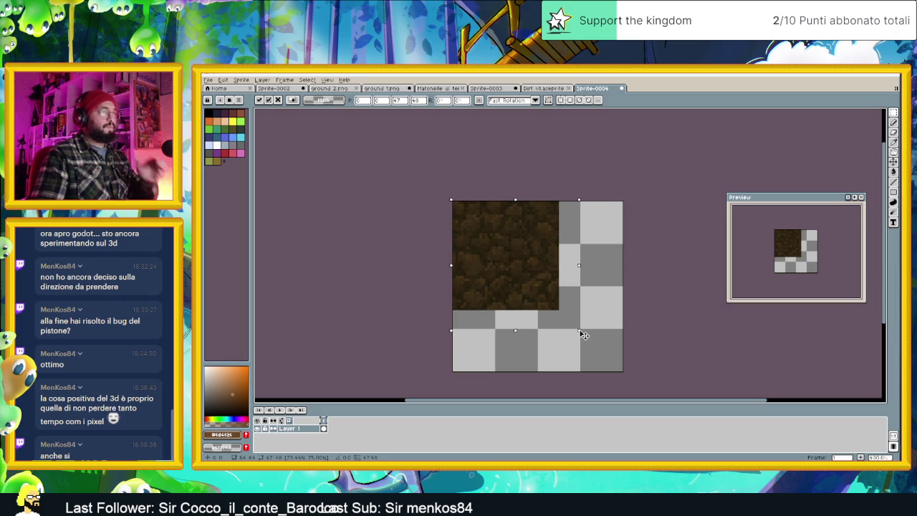
drag(582, 335, 554, 305)
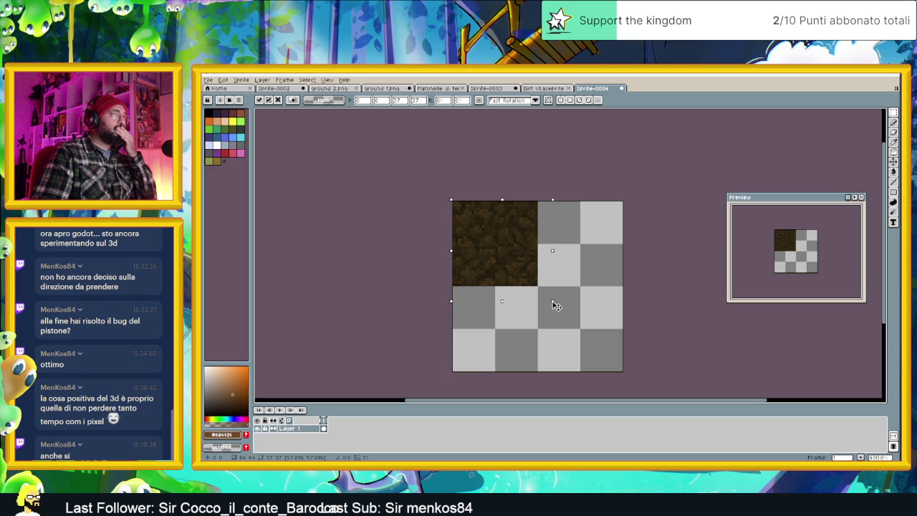
key(Return)
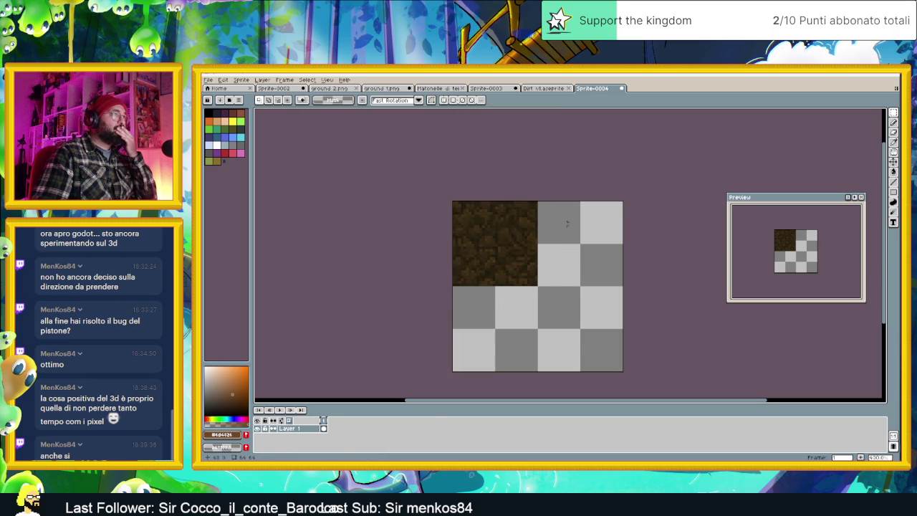
scroll(522, 221, up, 1)
scroll(523, 220, up, 1)
scroll(522, 220, up, 1)
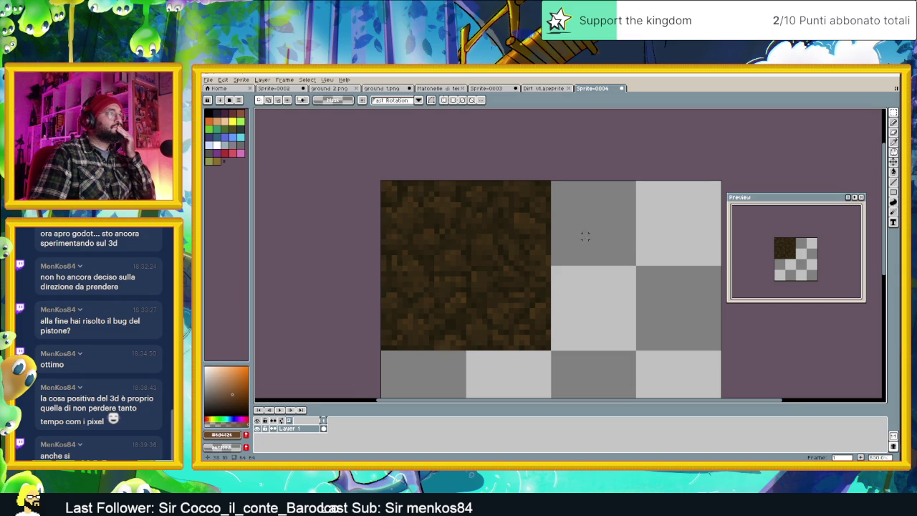
scroll(585, 236, down, 1)
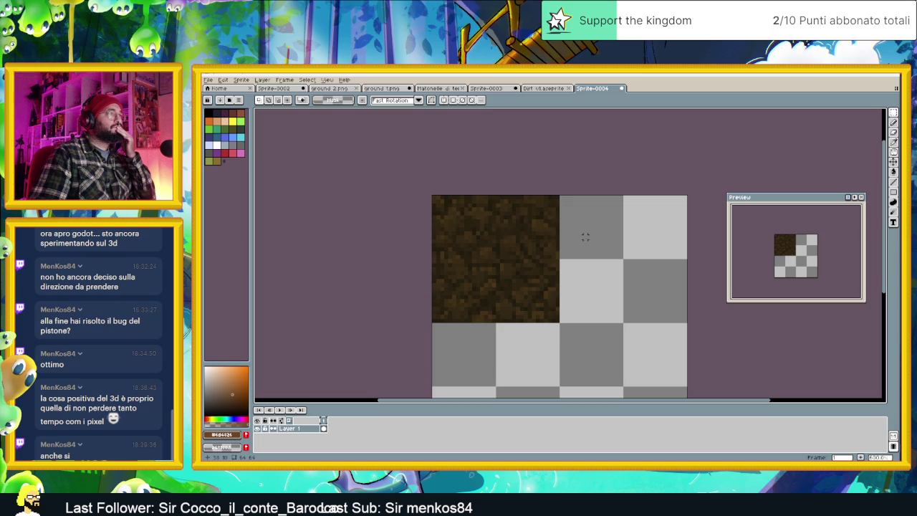
scroll(585, 236, down, 1)
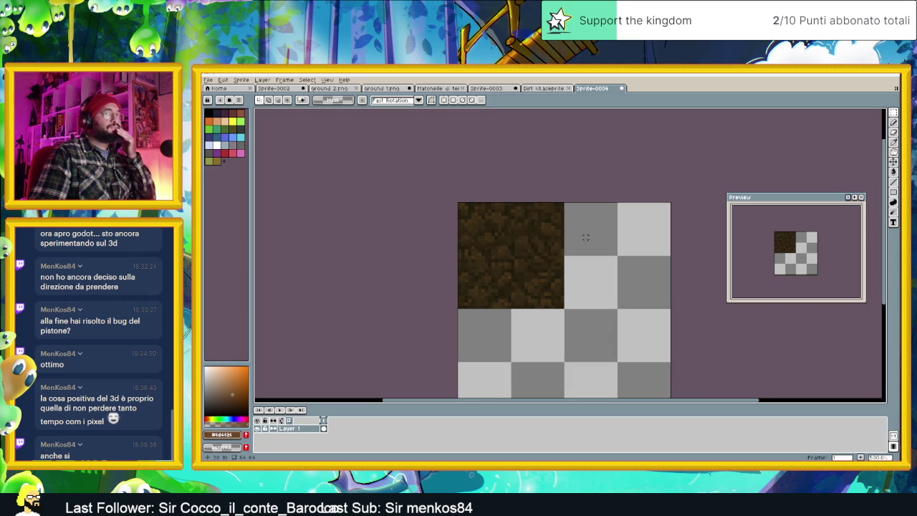
key(ctrl+a)
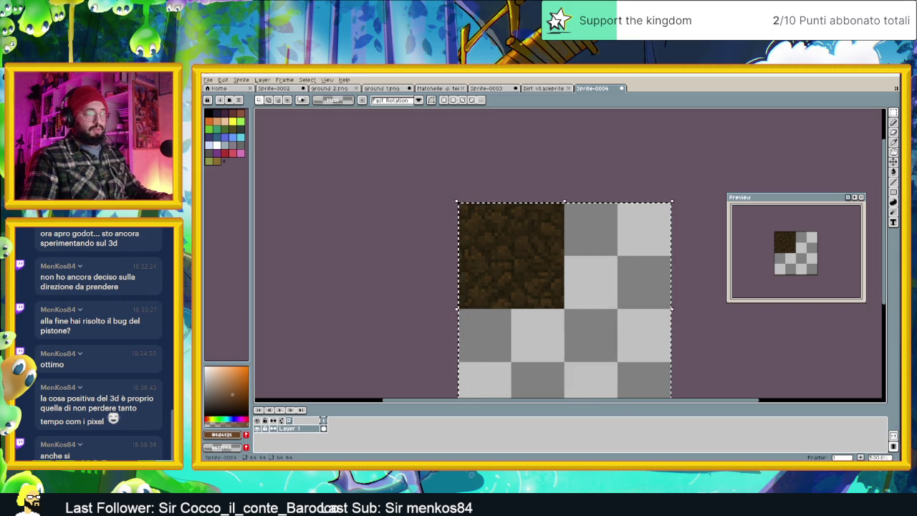
Search 'krita' from Start and launch Krita (x64), clearing the Aseprite selection.
key(super)
text(krita)
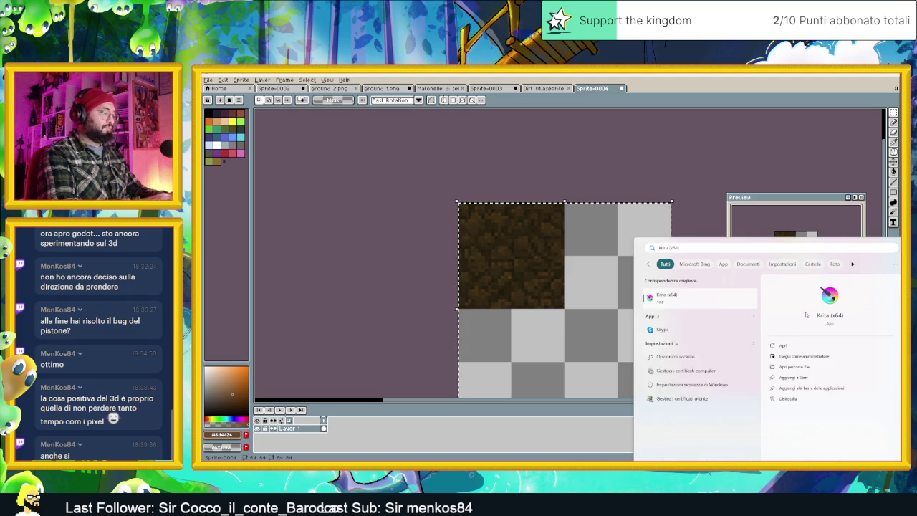
click(711, 308)
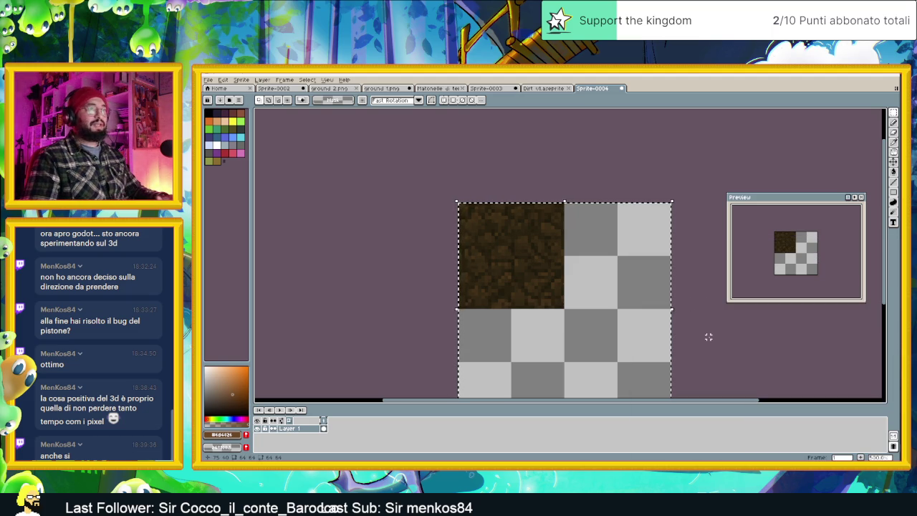
key(ctrl+d)
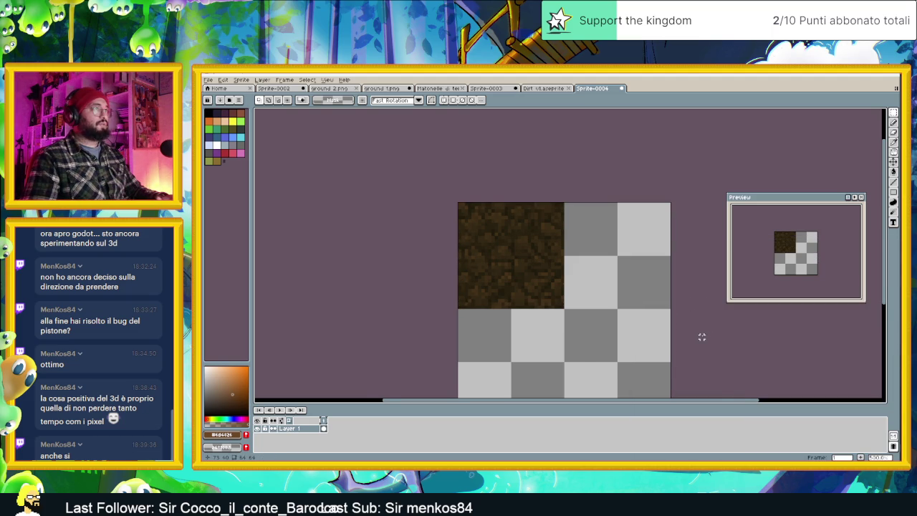
scroll(705, 337, down, 1)
scroll(689, 334, down, 1)
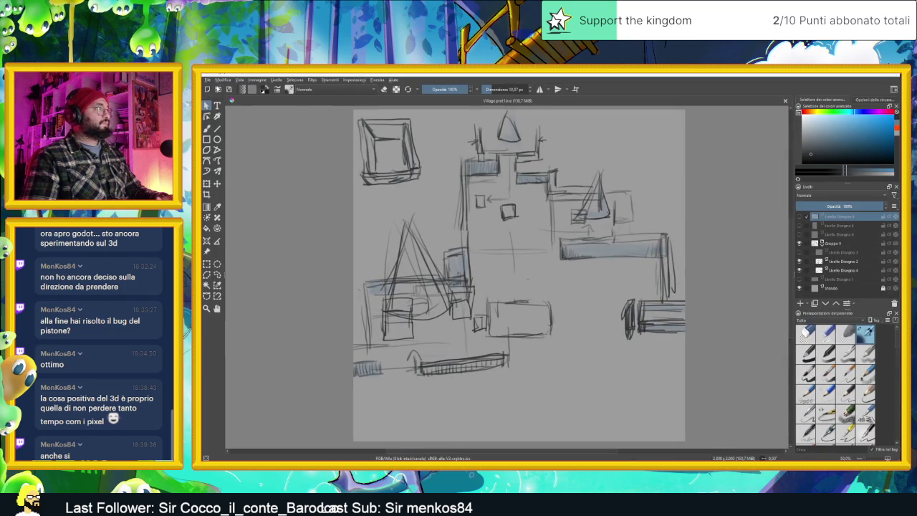
Create a 64×64 document from the clipboard (Crea dagli appunti), accepting the default sRGB profile.
click(207, 79)
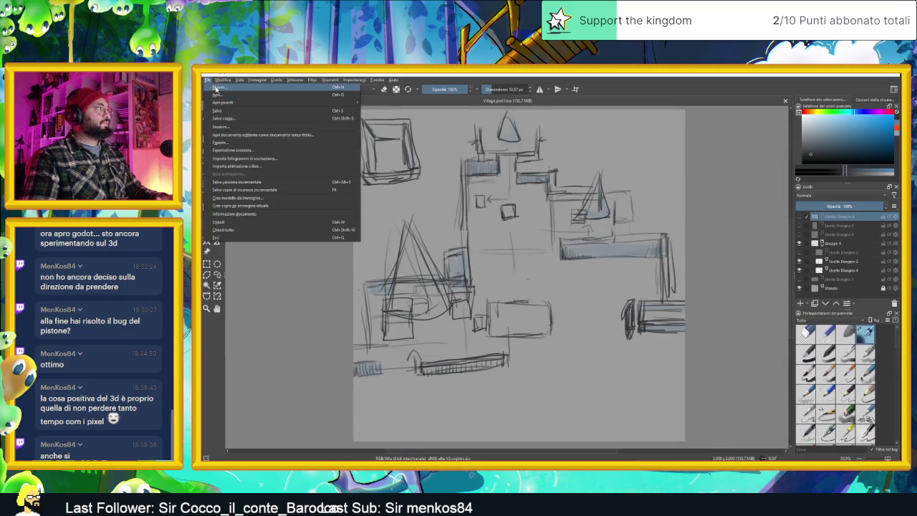
click(223, 87)
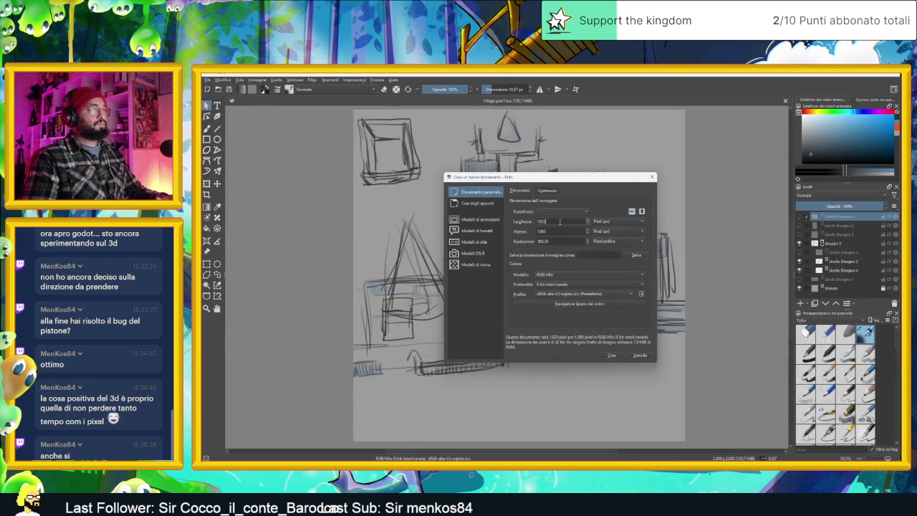
click(478, 205)
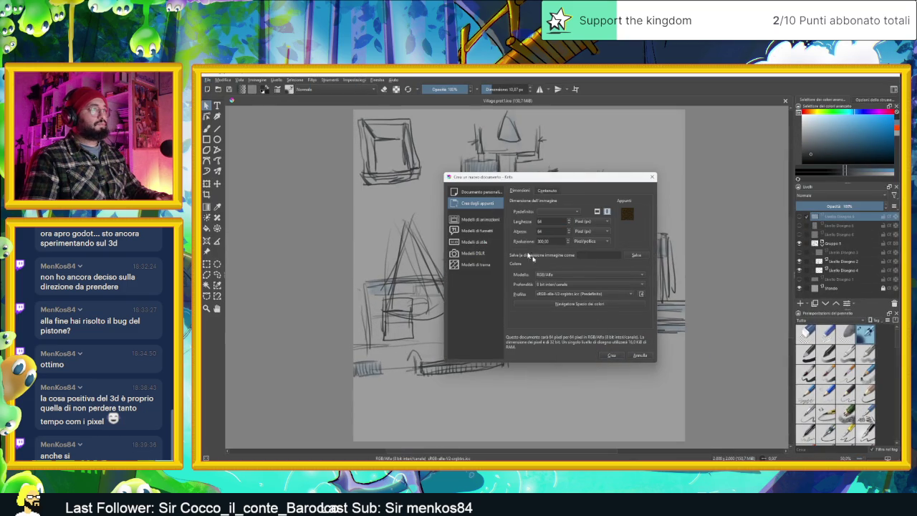
click(611, 357)
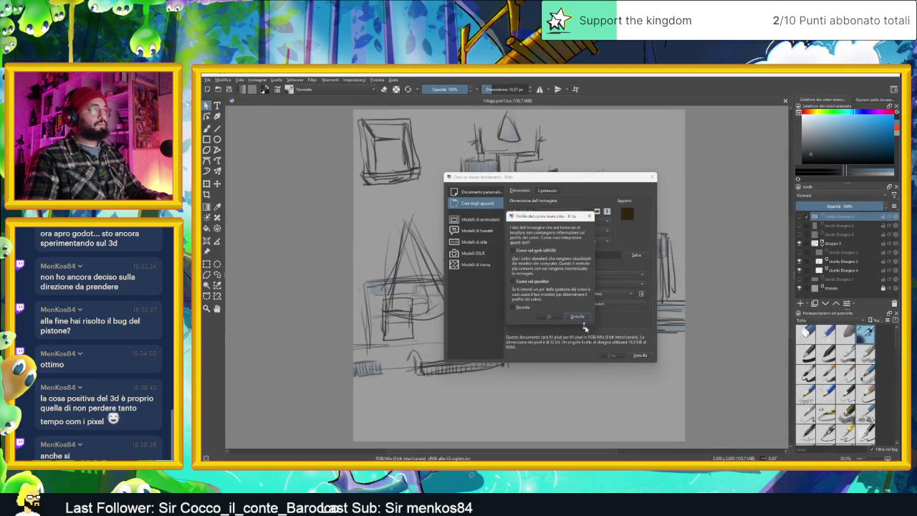
click(549, 317)
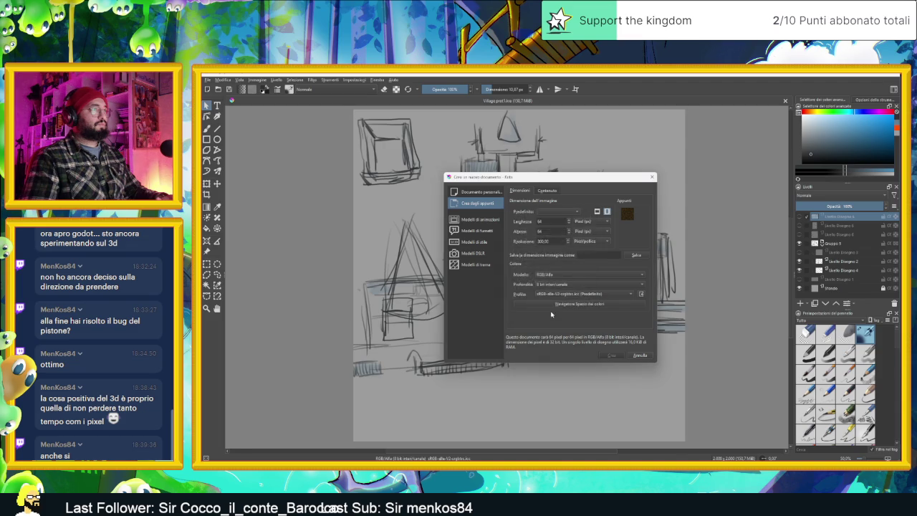
scroll(579, 257, down, 2)
scroll(579, 258, up, 1)
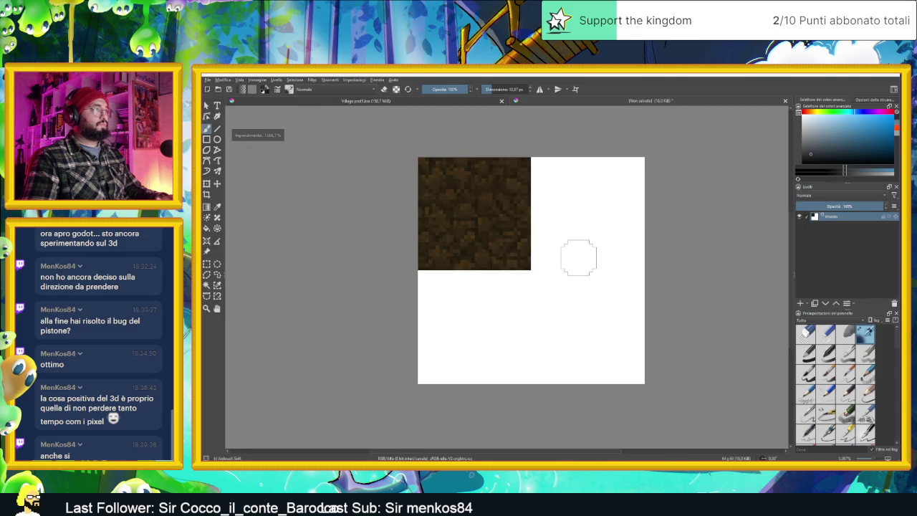
Hide the Sfondo layer and paste the dirt texture as a new layer, accepting its colour profile.
click(800, 216)
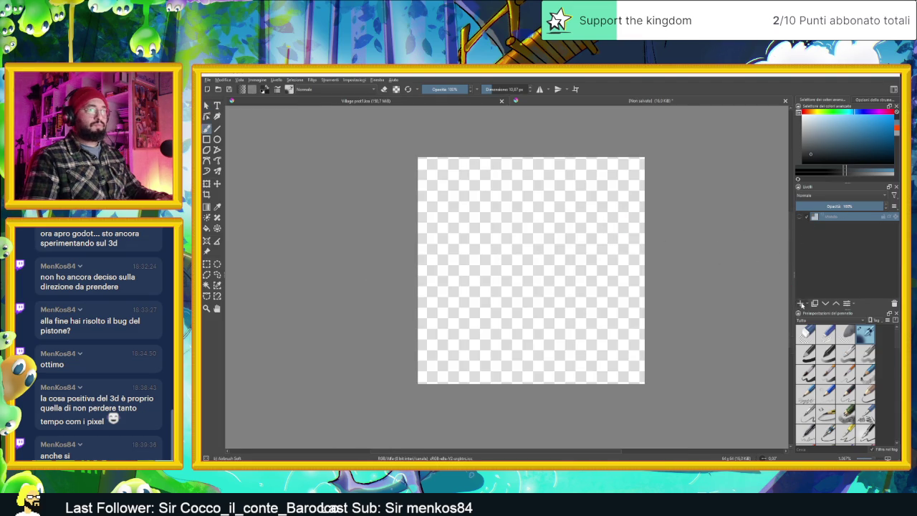
key(ctrl+v)
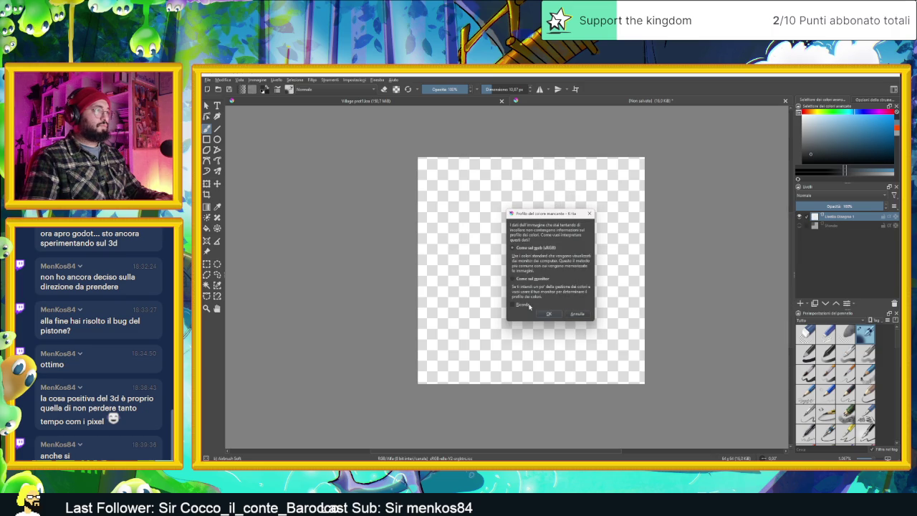
click(549, 314)
scroll(507, 246, up, 2)
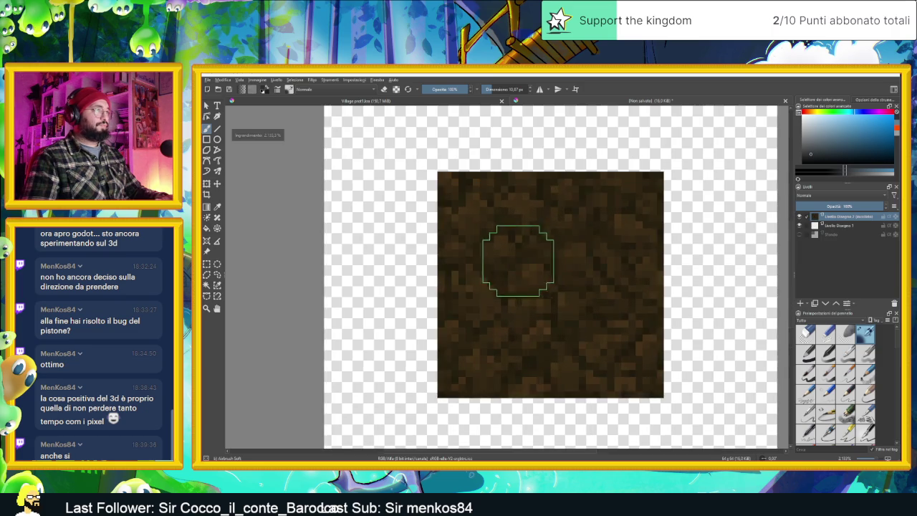
scroll(595, 268, down, 2)
scroll(631, 274, down, 1)
scroll(637, 277, down, 1)
scroll(637, 276, down, 1)
scroll(638, 277, up, 1)
scroll(637, 277, up, 1)
scroll(640, 275, up, 1)
scroll(641, 274, up, 1)
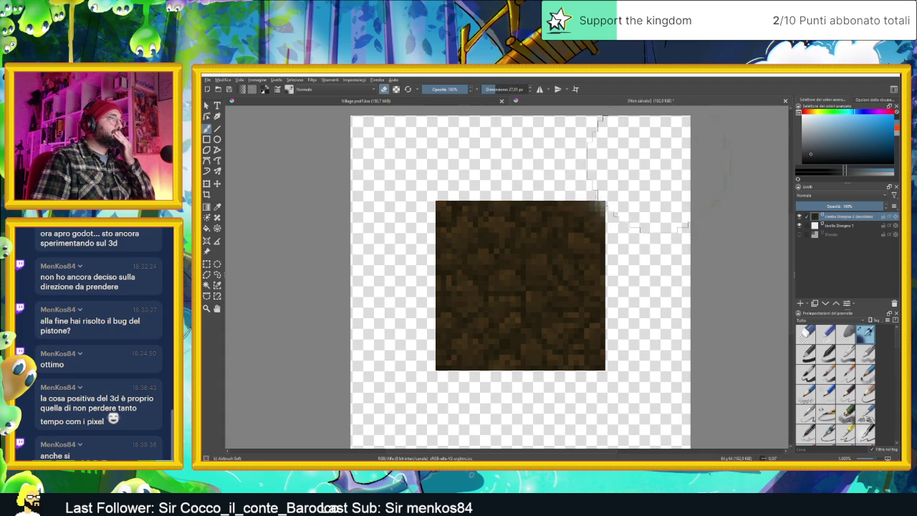
Erase along the dirt square's top, left, bottom and right edges to feather them into transparency.
scroll(666, 205, down, 3)
scroll(672, 190, up, 2)
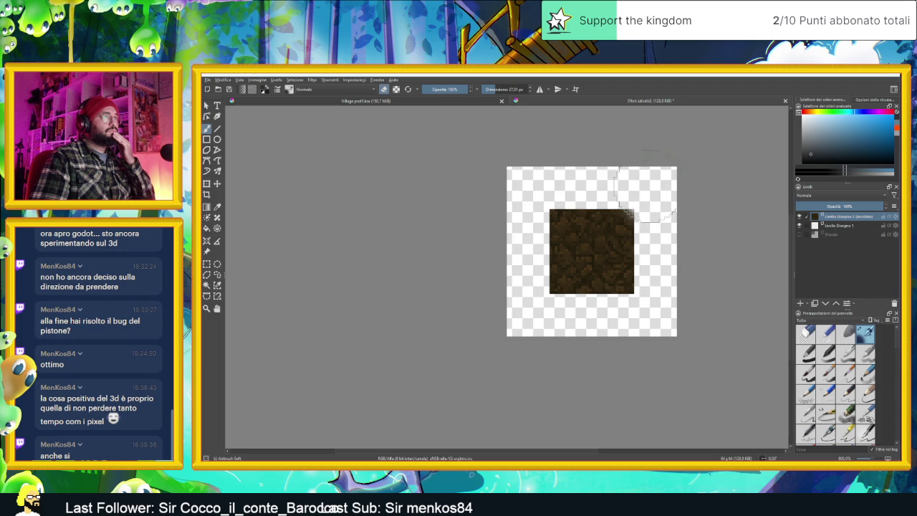
drag(541, 188, 615, 175)
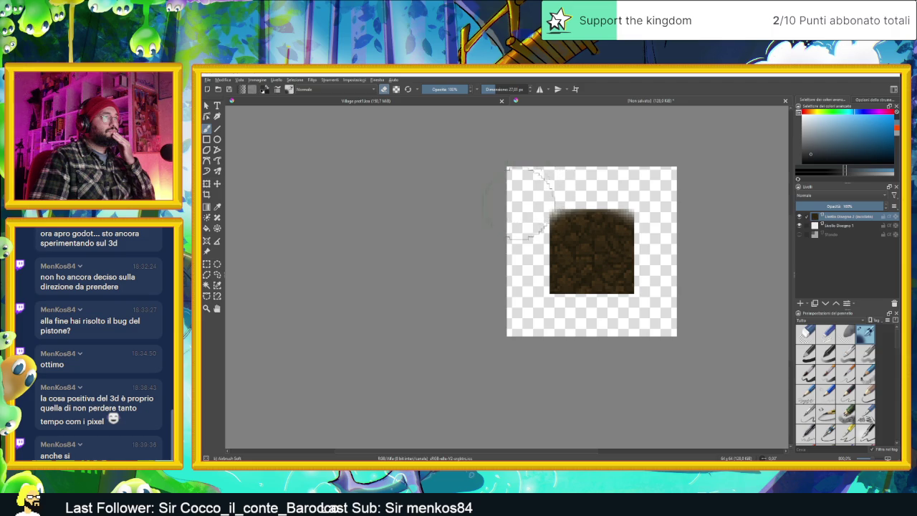
drag(532, 298, 602, 324)
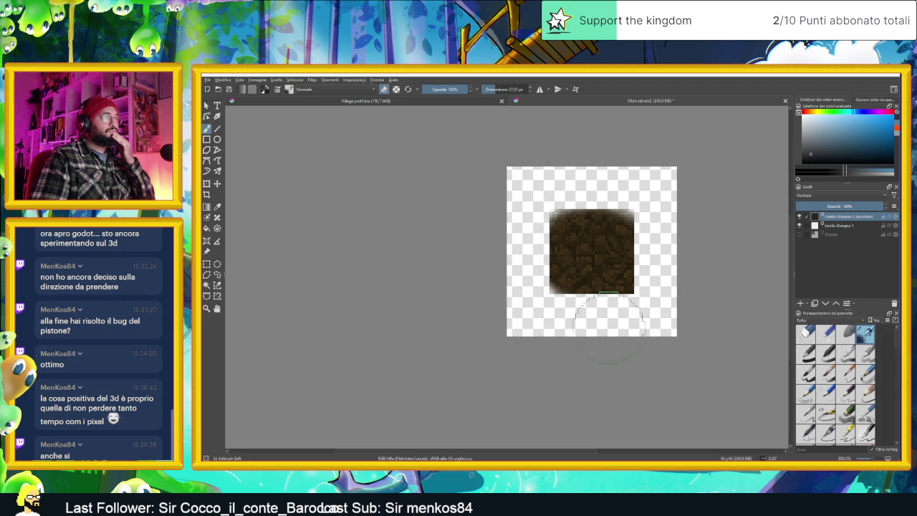
drag(538, 308, 653, 208)
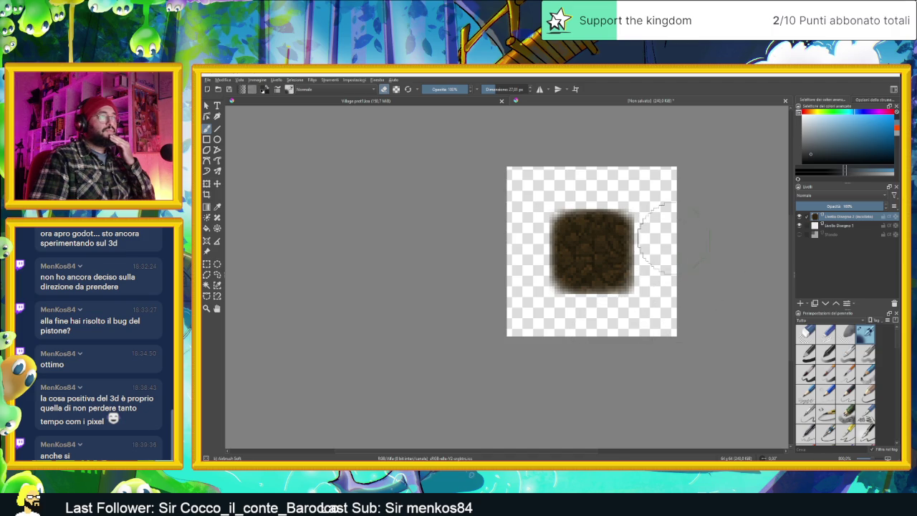
scroll(653, 237, down, 2)
scroll(538, 286, up, 4)
scroll(638, 362, down, 2)
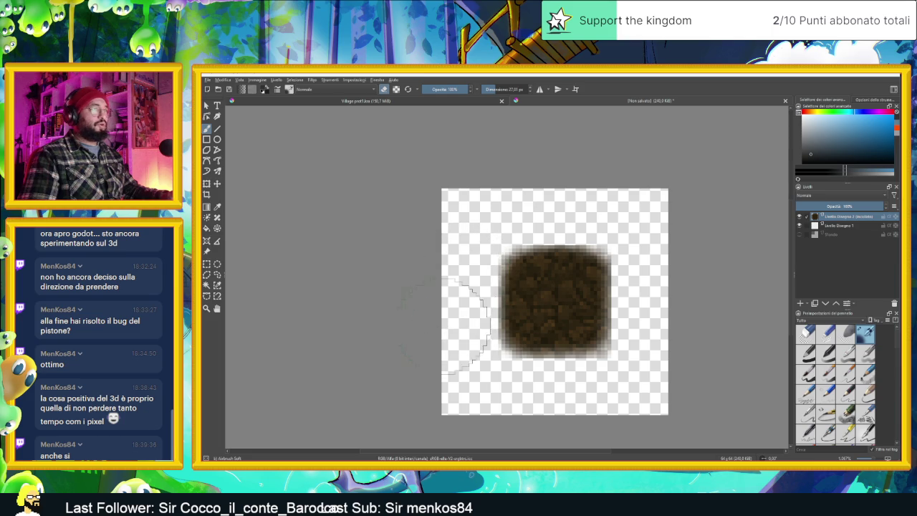
scroll(437, 326, down, 1)
scroll(589, 327, down, 1)
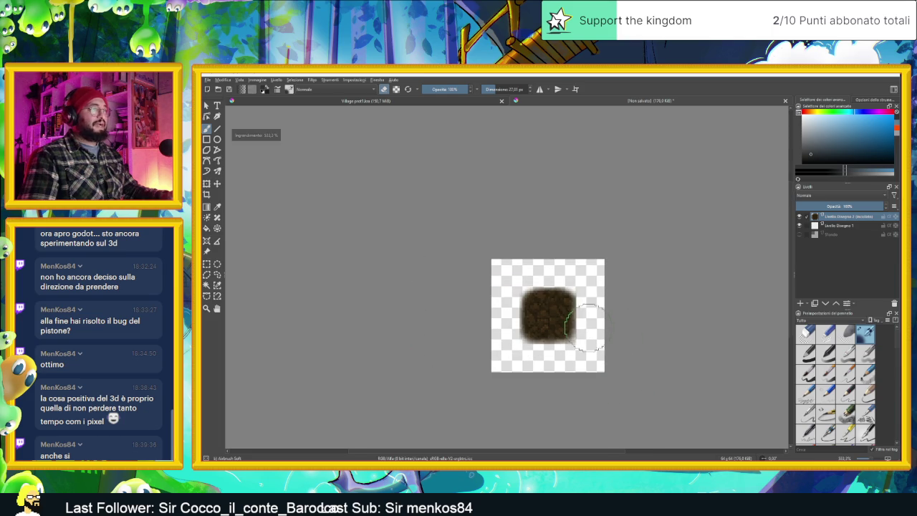
scroll(594, 327, down, 1)
scroll(594, 327, up, 1)
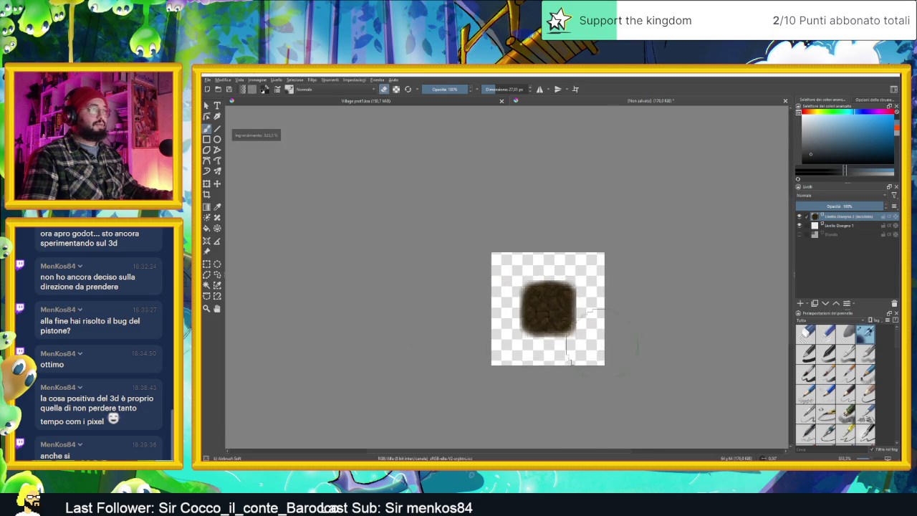
scroll(594, 326, up, 4)
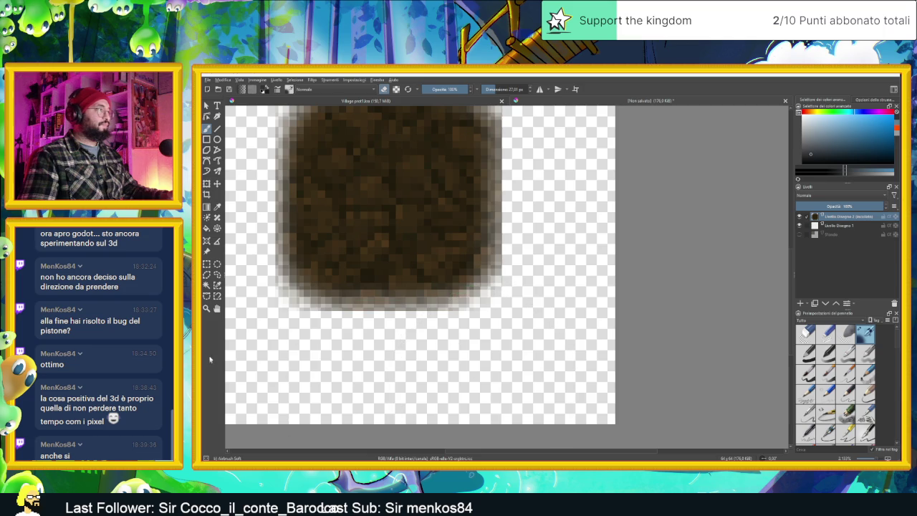
scroll(337, 358, down, 2)
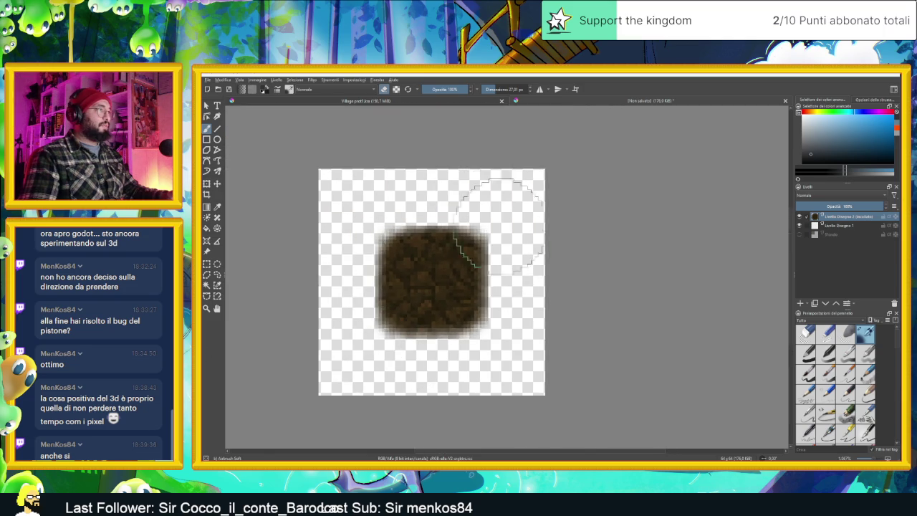
scroll(473, 208, up, 2)
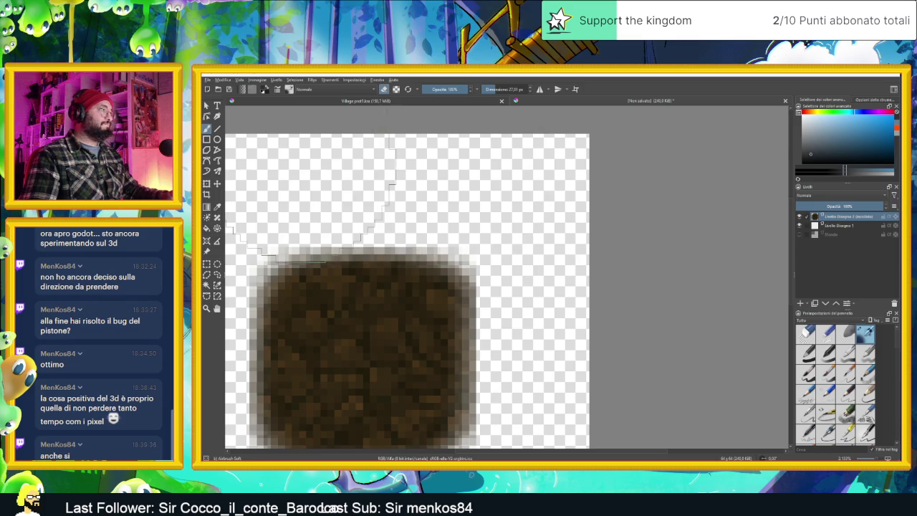
scroll(301, 179, down, 2)
scroll(320, 198, up, 1)
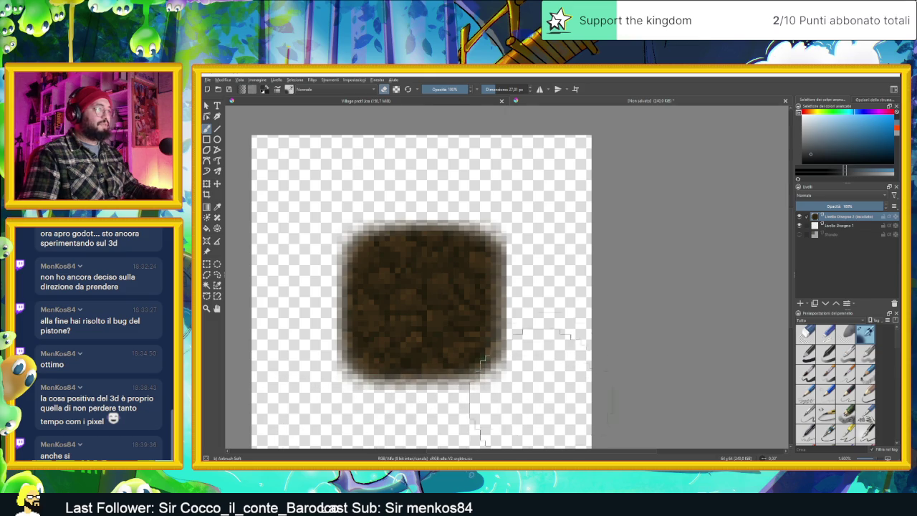
scroll(541, 208, down, 3)
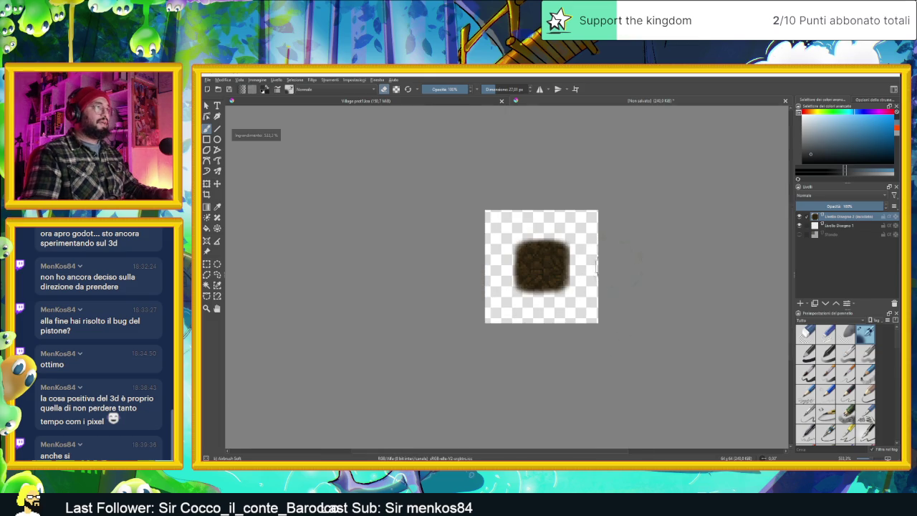
scroll(559, 226, up, 2)
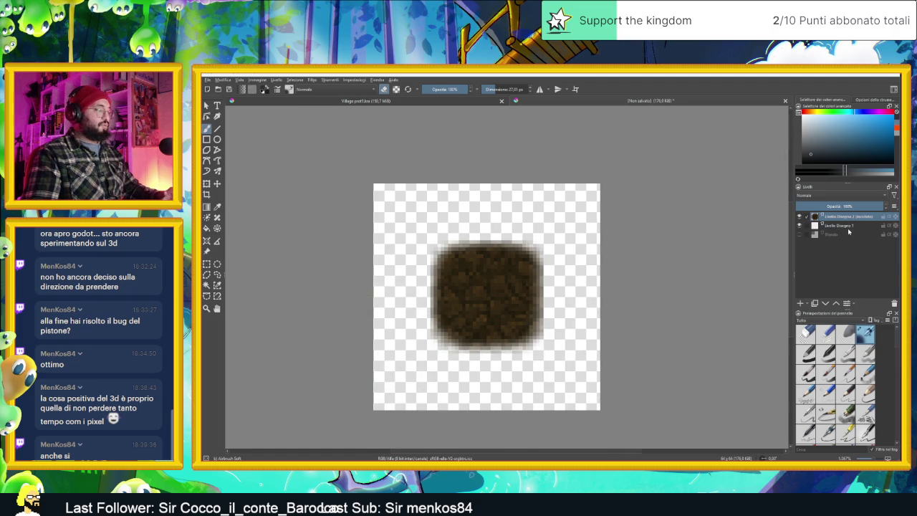
right_click(853, 216)
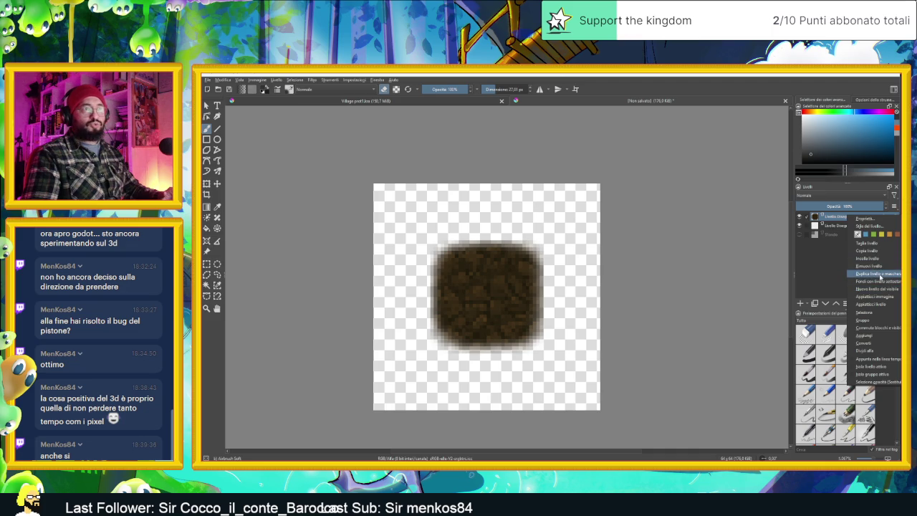
Duplicate the dirt layer and hide the original Livello Disegno 2.
click(877, 273)
right_click(817, 217)
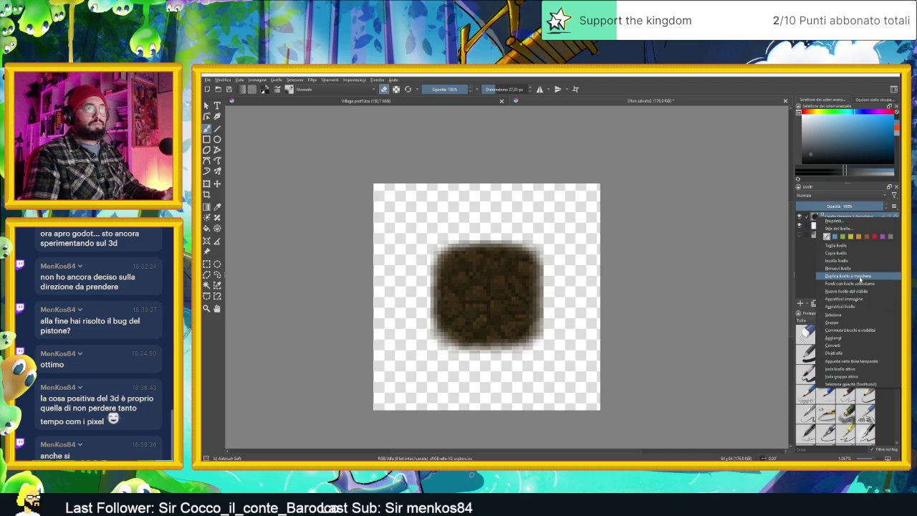
click(860, 278)
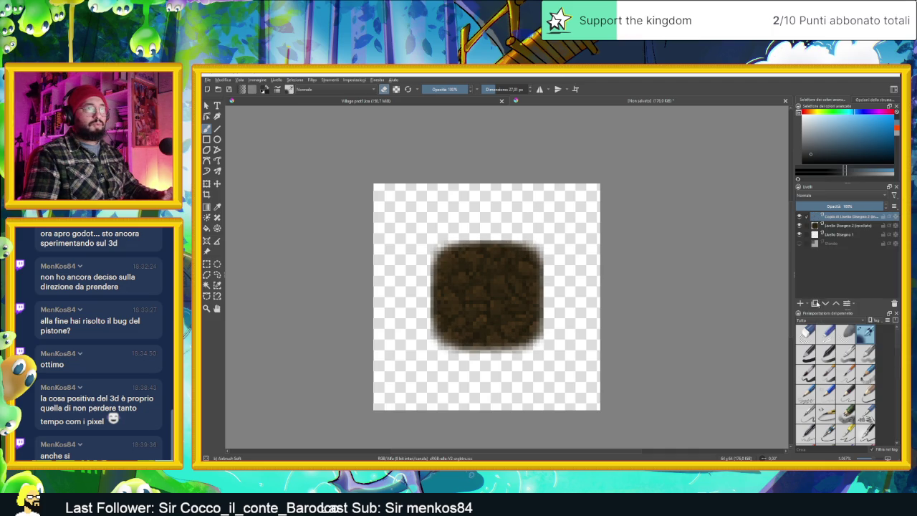
click(801, 226)
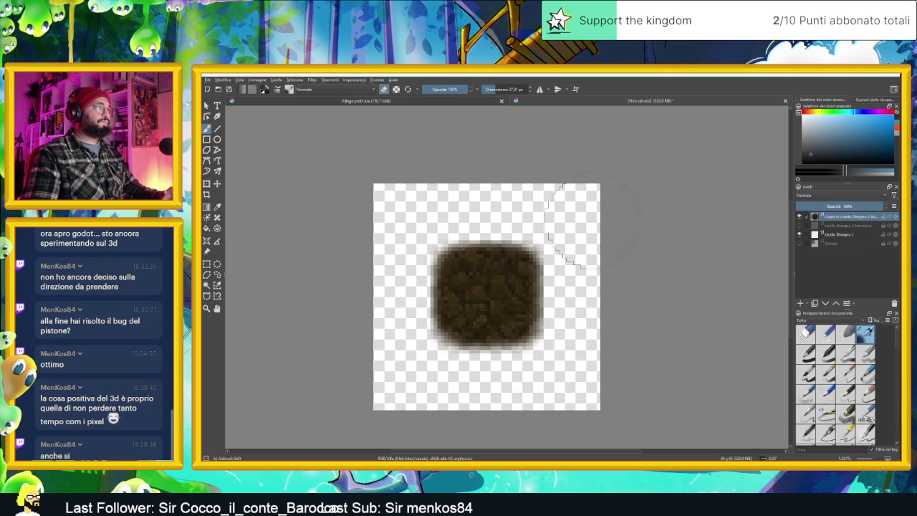
scroll(593, 221, up, 1)
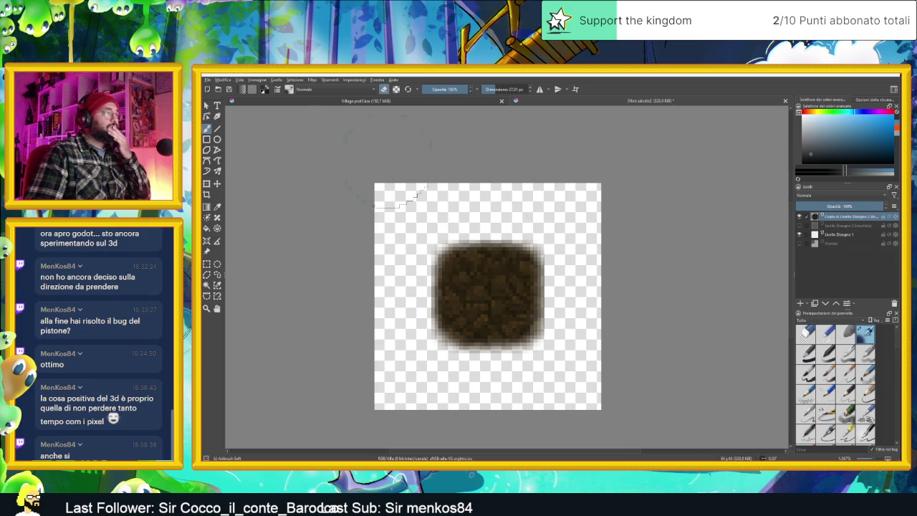
click(259, 81)
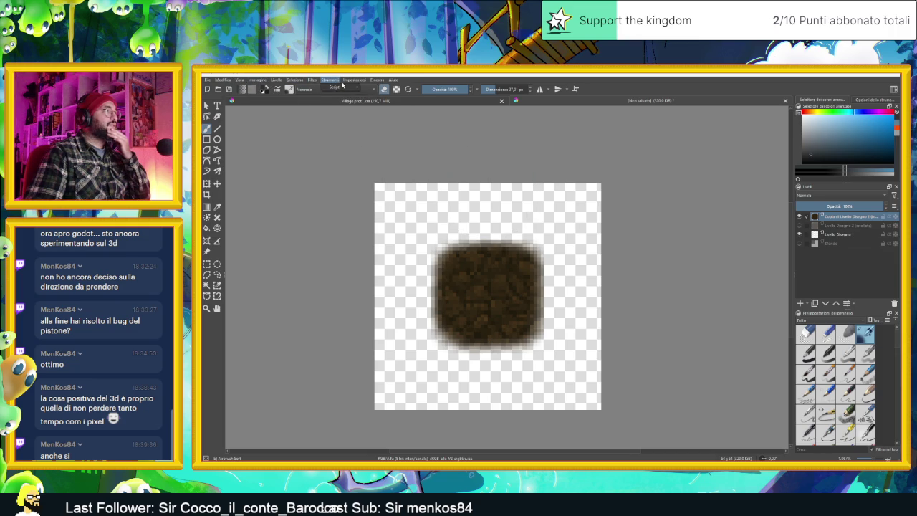
Apply Filtro > Regola > Desatura to the duplicated dirt layer, turning it greyscale.
click(313, 80)
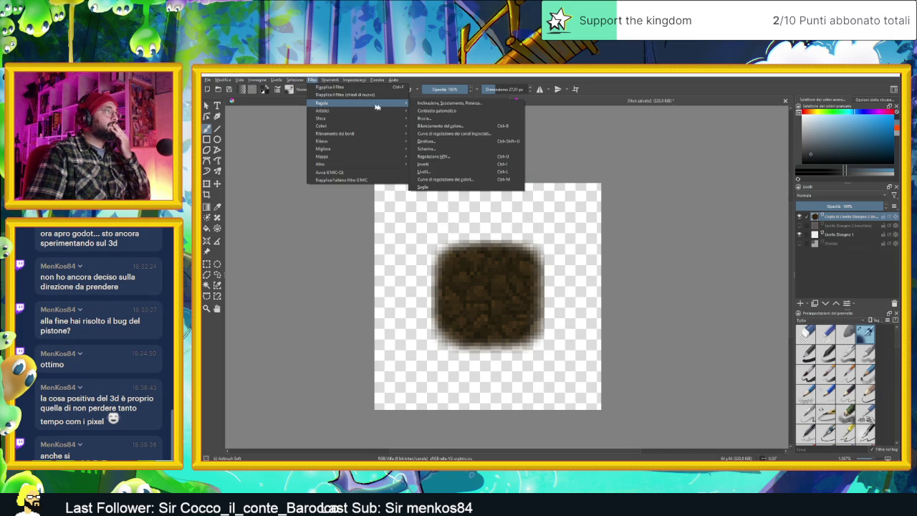
click(467, 141)
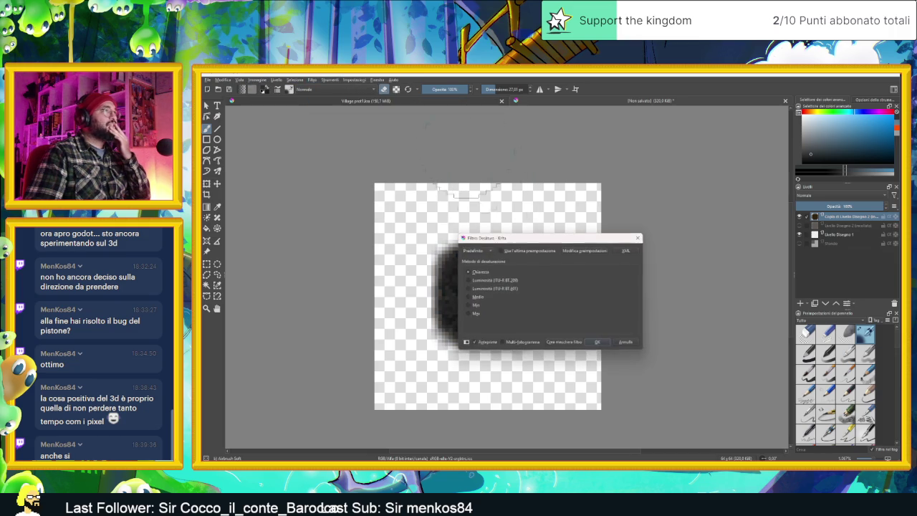
drag(535, 241, 681, 223)
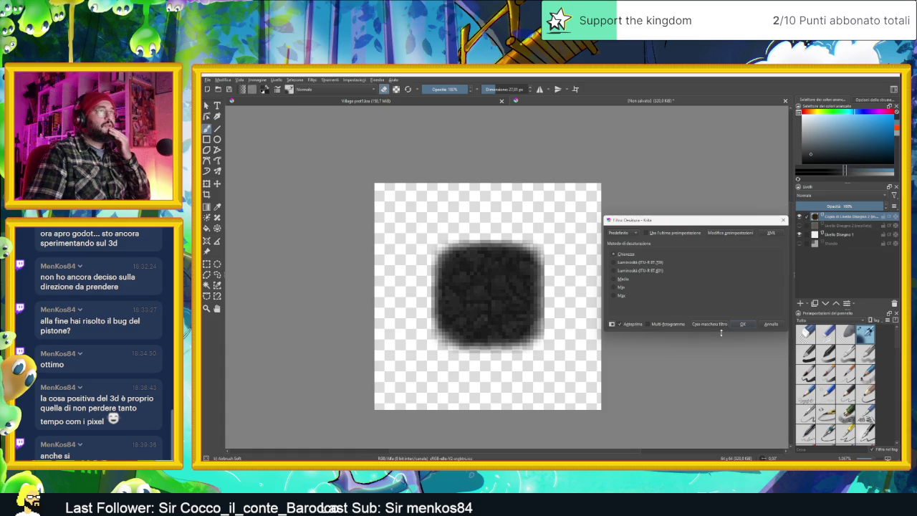
click(743, 325)
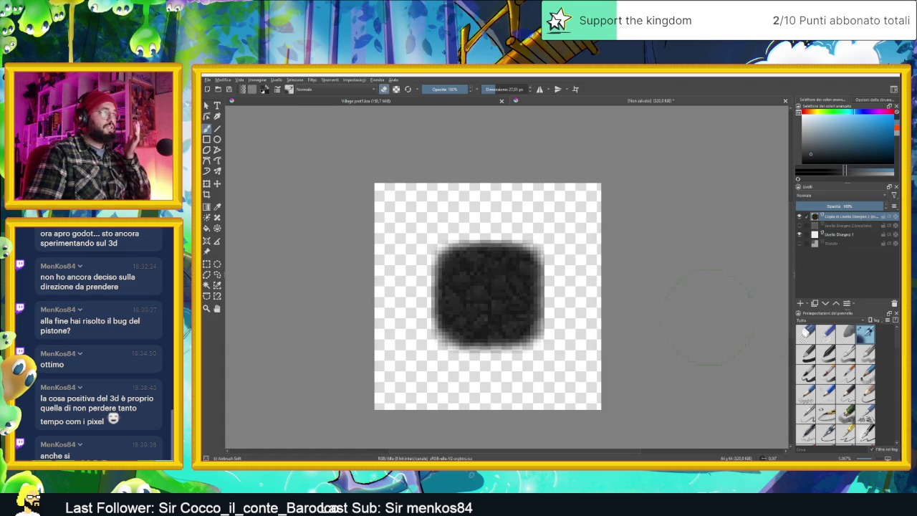
scroll(631, 228, down, 3)
scroll(623, 237, up, 2)
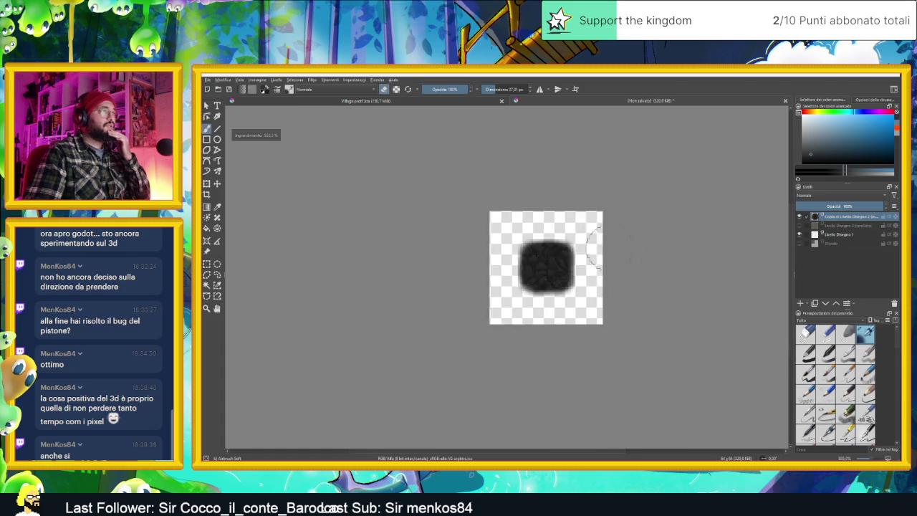
scroll(616, 250, down, 3)
scroll(609, 248, up, 3)
scroll(530, 251, up, 2)
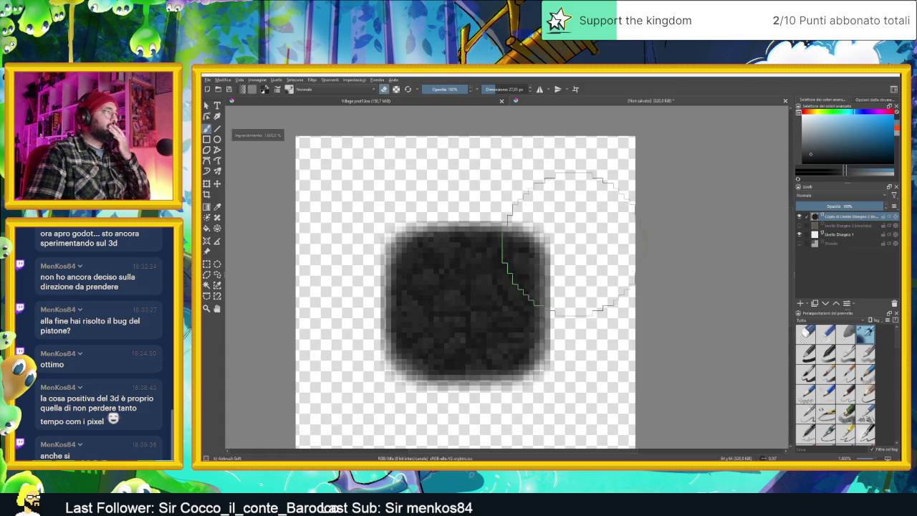
click(357, 81)
mouse_move(330, 79)
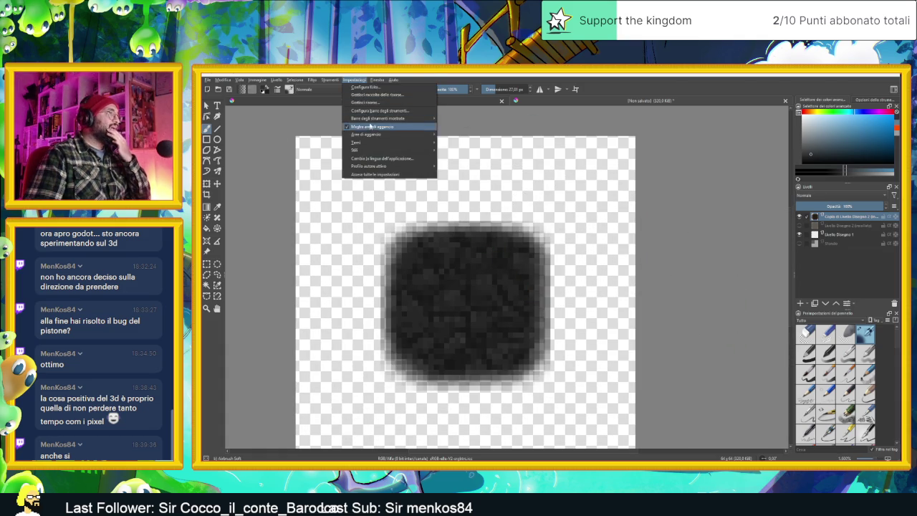
click(354, 80)
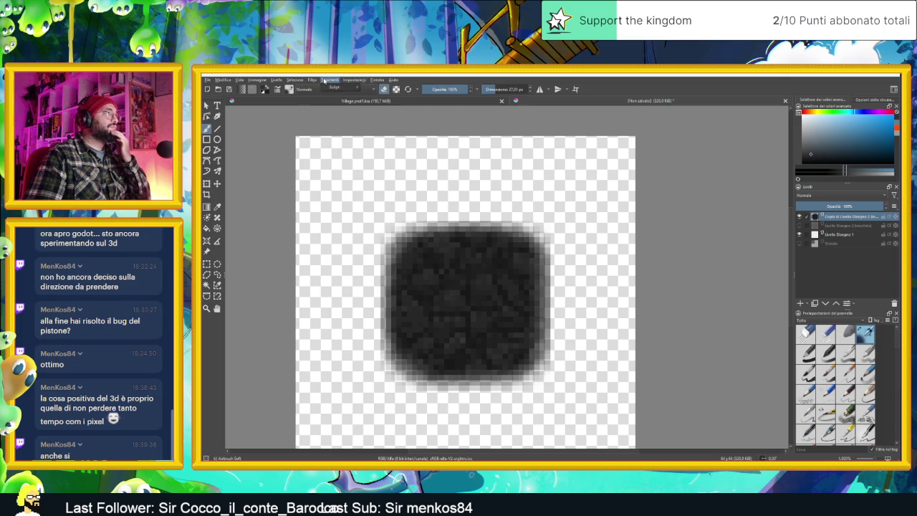
click(312, 80)
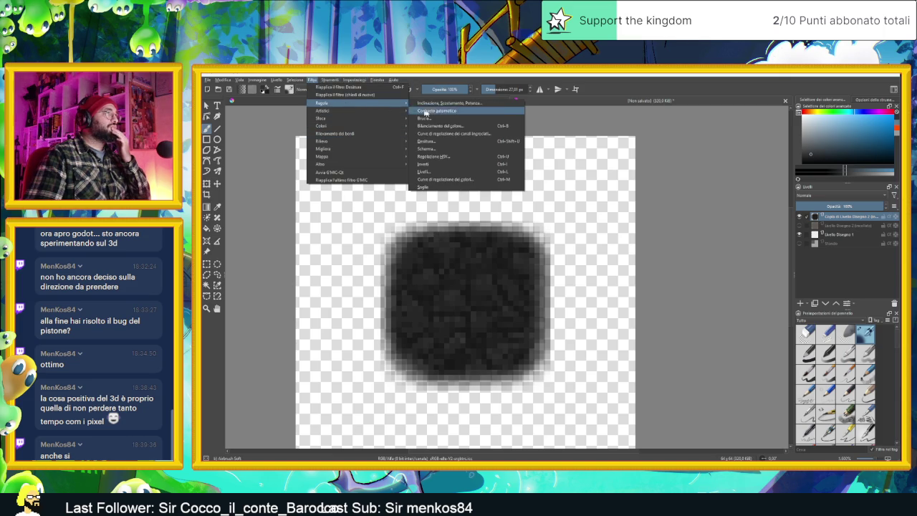
mouse_move(321, 103)
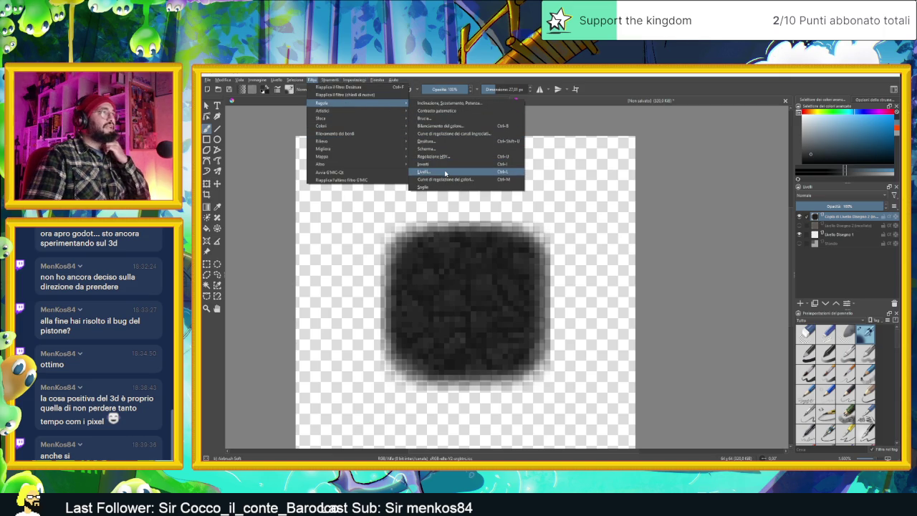
Boost the grey texture's contrast in Levels by lowering the input white point.
click(446, 172)
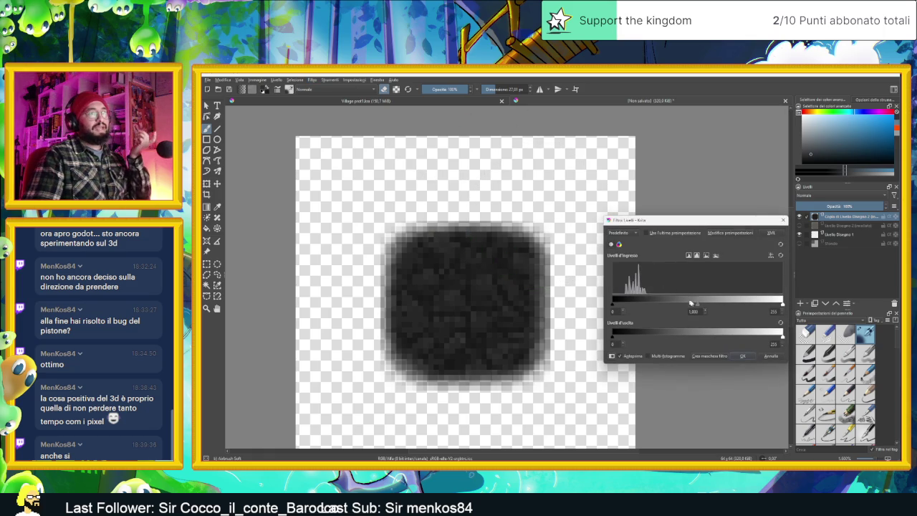
drag(682, 225, 653, 221)
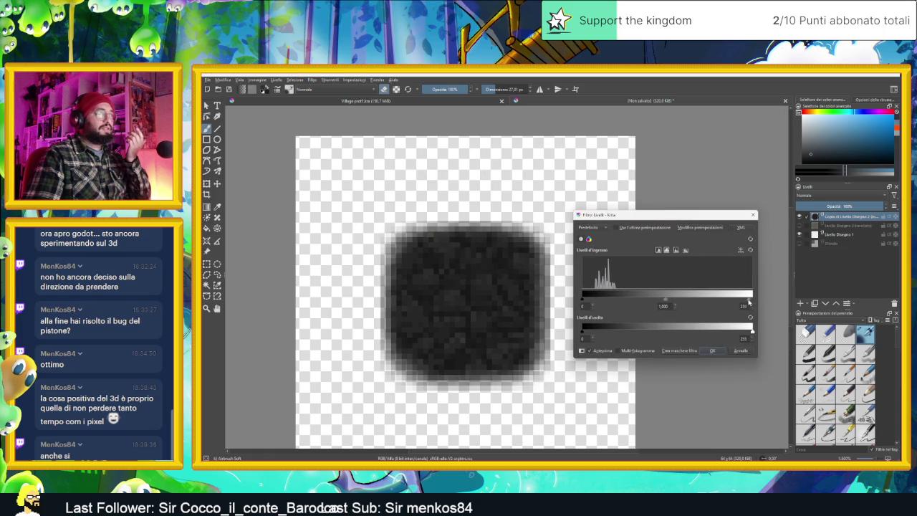
mouse_move(733, 302)
mouse_down()
mouse_move(591, 303)
mouse_move(615, 302)
mouse_up()
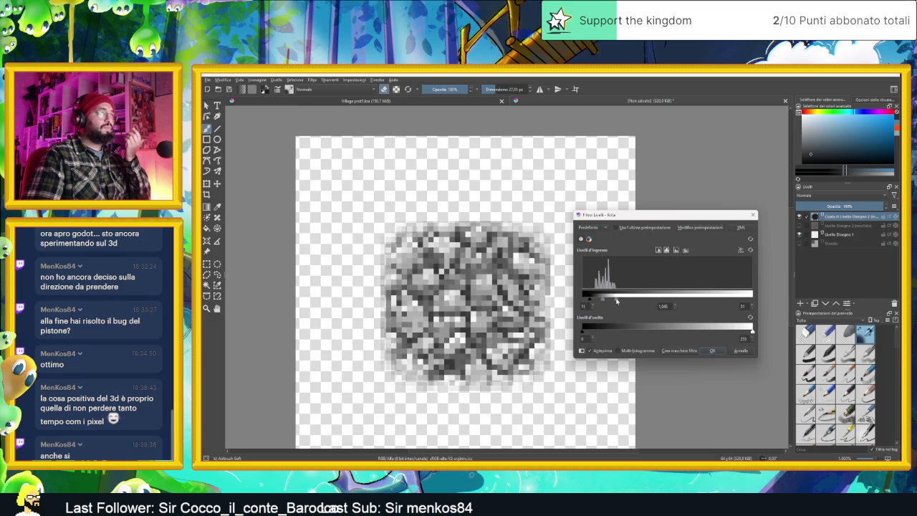
scroll(505, 256, down, 3)
scroll(505, 255, down, 1)
scroll(505, 256, down, 1)
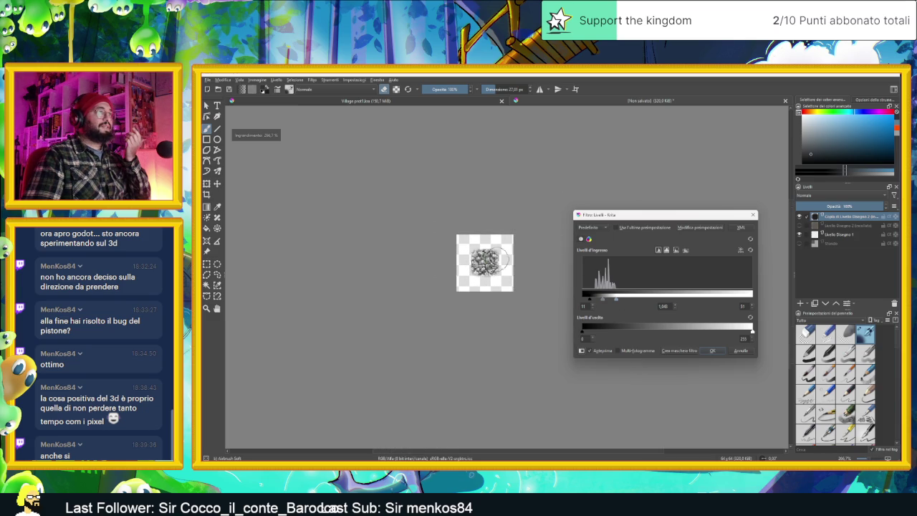
scroll(506, 256, down, 1)
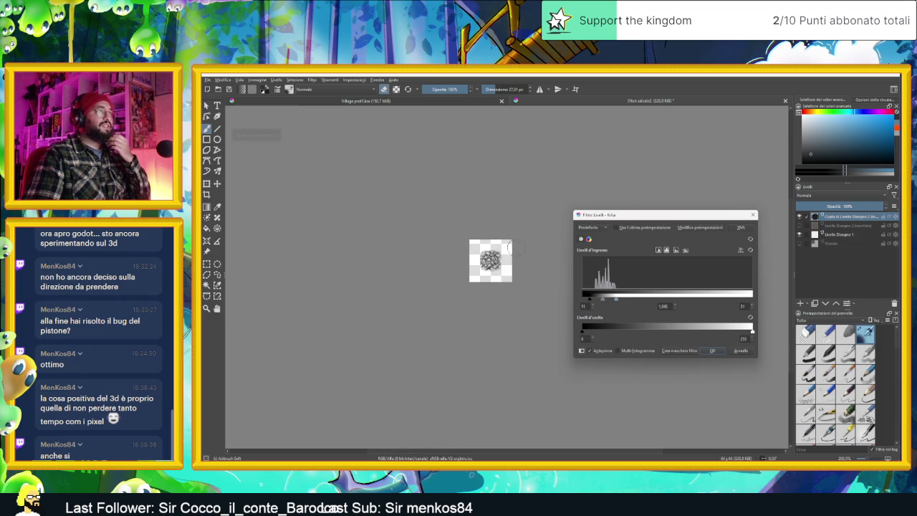
scroll(505, 252, up, 3)
scroll(506, 252, up, 2)
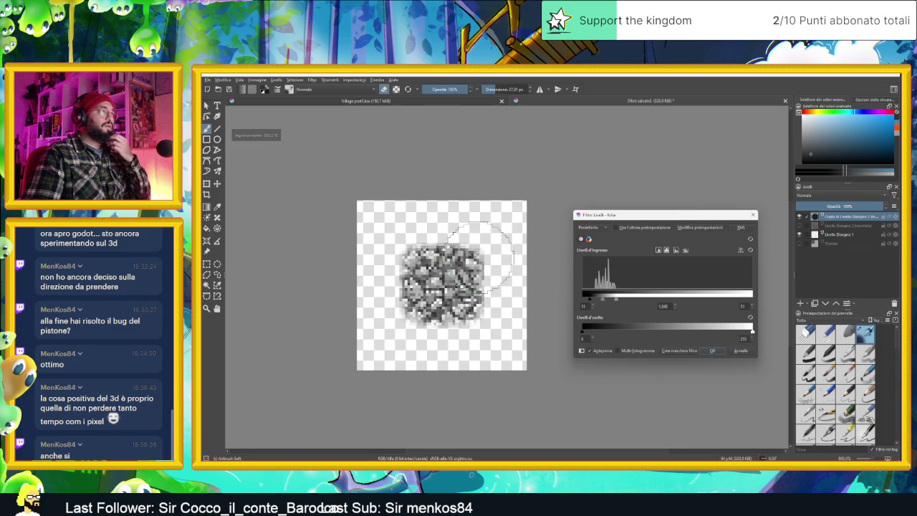
scroll(476, 260, up, 1)
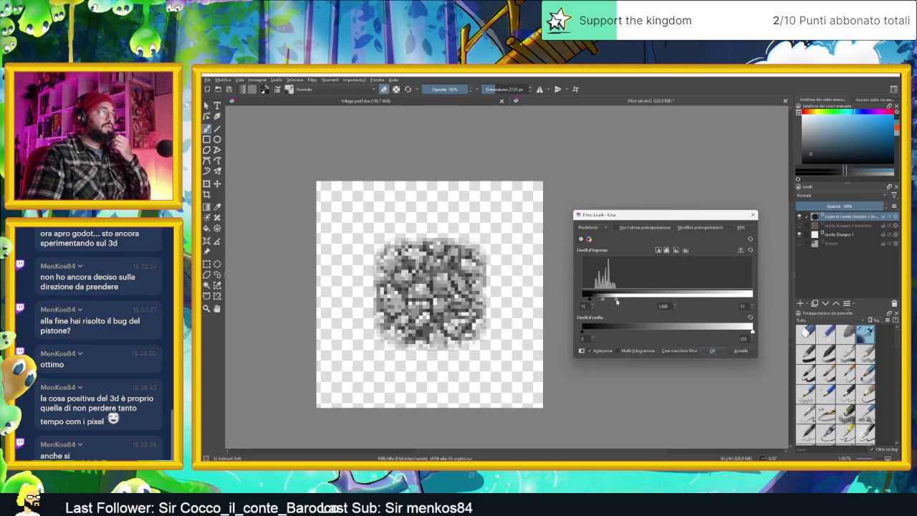
Darken the texture slightly, apply the Levels adjustment, and return to Aseprite.
drag(617, 301, 621, 302)
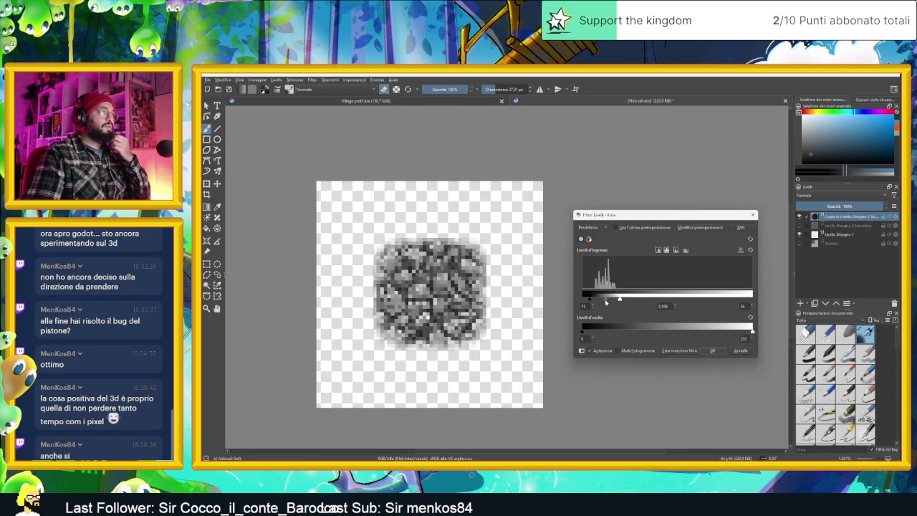
scroll(495, 278, down, 3)
scroll(494, 278, down, 1)
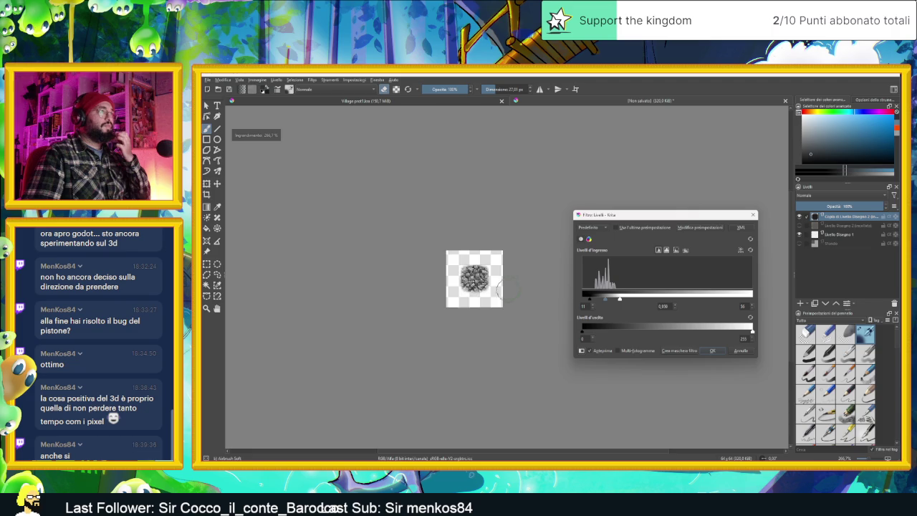
scroll(508, 289, down, 2)
drag(508, 288, 466, 288)
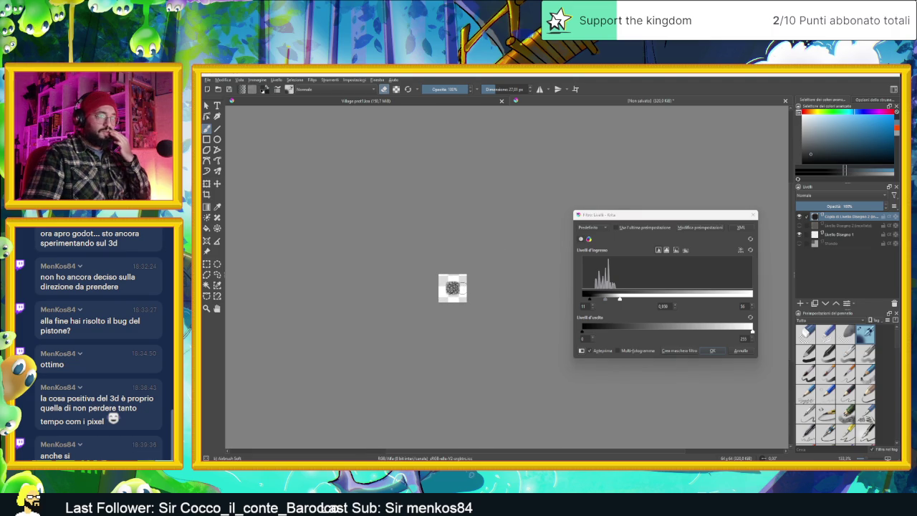
scroll(462, 283, down, 1)
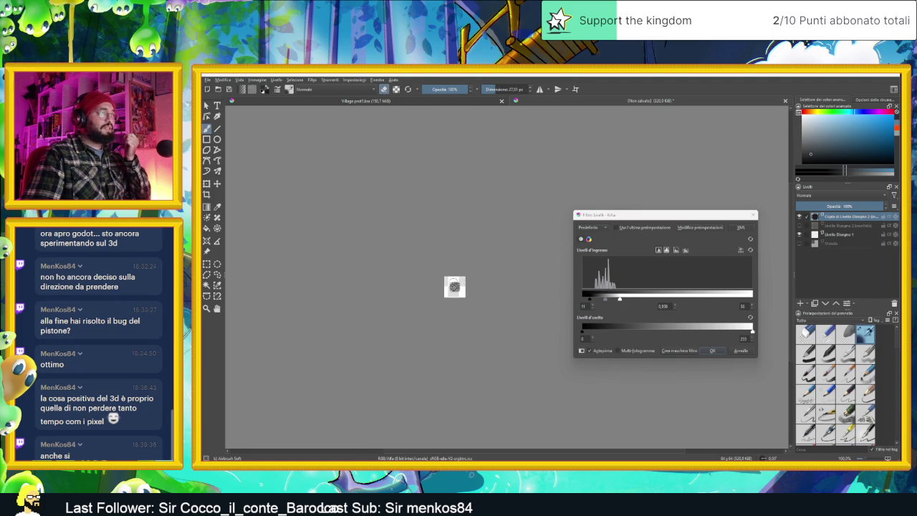
scroll(444, 283, up, 1)
scroll(445, 284, up, 1)
scroll(445, 283, up, 2)
click(712, 351)
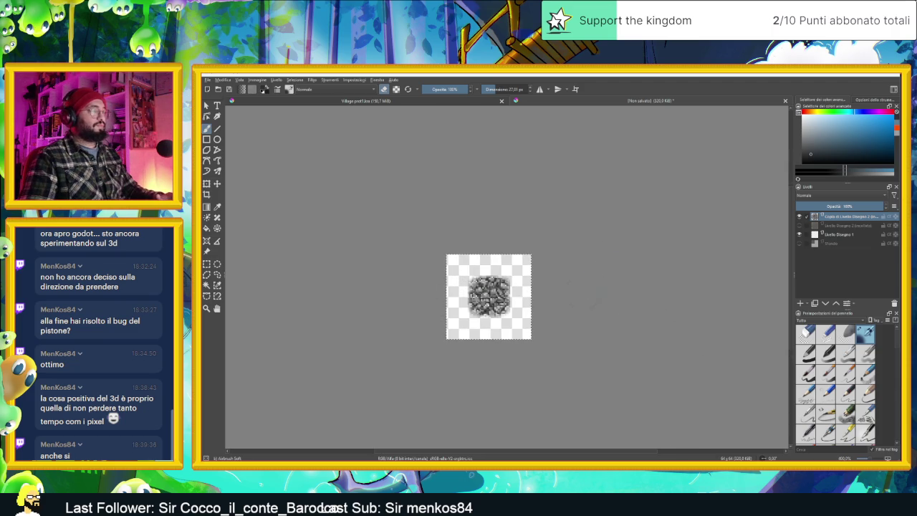
key(alt+Tab)
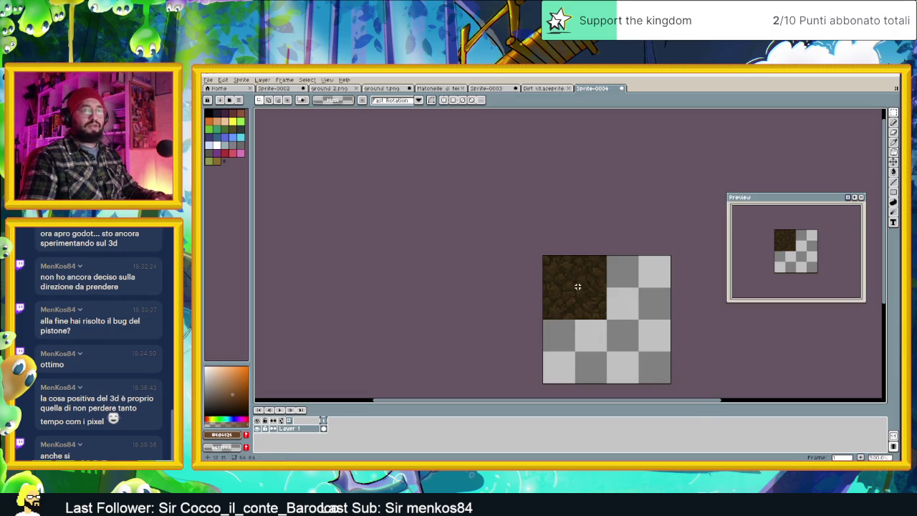
Switch to the Dirt v1 tileset and check the DarkDettagli layer by toggling its visibility.
click(487, 90)
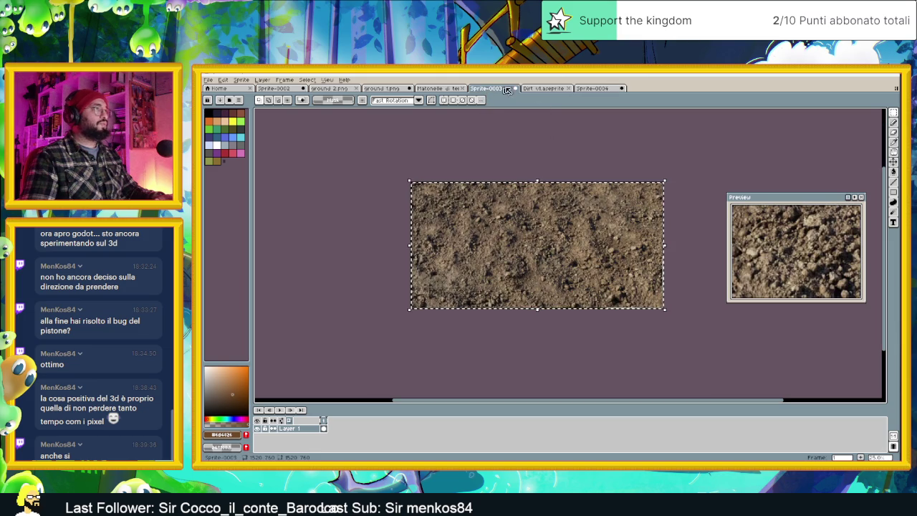
click(543, 88)
scroll(313, 435, up, 1)
scroll(305, 441, down, 1)
click(304, 440)
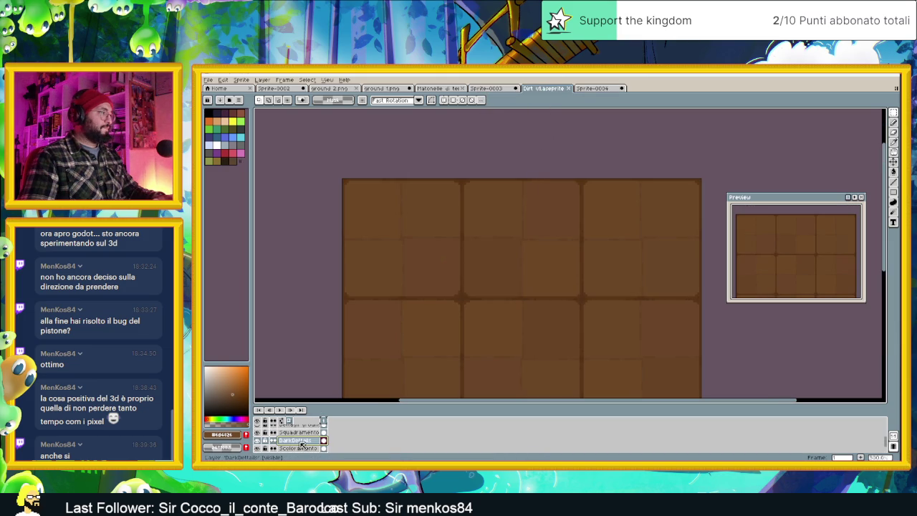
click(258, 441)
click(258, 442)
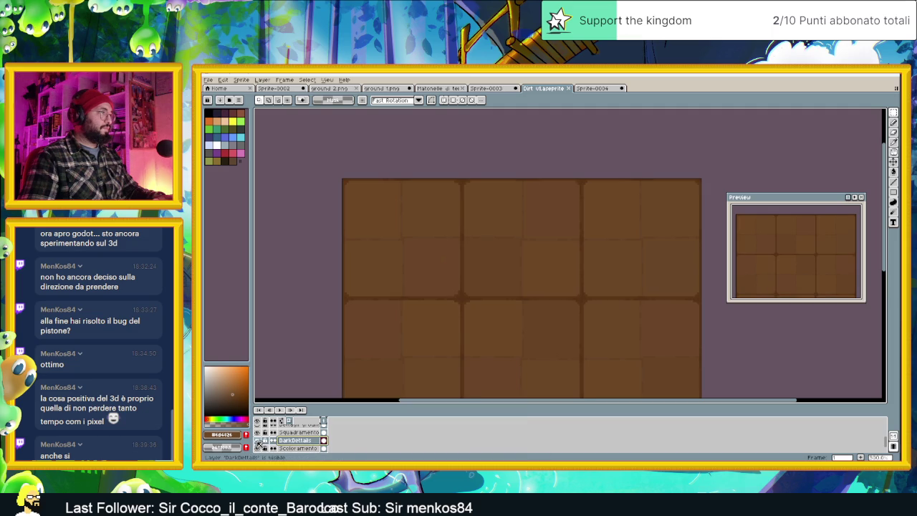
scroll(301, 443, down, 1)
Add a new layer named GroundControl and paste the grey stone tile toward the top-left.
right_click(304, 444)
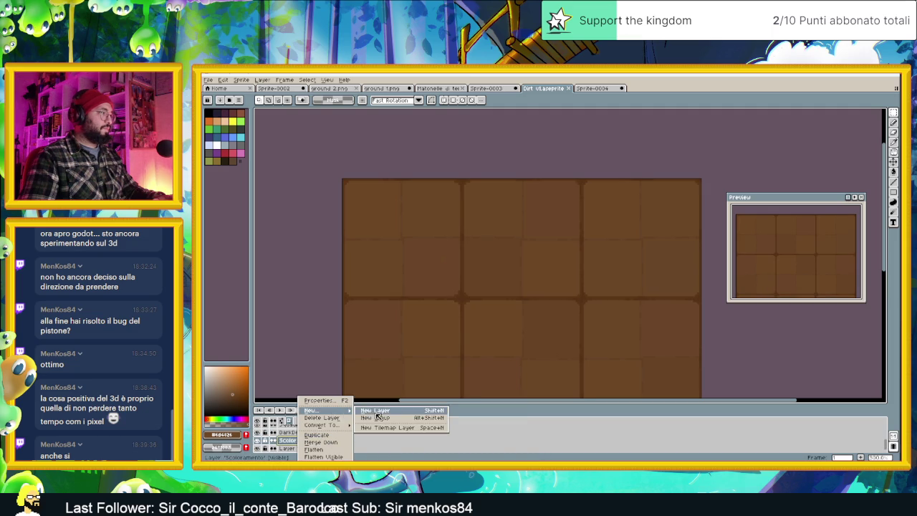
click(372, 412)
double_click(290, 450)
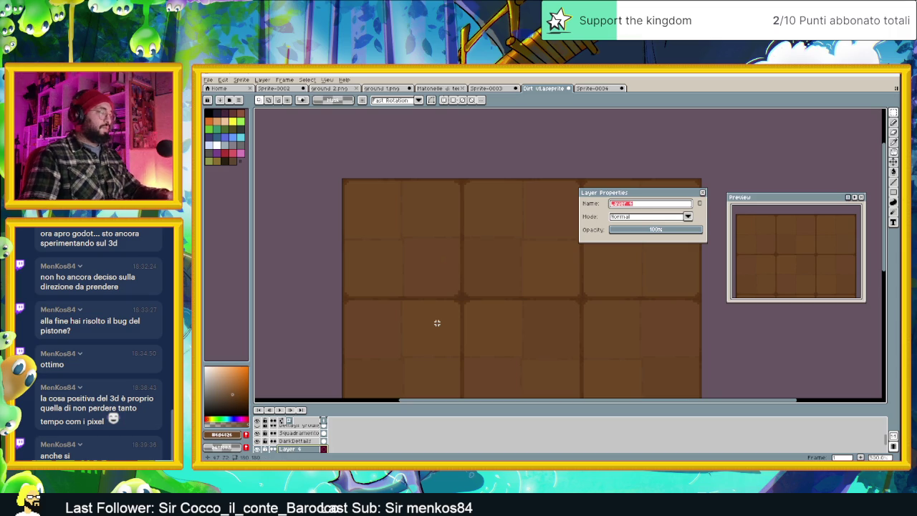
text(BroundCo)
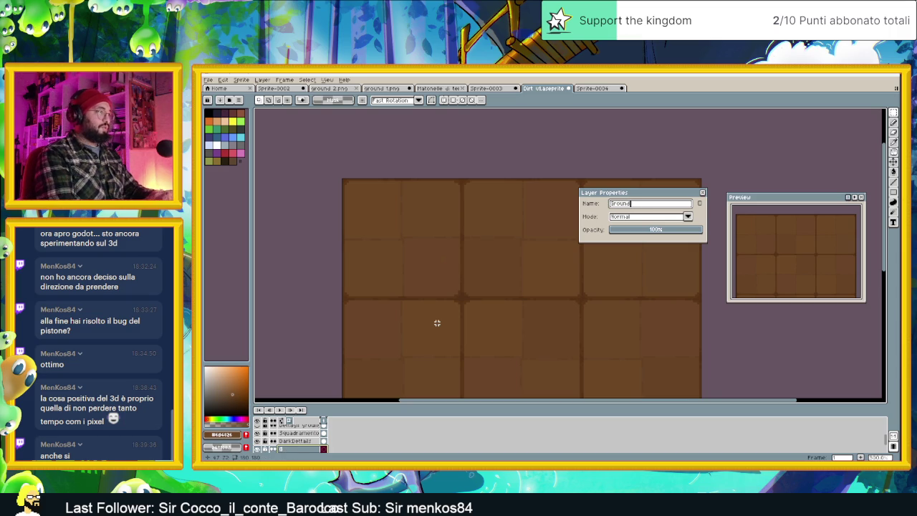
text(rol)
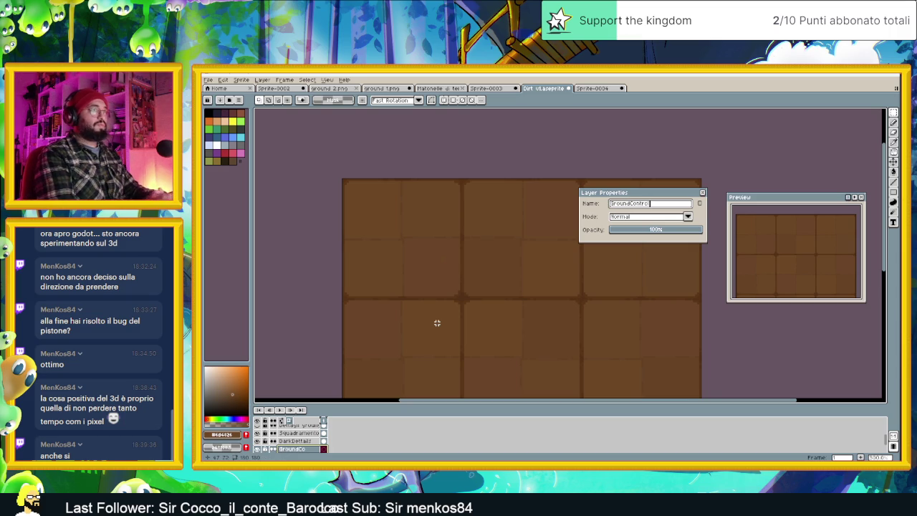
key(Return)
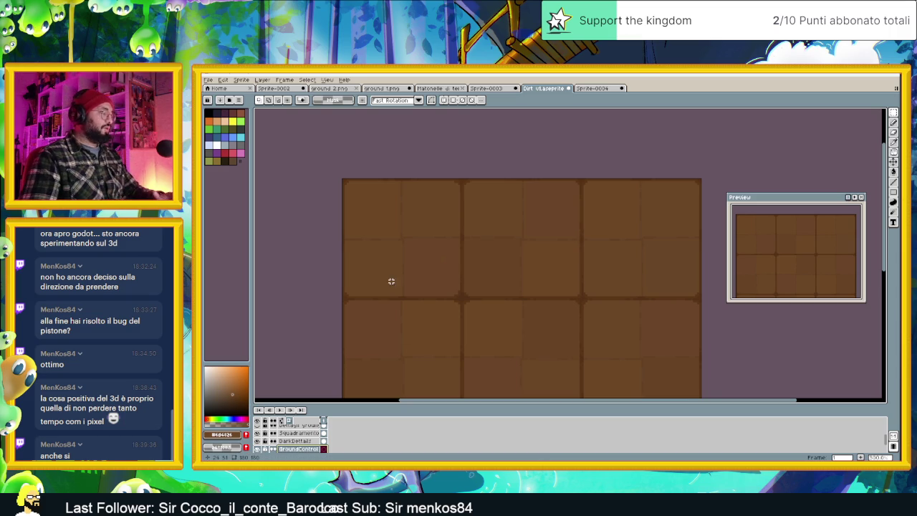
key(ctrl+v)
drag(520, 284, 365, 204)
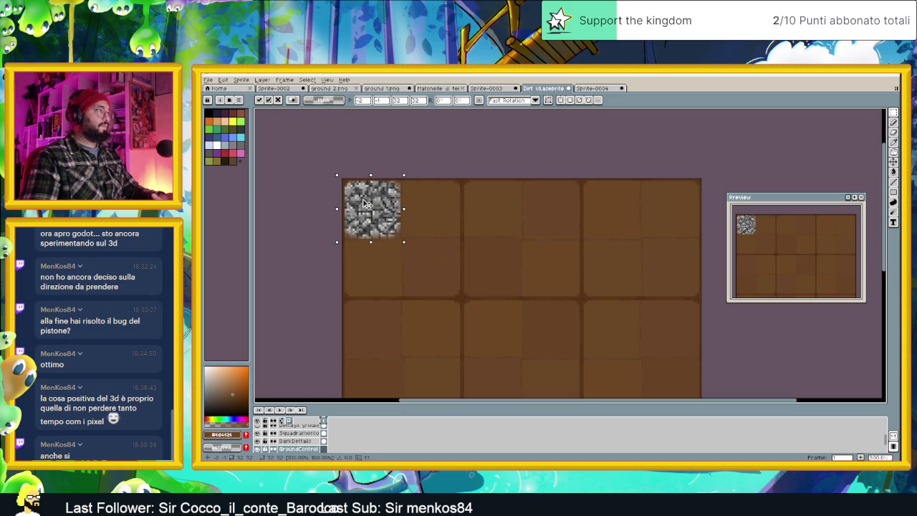
Commit the pasted tile and try the GroundControl layer in Multiply mode at 9% opacity.
key(Return)
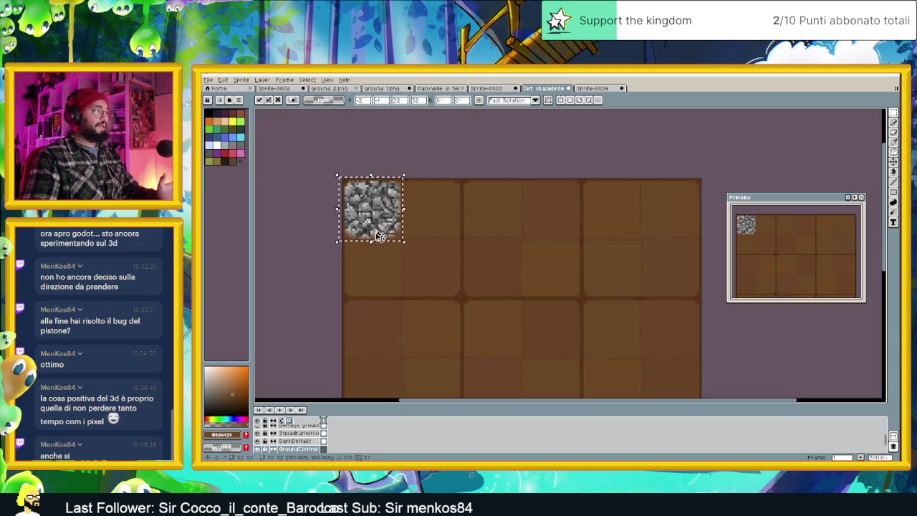
double_click(298, 449)
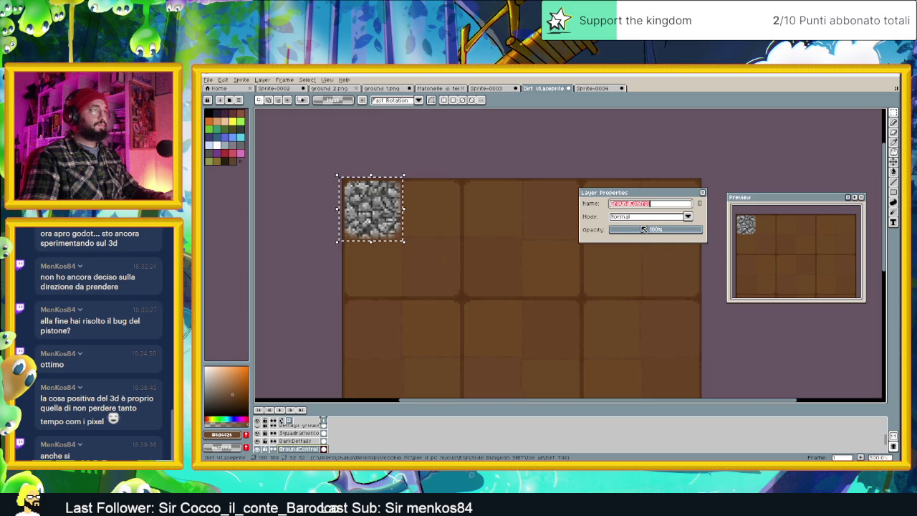
drag(644, 230, 640, 232)
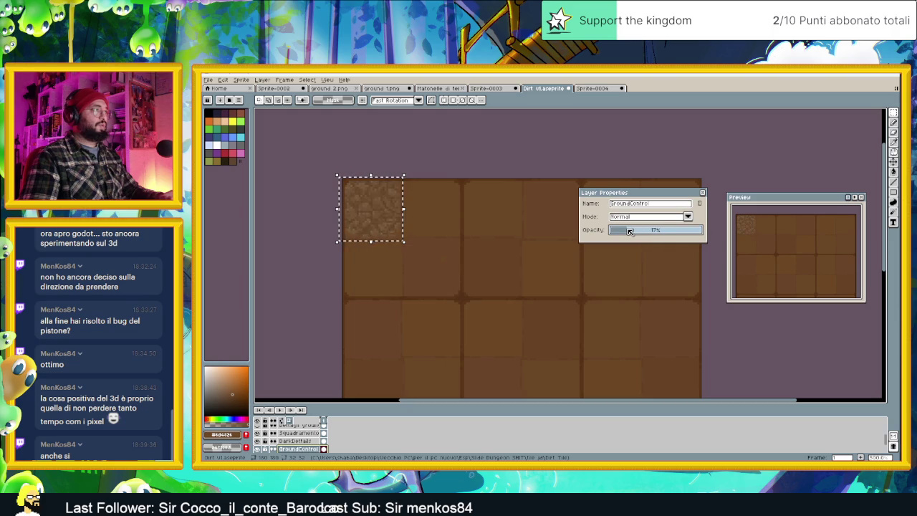
scroll(469, 250, down, 4)
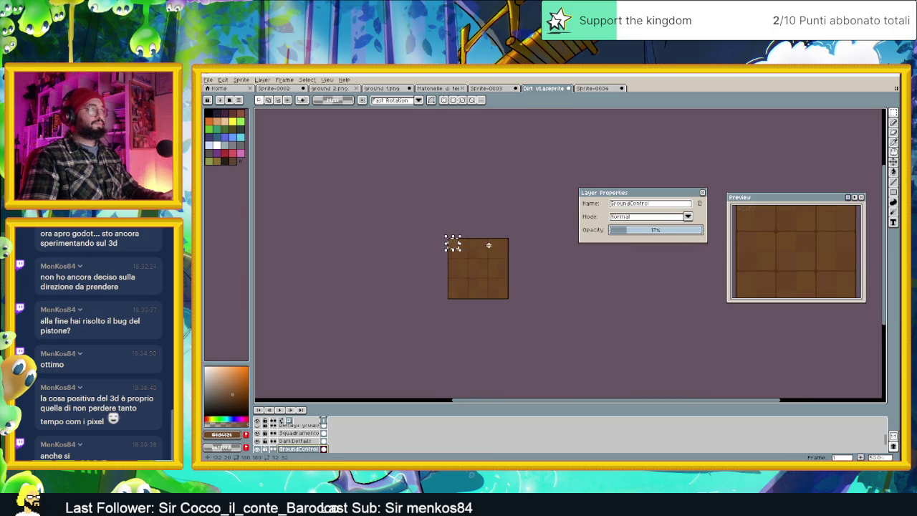
scroll(489, 245, up, 1)
drag(500, 250, 481, 250)
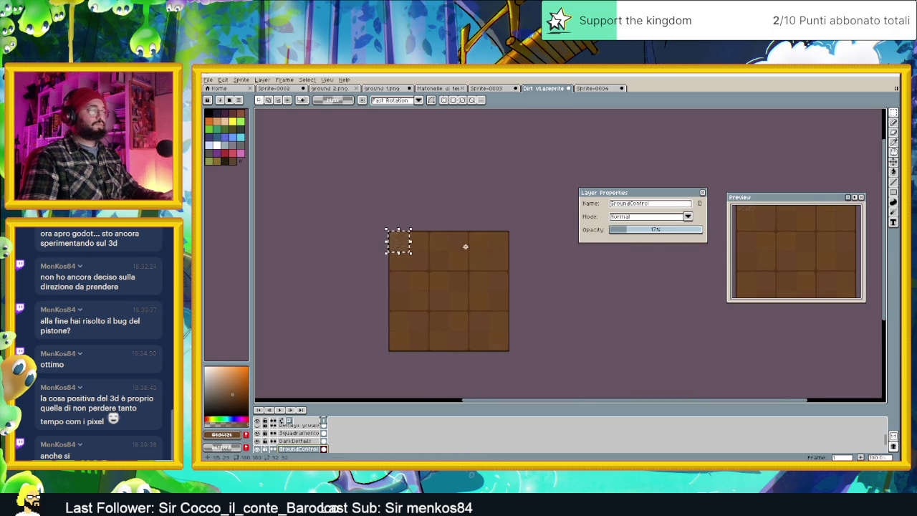
click(647, 217)
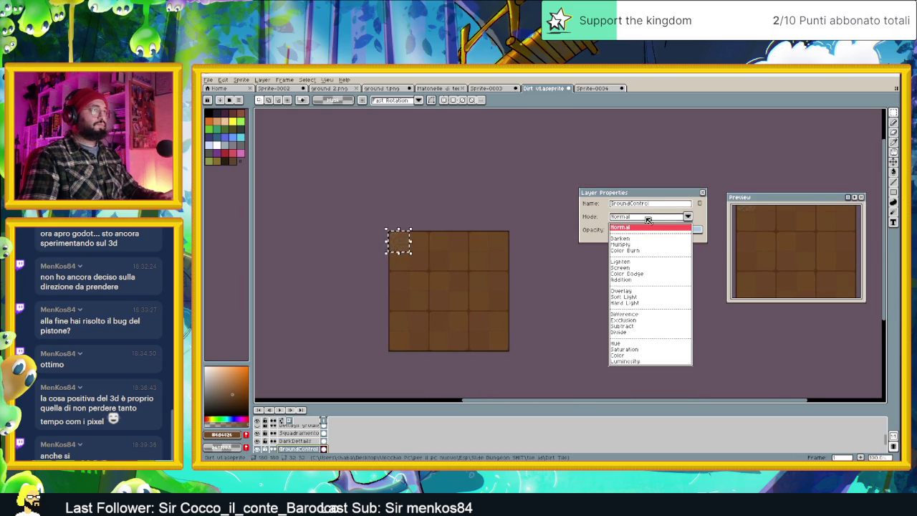
click(634, 243)
scroll(414, 250, up, 1)
scroll(422, 249, up, 2)
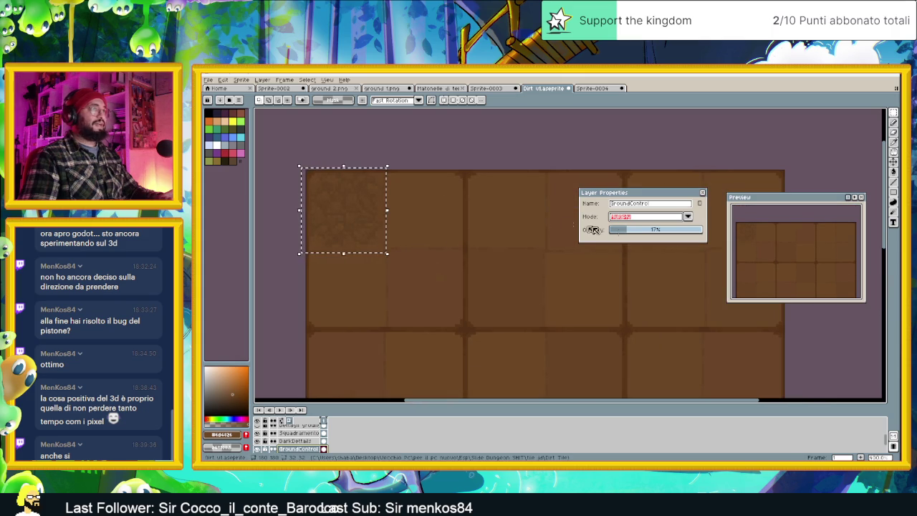
click(622, 230)
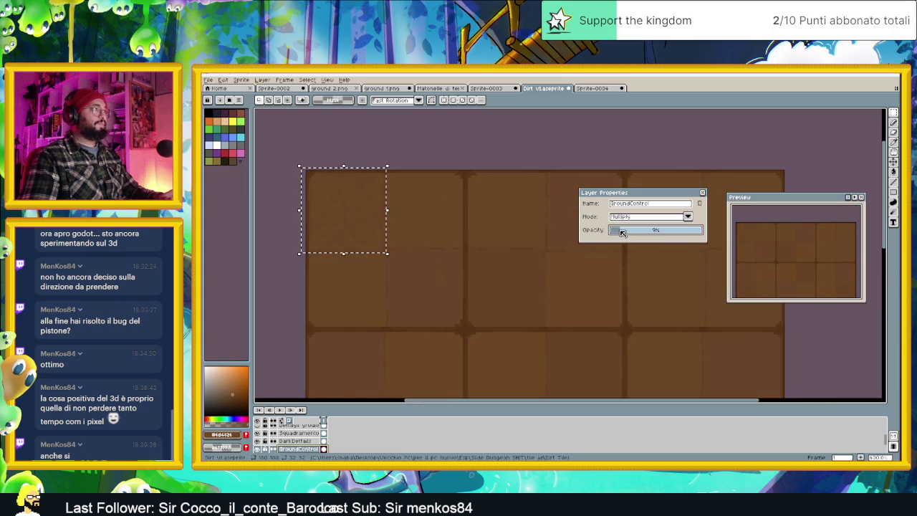
Switch the layer to Lighten, settle its opacity at about 5%, and close the properties.
scroll(453, 237, down, 1)
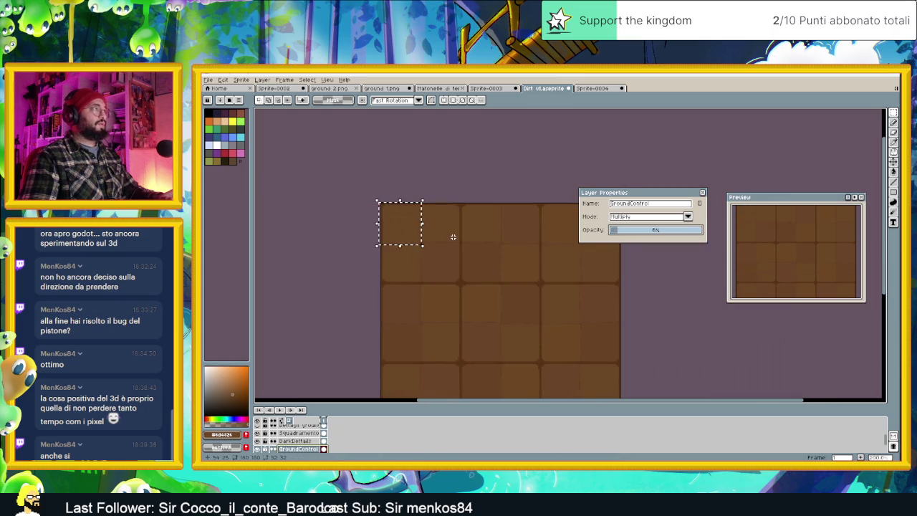
click(616, 218)
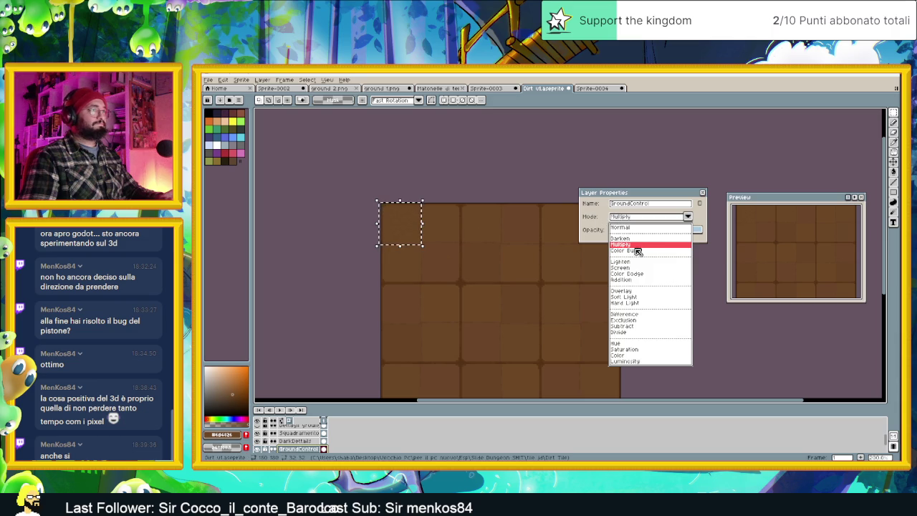
click(634, 262)
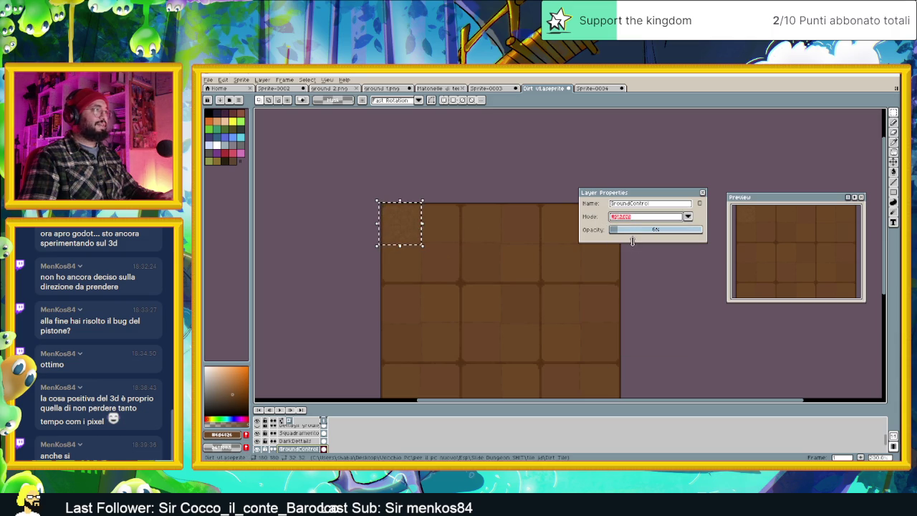
scroll(525, 238, down, 1)
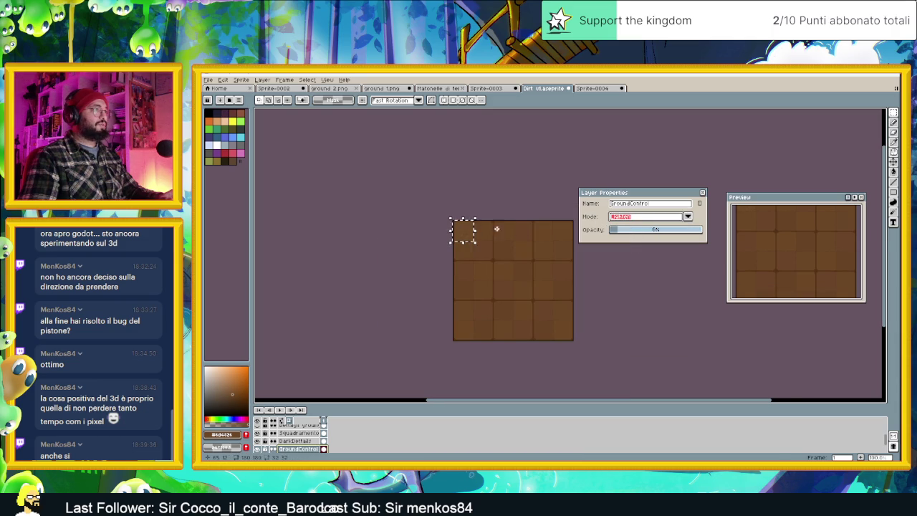
scroll(498, 229, up, 2)
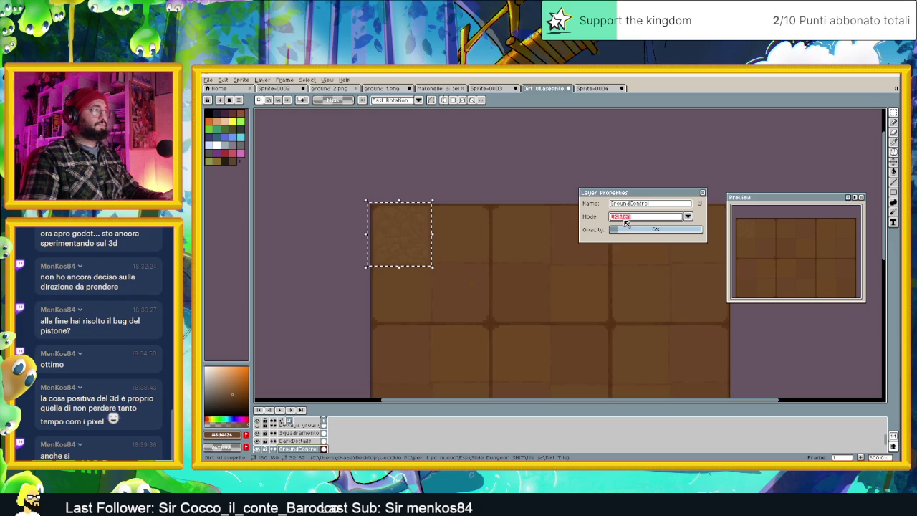
drag(632, 229, 663, 234)
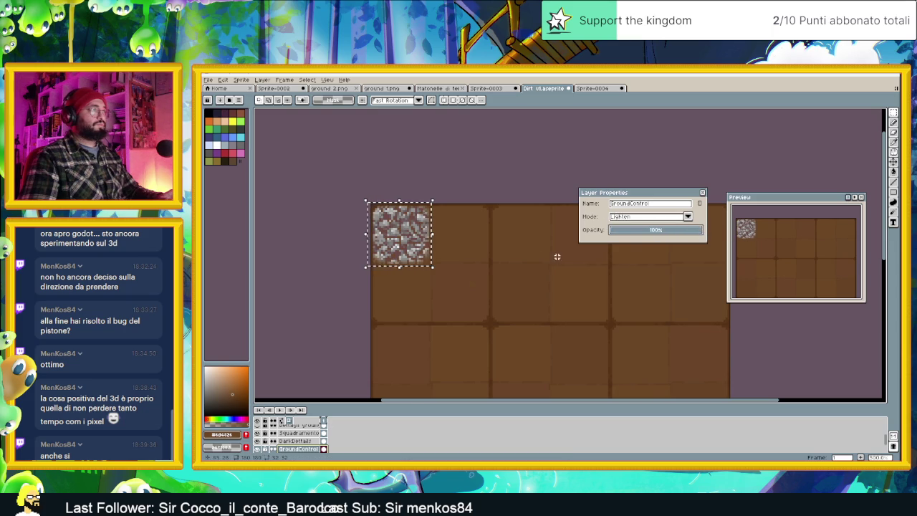
scroll(535, 265, down, 2)
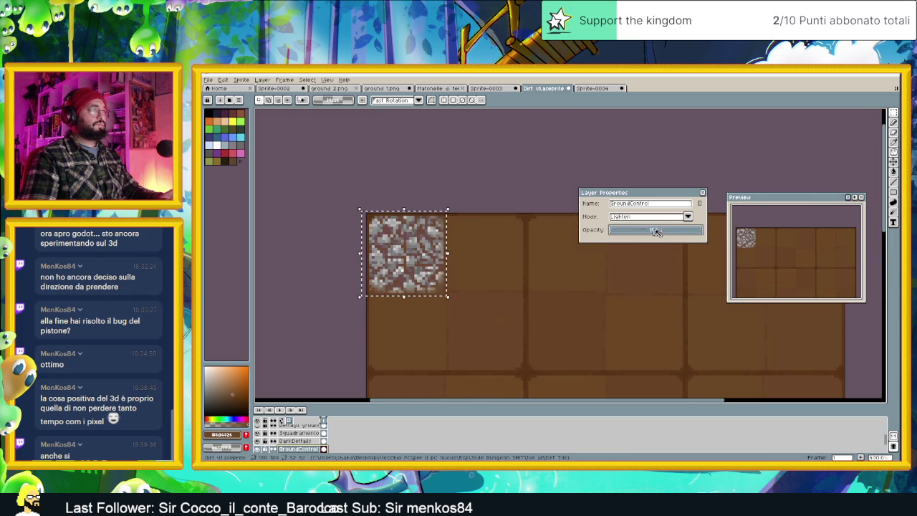
drag(653, 231, 643, 231)
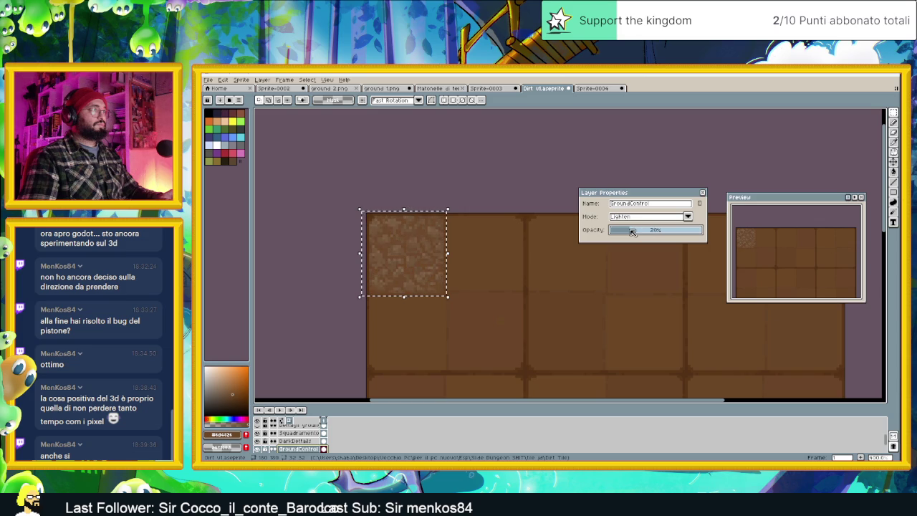
drag(632, 232, 618, 231)
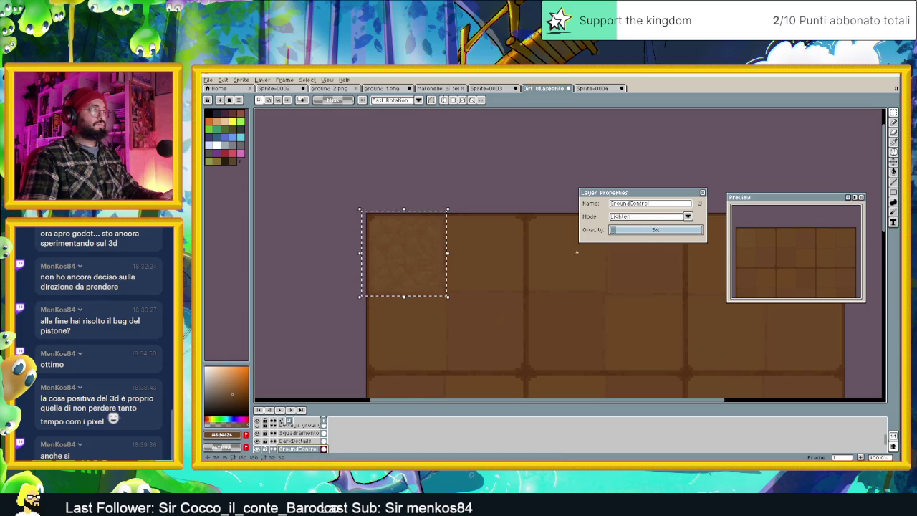
scroll(551, 270, down, 1)
scroll(551, 270, down, 1)
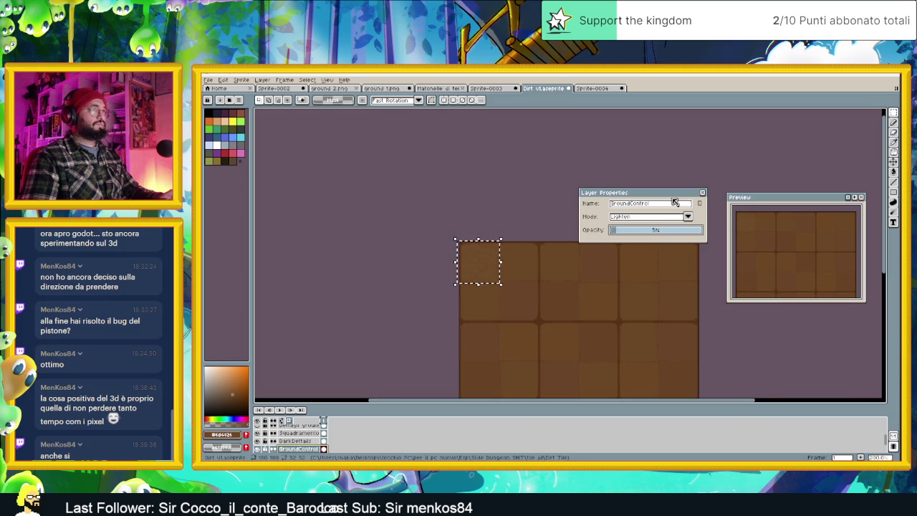
click(704, 194)
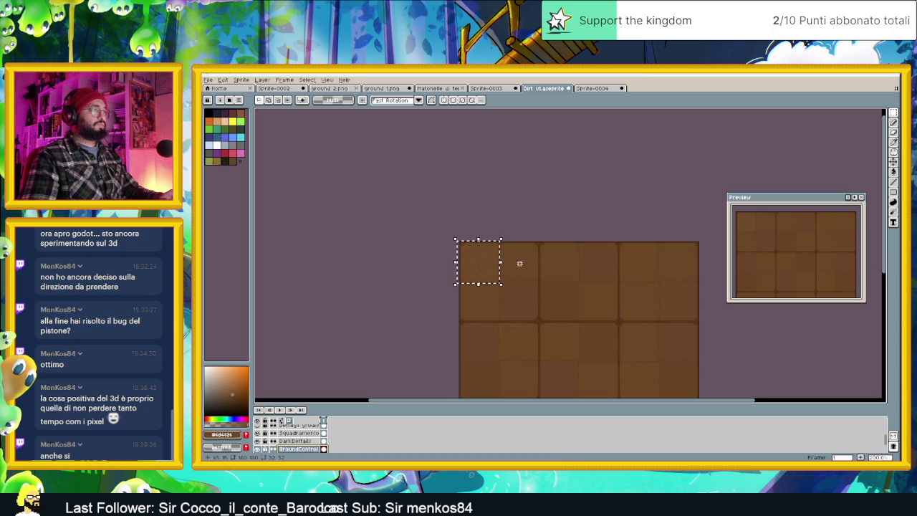
Move copies of the texture tile into the next tile right, then left and down.
scroll(516, 269, up, 2)
scroll(502, 272, up, 1)
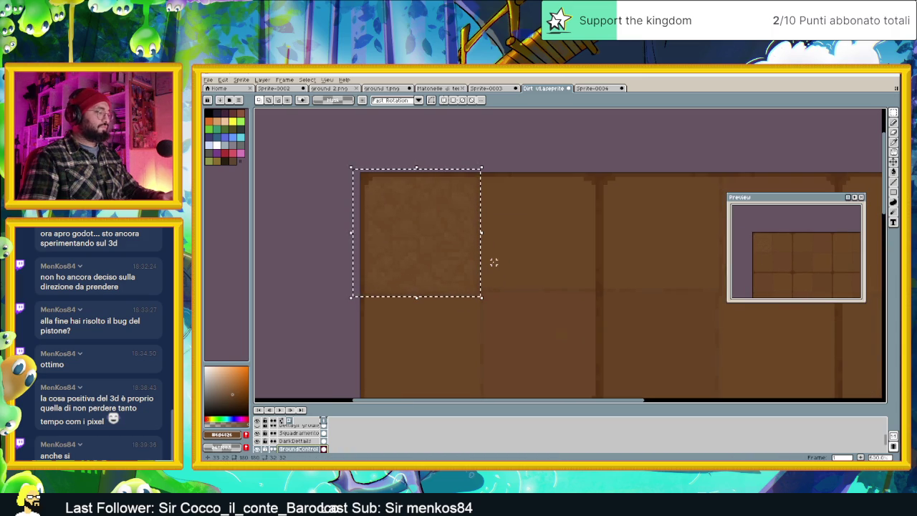
click(449, 243)
drag(430, 234, 553, 234)
key(Return)
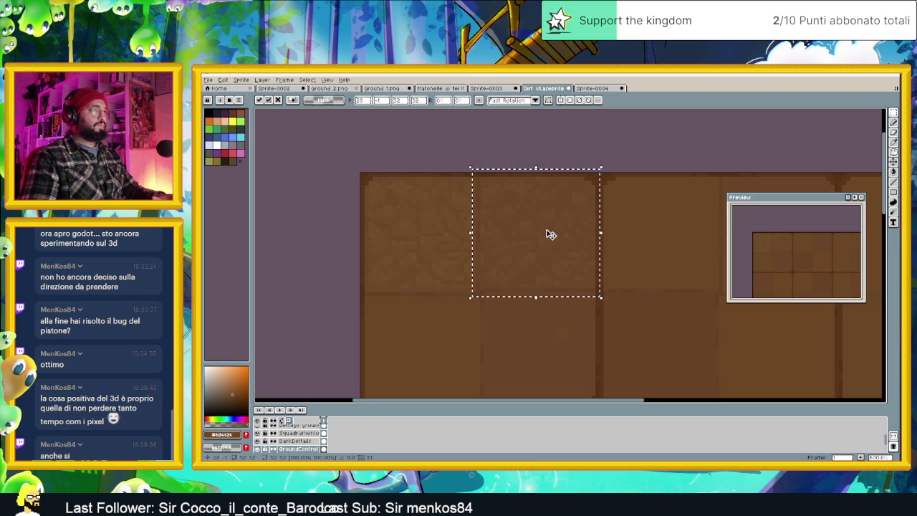
scroll(550, 235, down, 1)
scroll(559, 265, down, 3)
mouse_move(558, 256)
mouse_down()
mouse_move(531, 250)
mouse_move(520, 297)
mouse_up()
key(Return)
Shift the selection to the top edge, place another texture tile right and down, then deselect.
scroll(522, 291, up, 2)
scroll(522, 291, up, 1)
scroll(523, 290, up, 1)
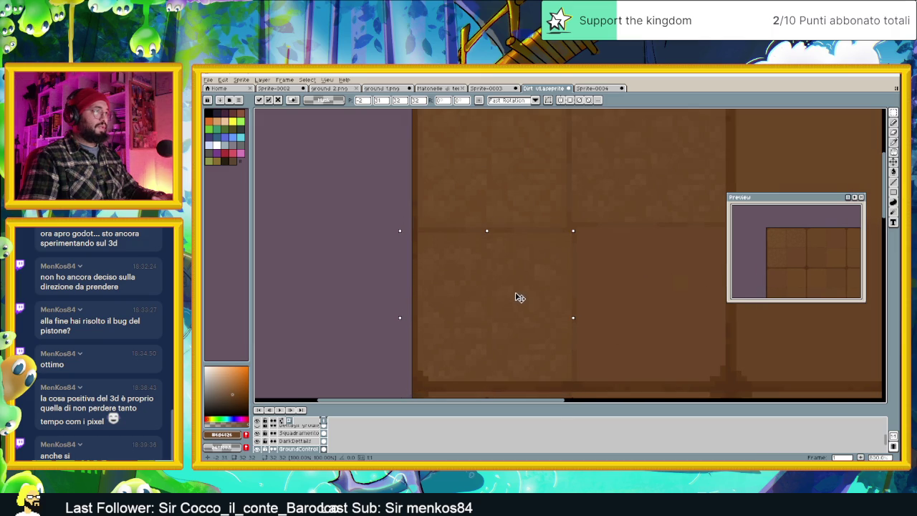
key(Return)
drag(599, 287, 511, 260)
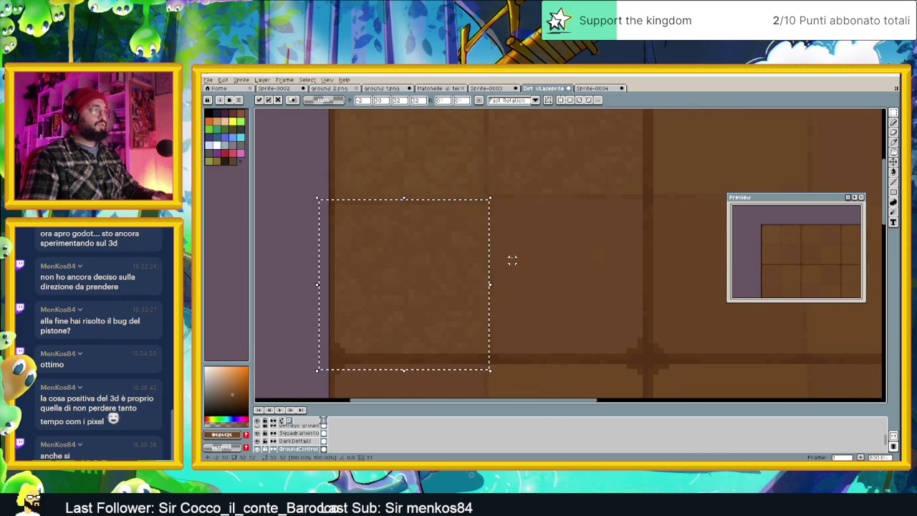
key(shift+Up)
mouse_move(436, 196)
mouse_down()
mouse_move(535, 227)
mouse_move(583, 291)
mouse_up()
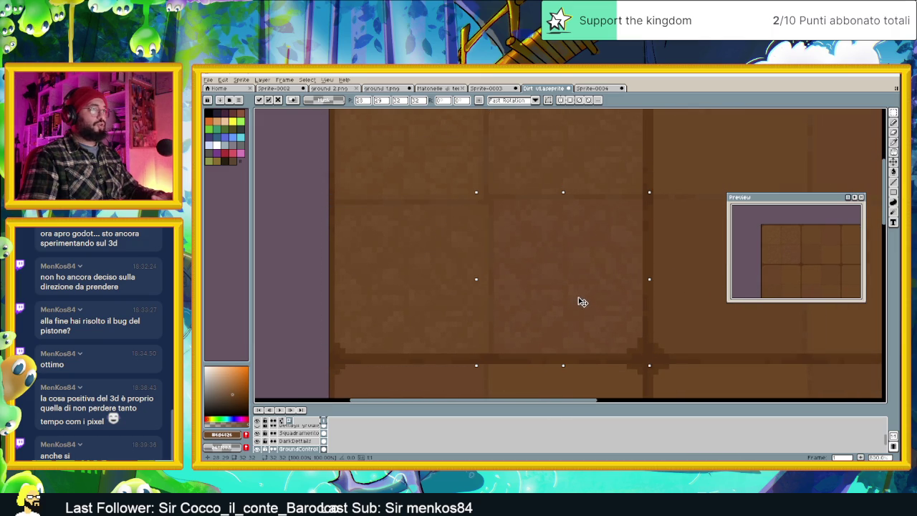
key(Return)
scroll(584, 297, down, 3)
key(ctrl+d)
Select the textured top-left tiles and move that block one tile to the right.
scroll(631, 236, down, 1)
scroll(606, 254, down, 1)
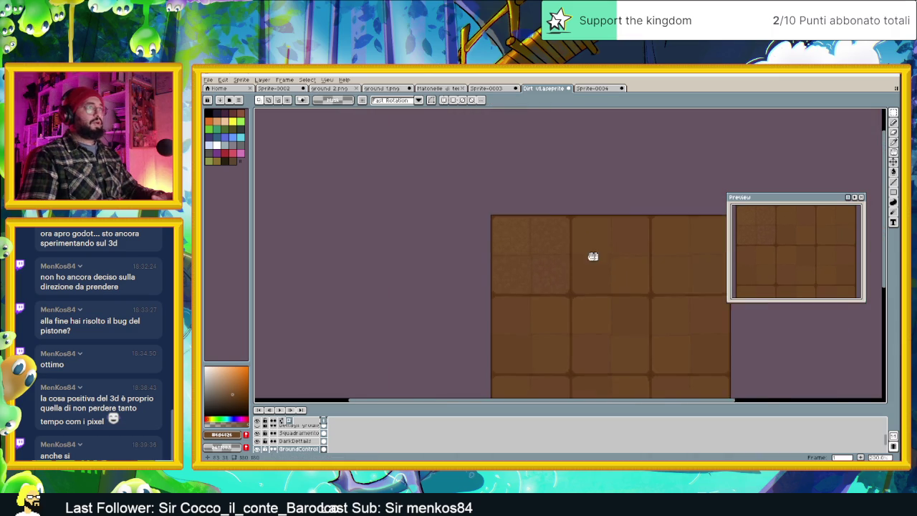
scroll(545, 251, down, 1)
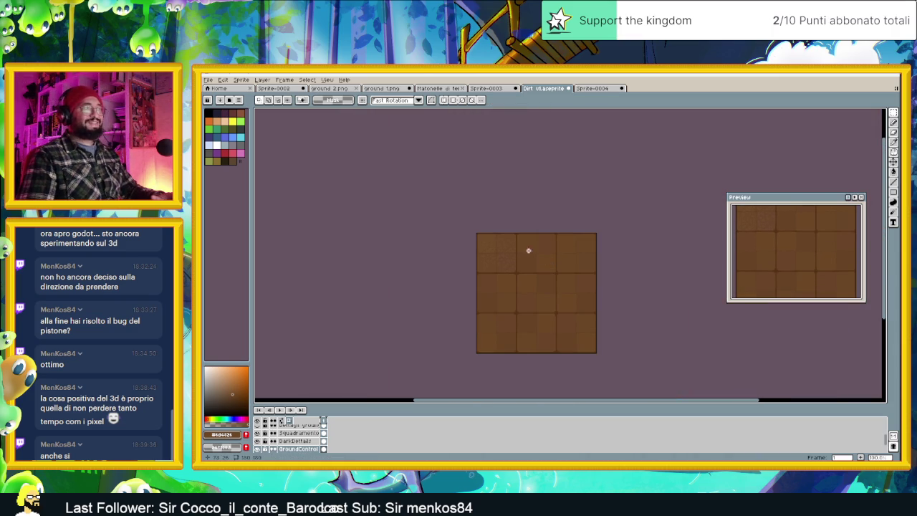
scroll(522, 254, up, 1)
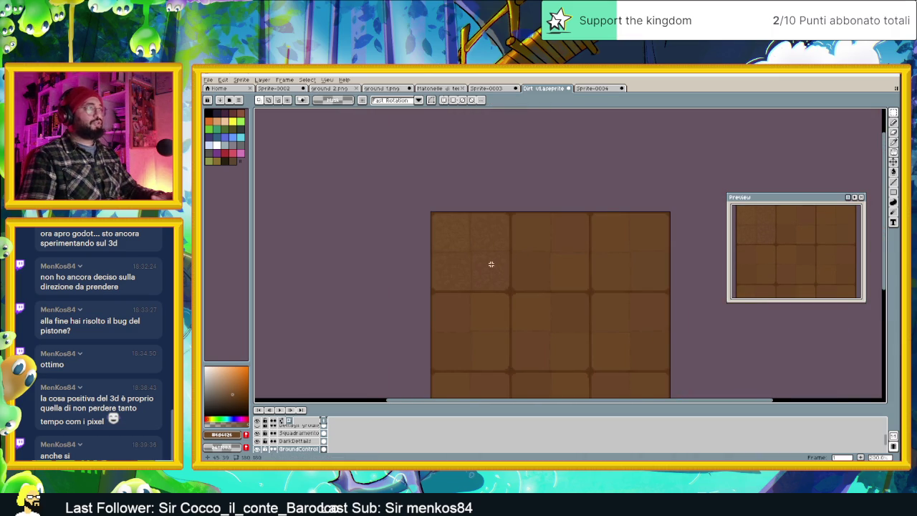
scroll(493, 265, up, 1)
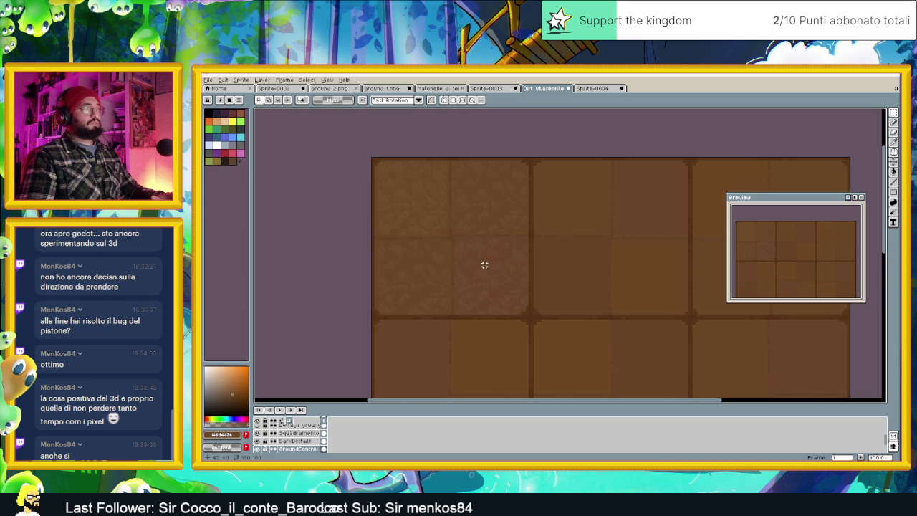
scroll(484, 265, down, 1)
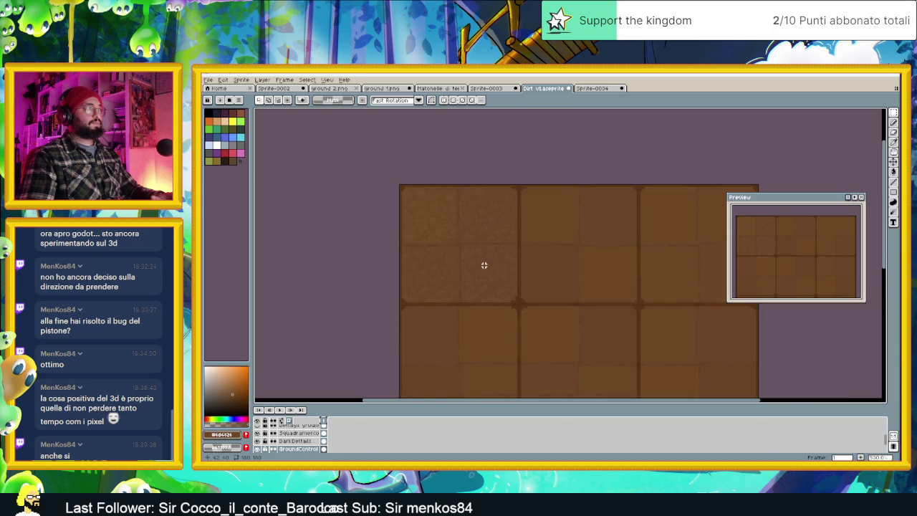
scroll(485, 265, down, 1)
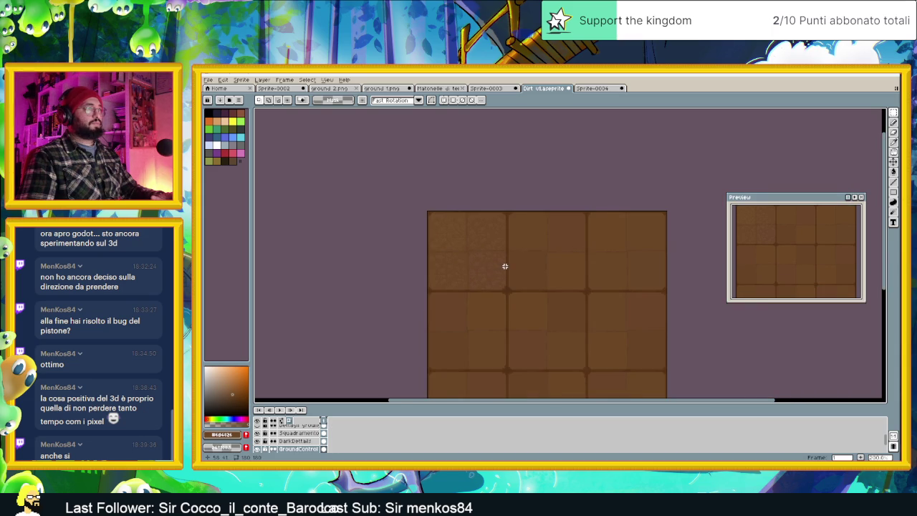
scroll(505, 267, up, 1)
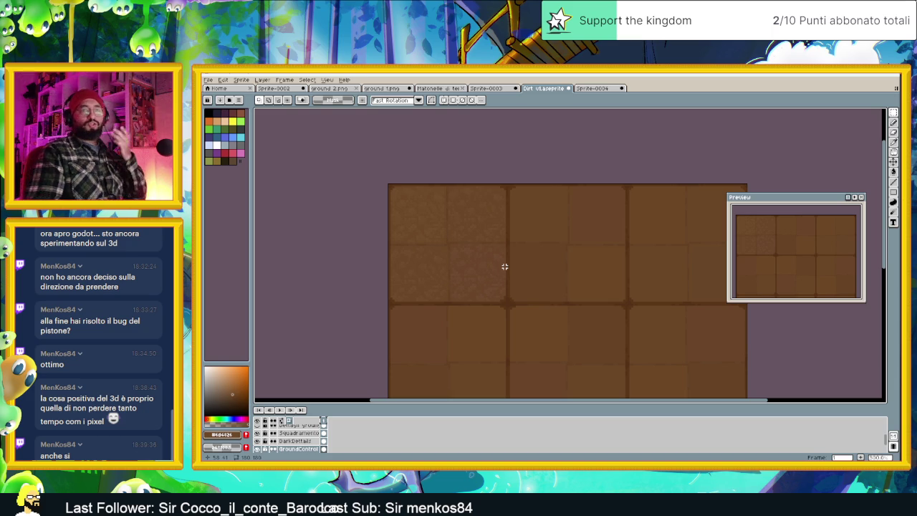
drag(388, 185, 537, 317)
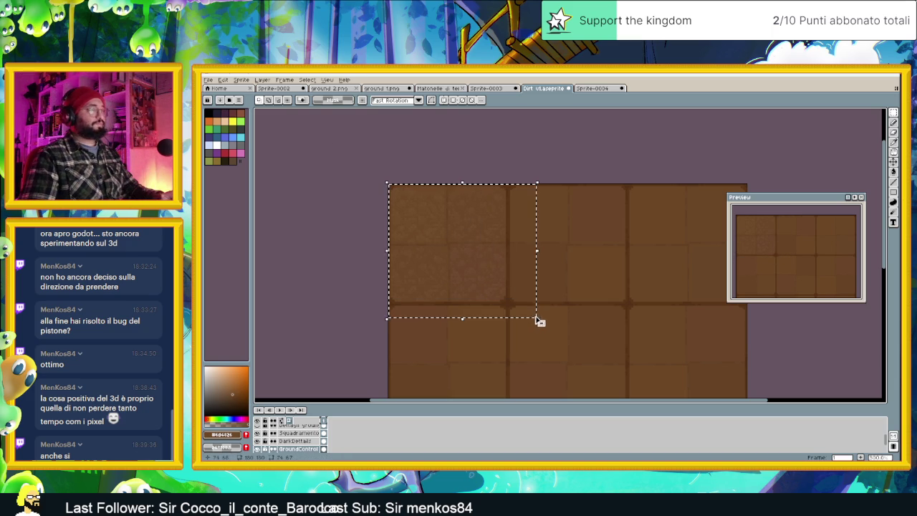
mouse_move(477, 260)
mouse_down()
mouse_move(543, 265)
mouse_move(590, 255)
mouse_up()
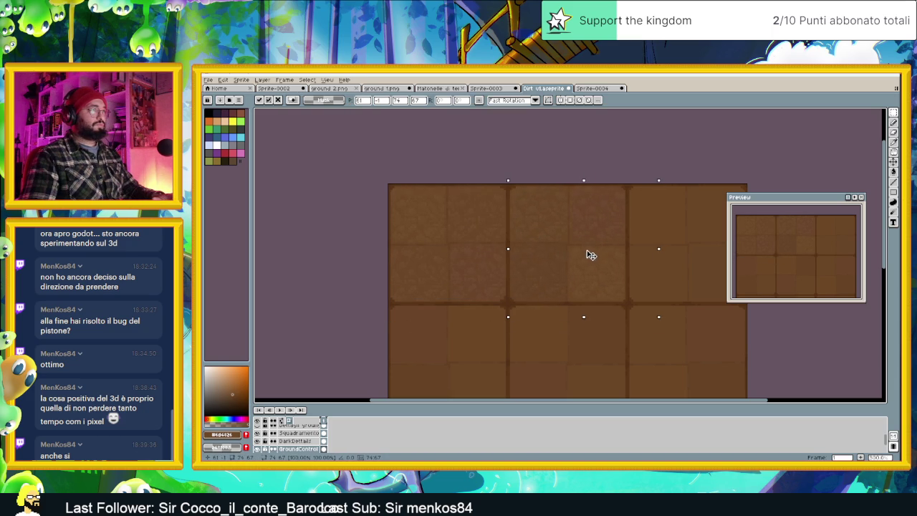
scroll(609, 254, right, 3)
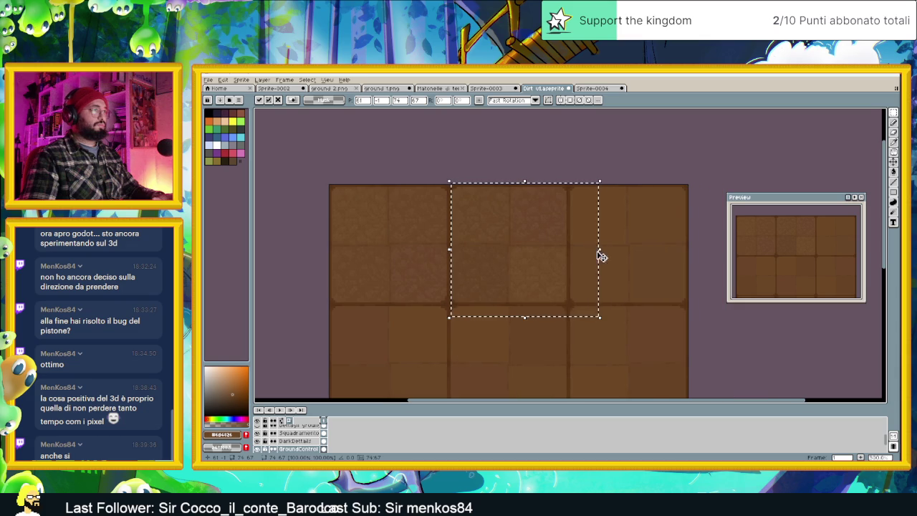
mouse_move(578, 251)
mouse_down()
mouse_move(650, 248)
mouse_move(645, 241)
mouse_up()
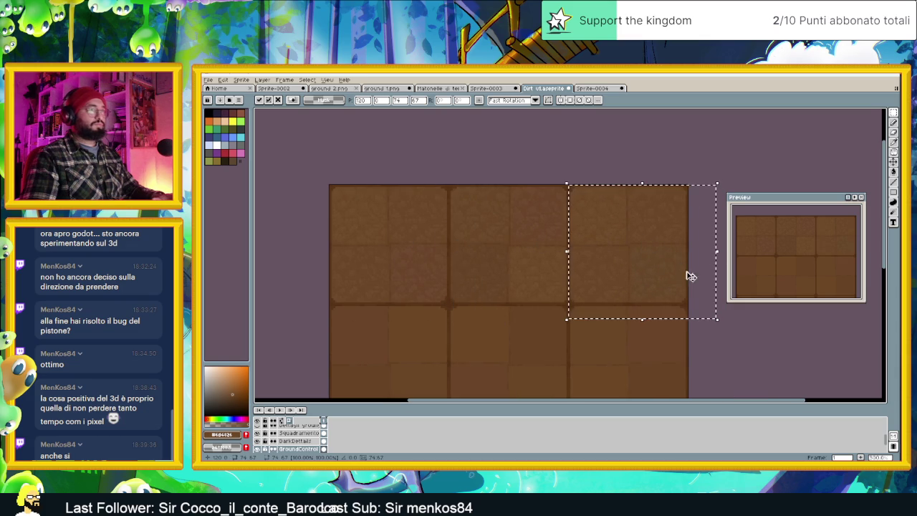
scroll(685, 286, down, 1)
scroll(691, 308, down, 2)
click(710, 327)
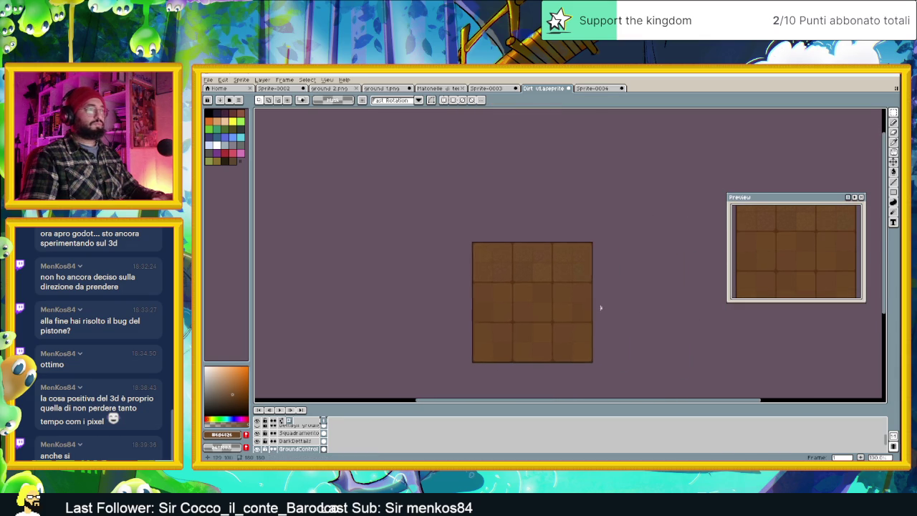
Select the upper part of the tileset and move the texture block down over the lower rows.
scroll(540, 269, up, 3)
drag(297, 168, 717, 331)
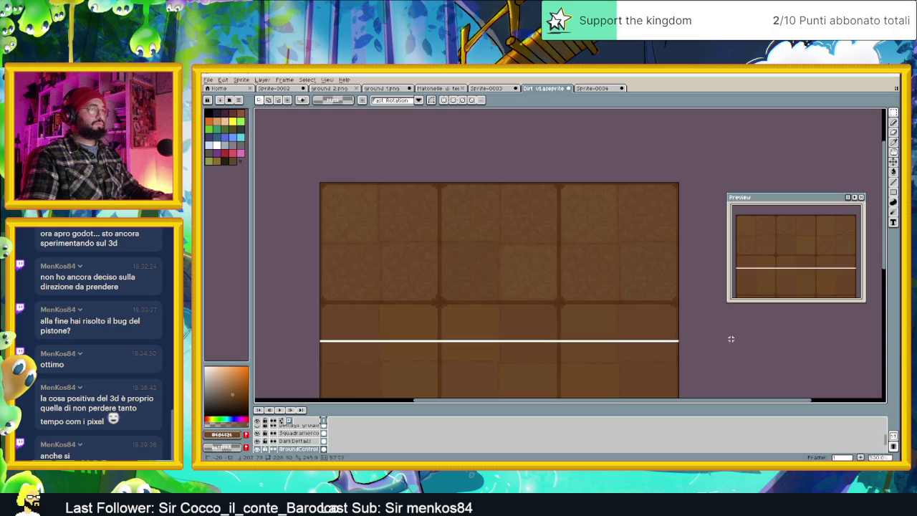
scroll(664, 369, down, 3)
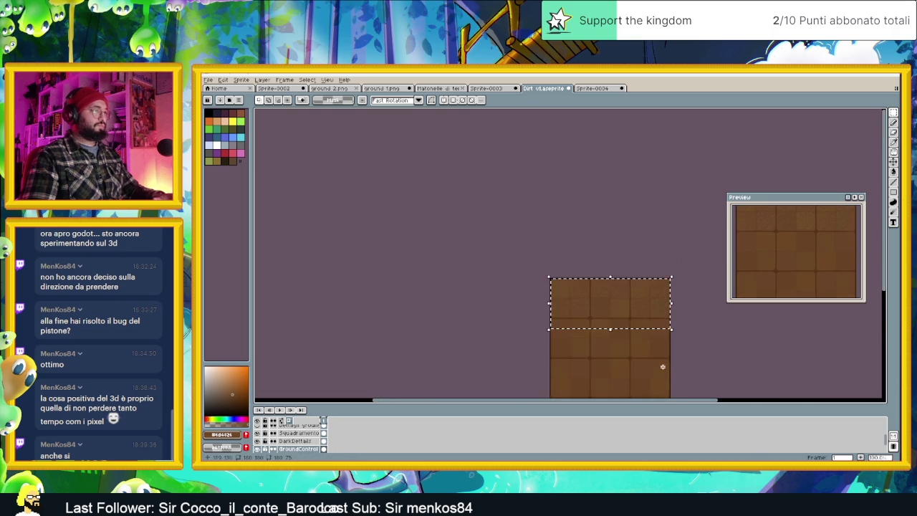
drag(664, 369, 590, 272)
scroll(588, 271, up, 2)
mouse_move(532, 199)
mouse_down()
mouse_move(517, 240)
mouse_move(511, 230)
mouse_up()
key(Return)
scroll(506, 225, up, 1)
key(Left)
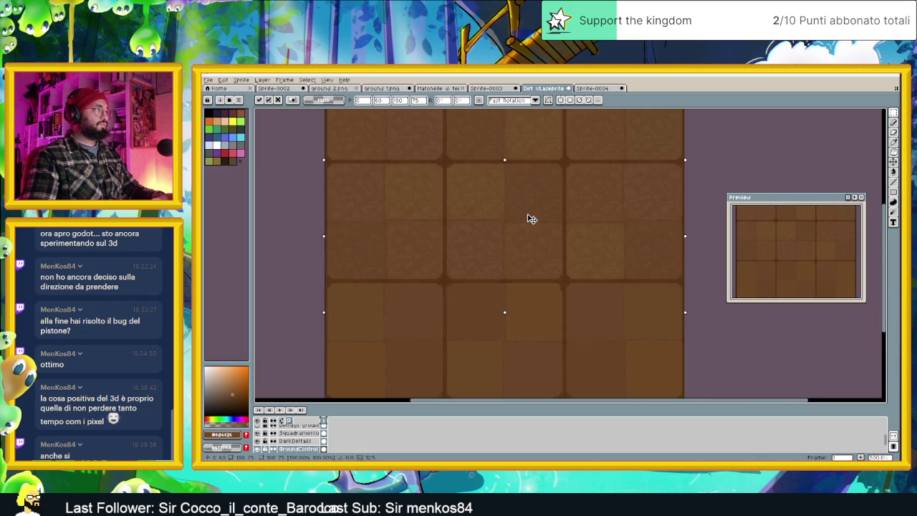
scroll(551, 253, down, 2)
Align the texture block to the tile rows, drop it, and view the whole tileset.
drag(563, 255, 543, 242)
drag(533, 211, 539, 289)
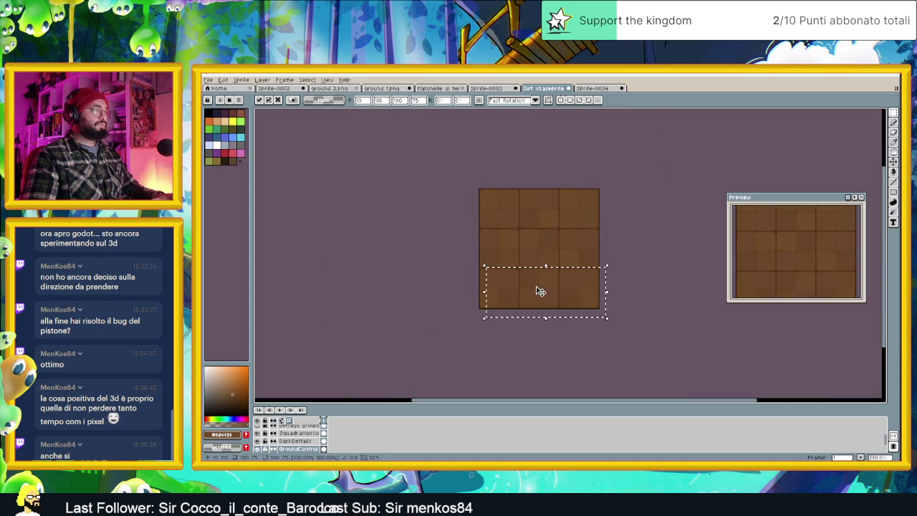
scroll(543, 291, up, 4)
scroll(502, 261, up, 1)
drag(481, 263, 475, 263)
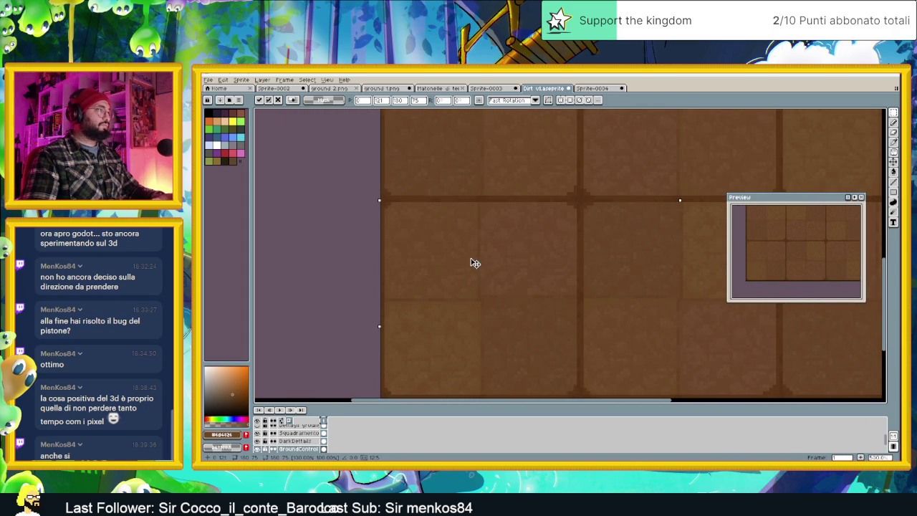
scroll(488, 262, down, 1)
scroll(502, 263, down, 1)
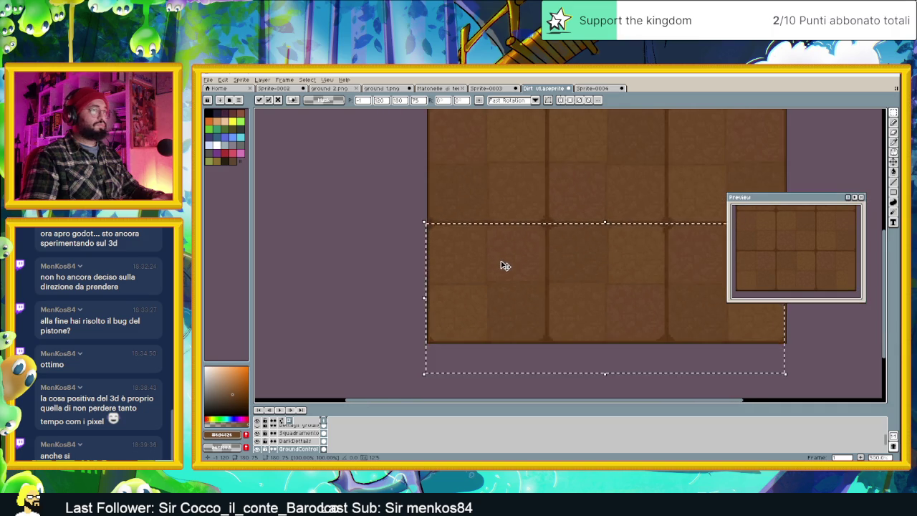
scroll(513, 271, down, 1)
click(704, 328)
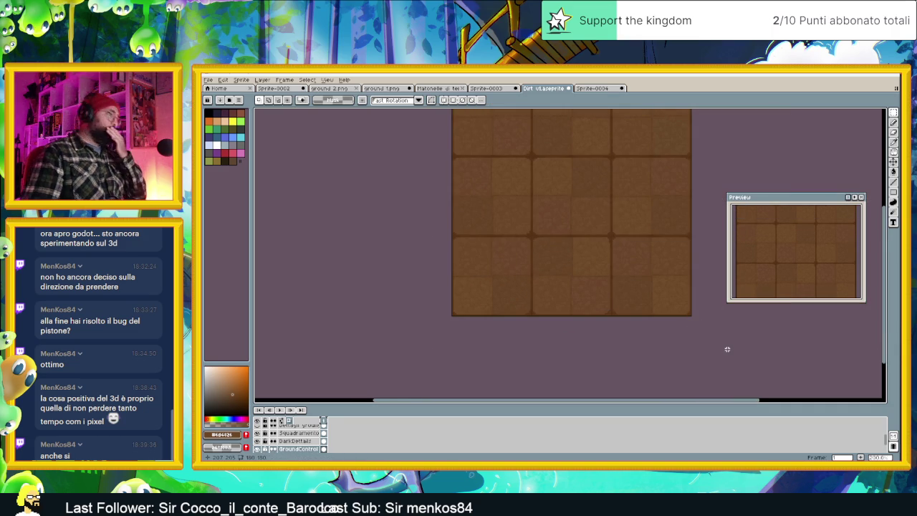
scroll(692, 338, down, 1)
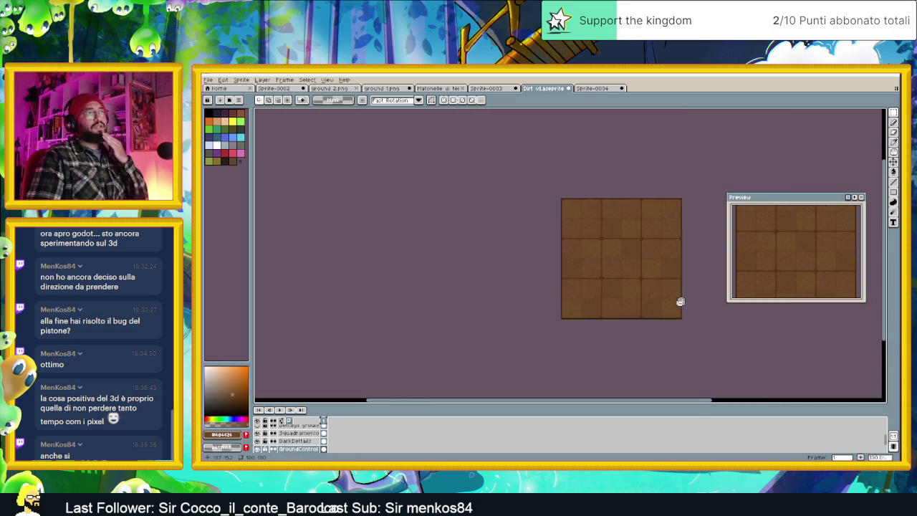
drag(686, 299, 599, 326)
scroll(599, 326, down, 1)
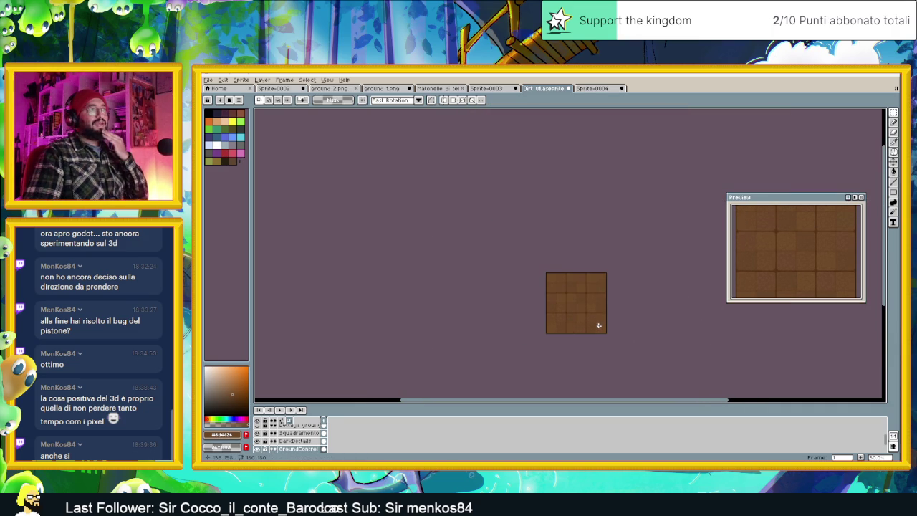
scroll(599, 326, up, 1)
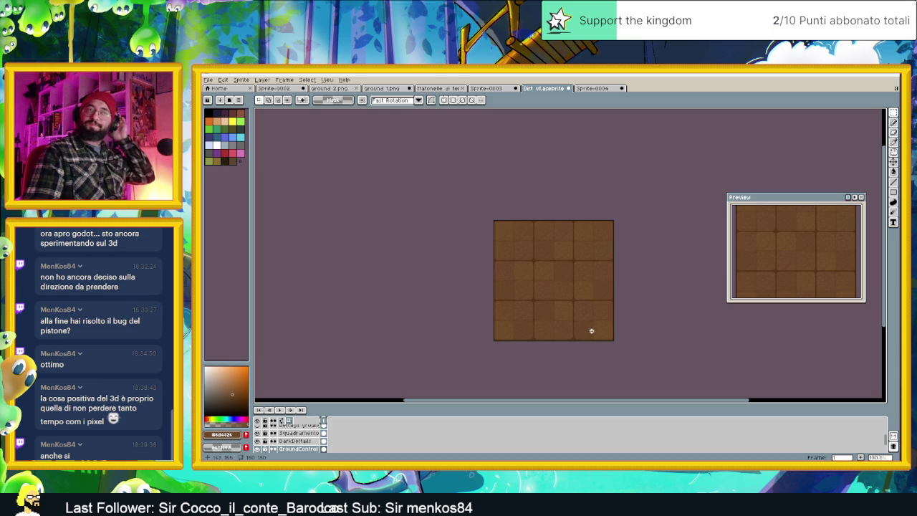
Try GroundControl in Screen mode at 92% then 52% opacity, then Color Dodge near zero.
double_click(305, 449)
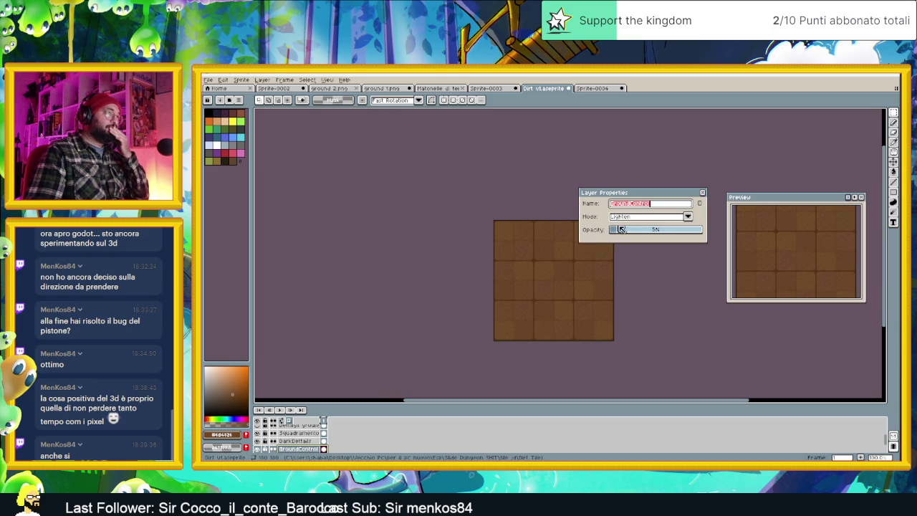
click(666, 217)
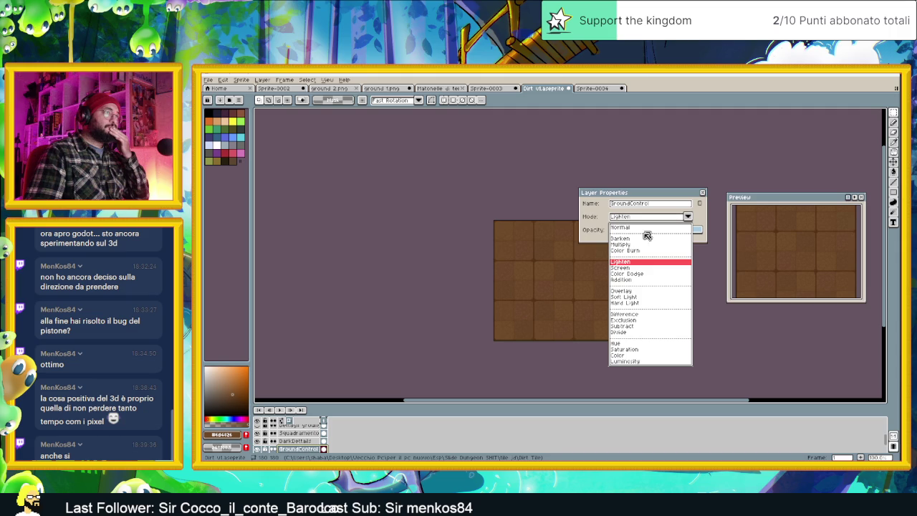
click(631, 267)
mouse_move(625, 230)
mouse_down()
mouse_move(683, 230)
mouse_move(687, 161)
mouse_up()
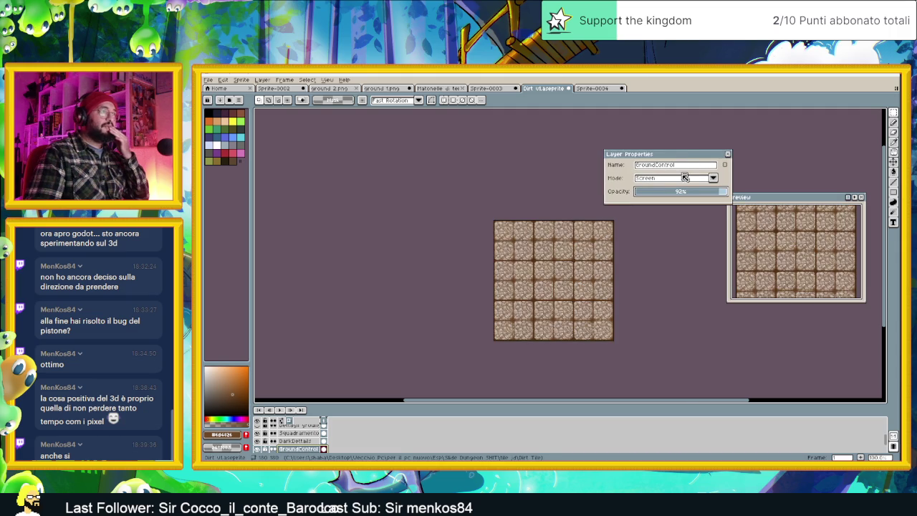
scroll(613, 245, up, 1)
scroll(613, 244, up, 1)
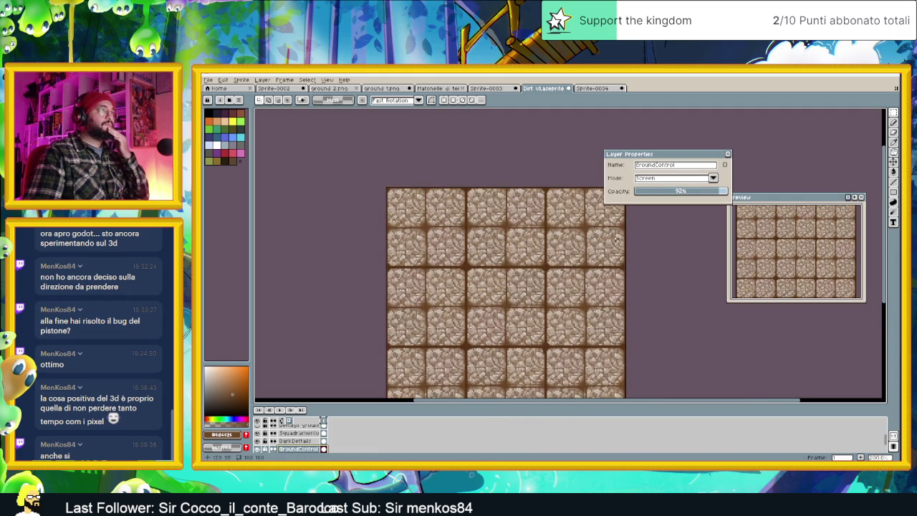
click(683, 192)
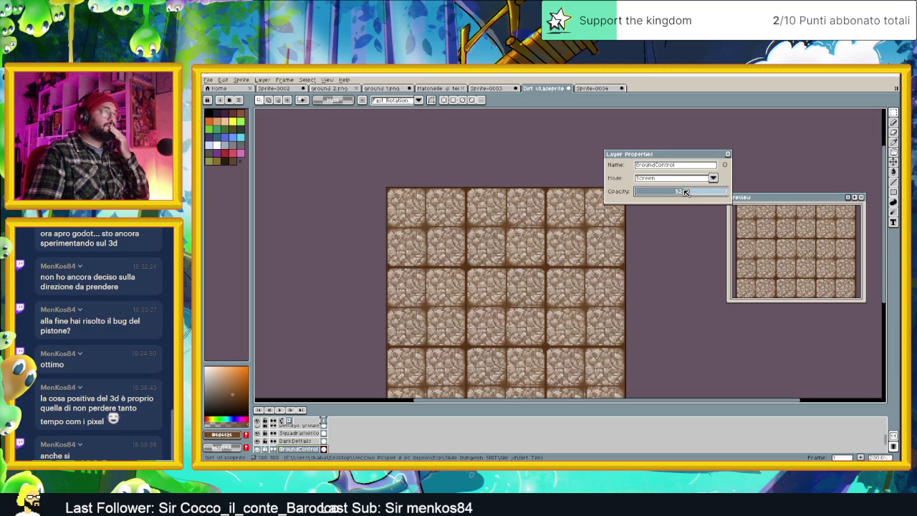
click(683, 179)
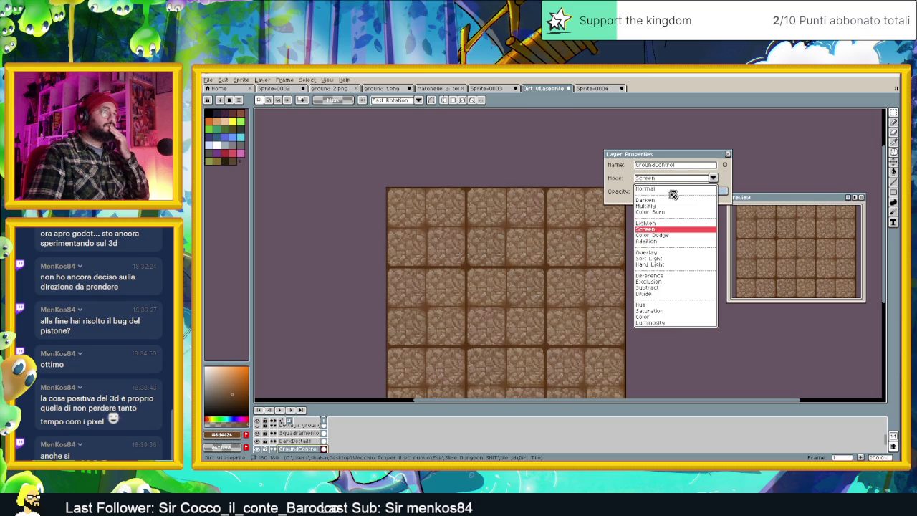
click(659, 235)
drag(663, 192, 646, 192)
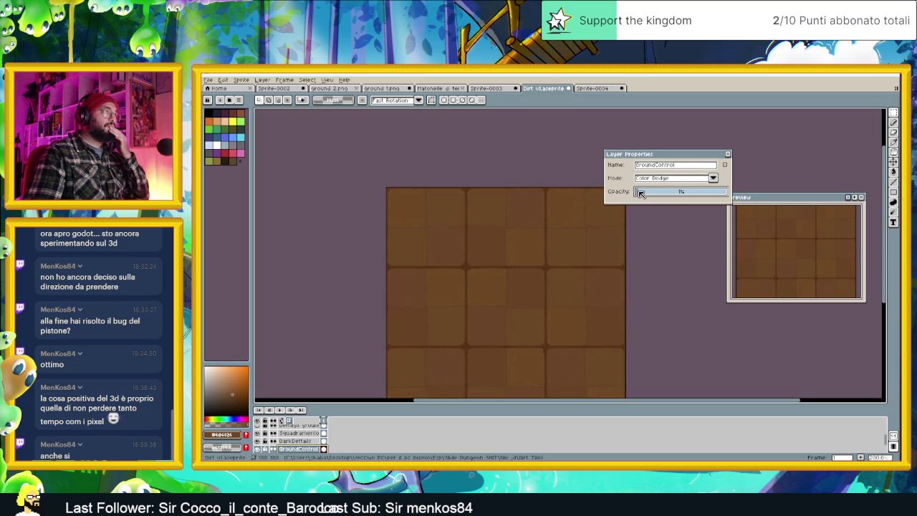
Test Addition at 29% opacity, then settle on Overlay at 4% opacity.
click(654, 179)
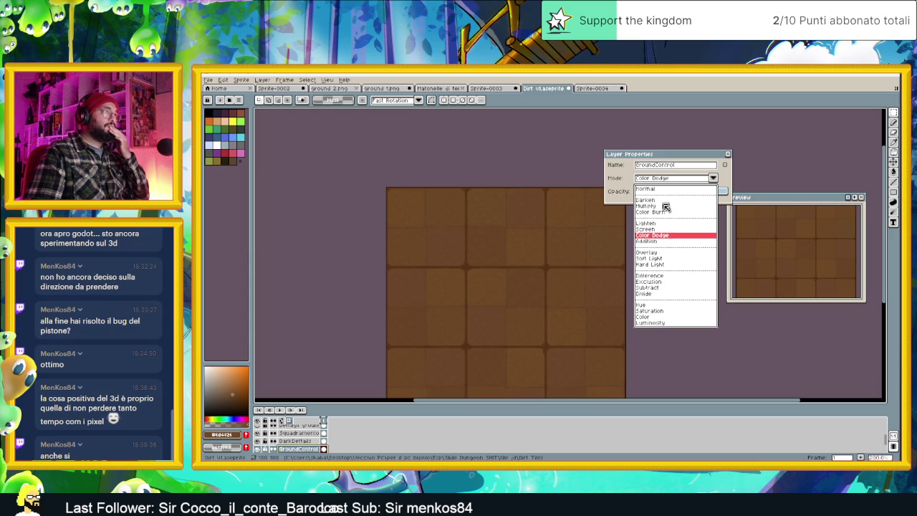
click(660, 241)
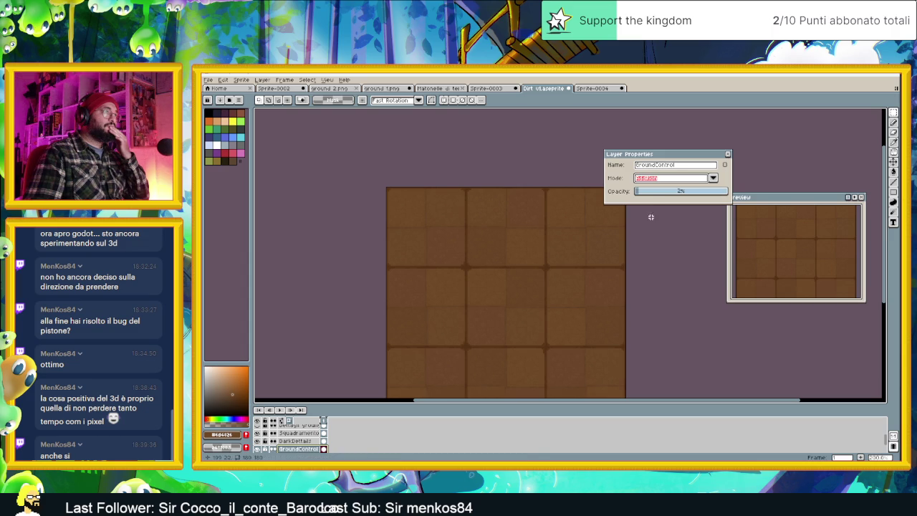
drag(658, 191, 682, 193)
click(694, 179)
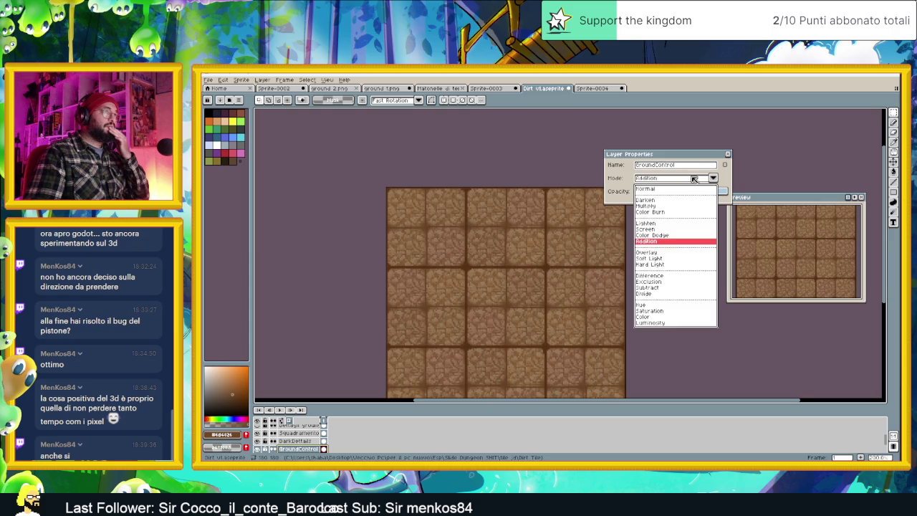
click(662, 252)
click(643, 194)
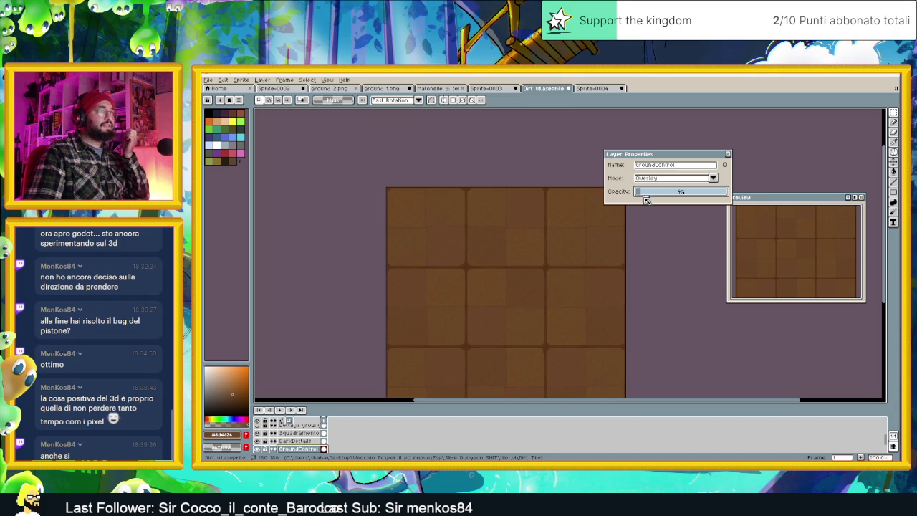
Inspect the tiles zoomed in and nudge GroundControl's opacity to 5%, keeping Overlay blending.
scroll(647, 256, down, 4)
scroll(645, 256, up, 2)
scroll(645, 256, up, 2)
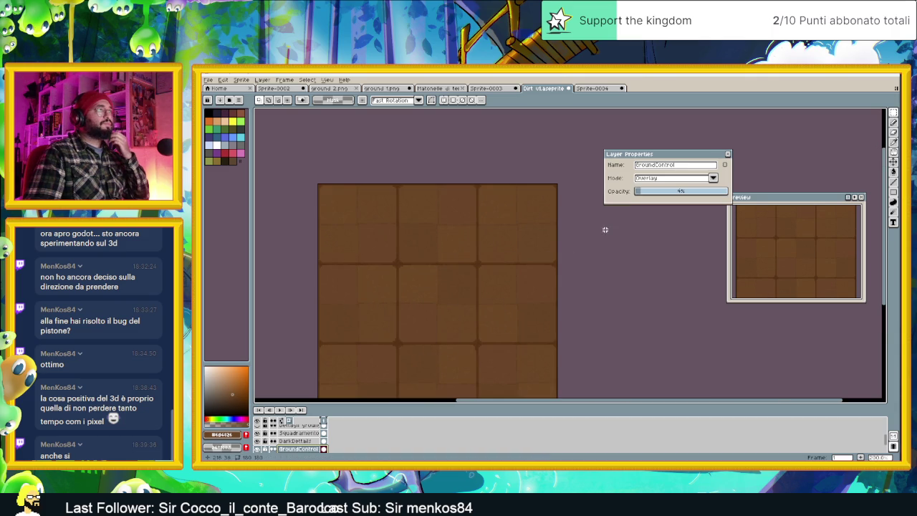
scroll(399, 225, up, 1)
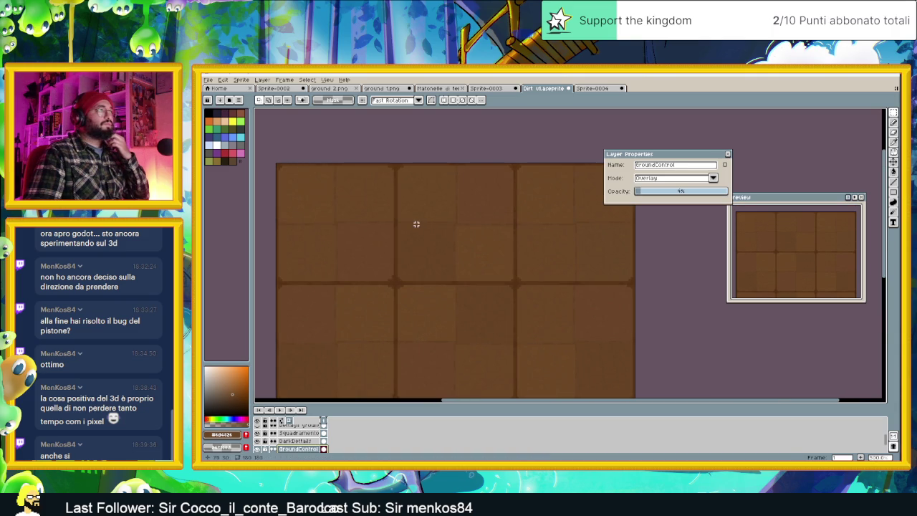
scroll(386, 212, up, 1)
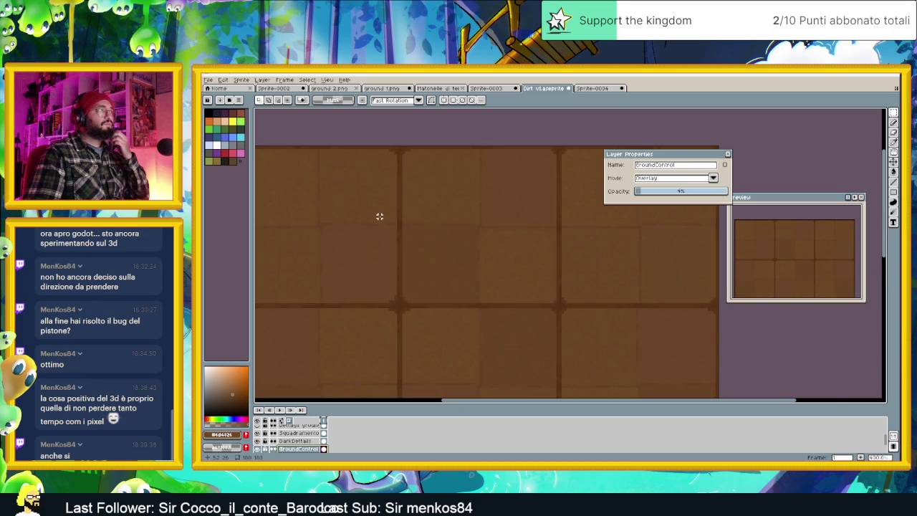
scroll(382, 216, down, 1)
drag(646, 193, 647, 194)
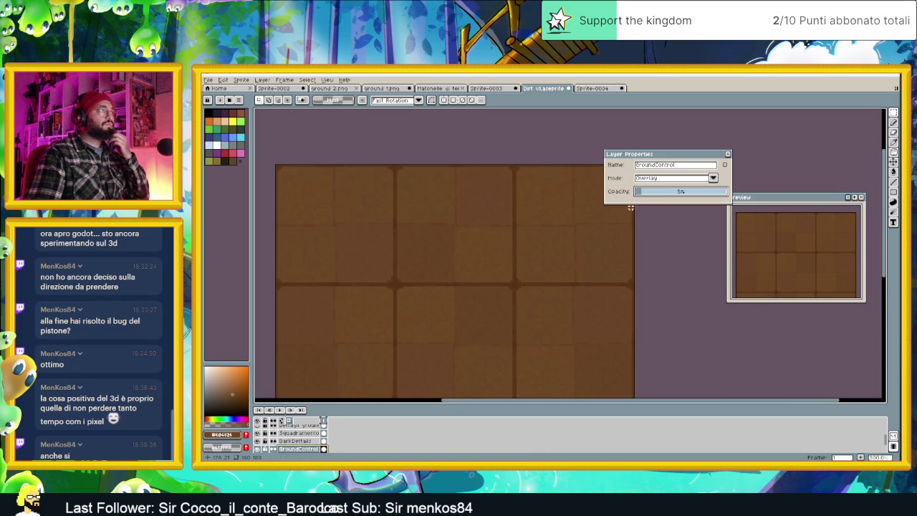
scroll(610, 242, down, 1)
scroll(612, 242, down, 1)
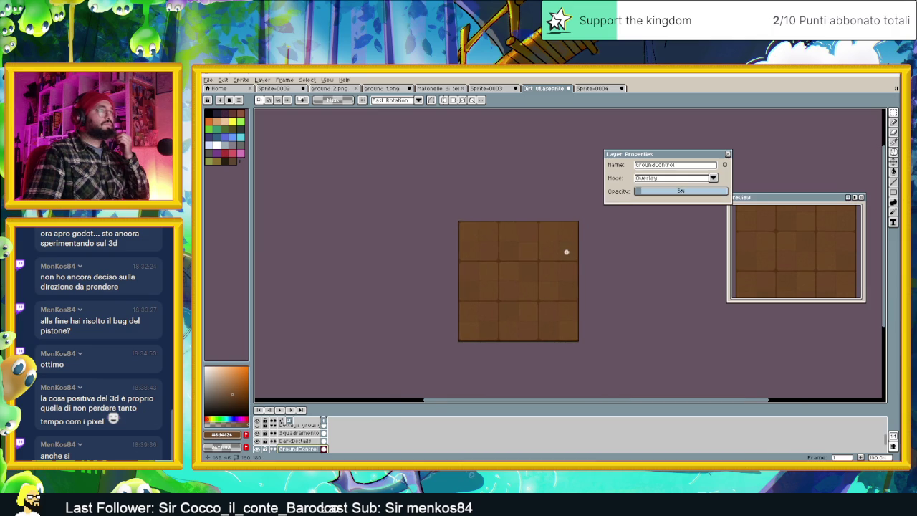
scroll(564, 253, up, 1)
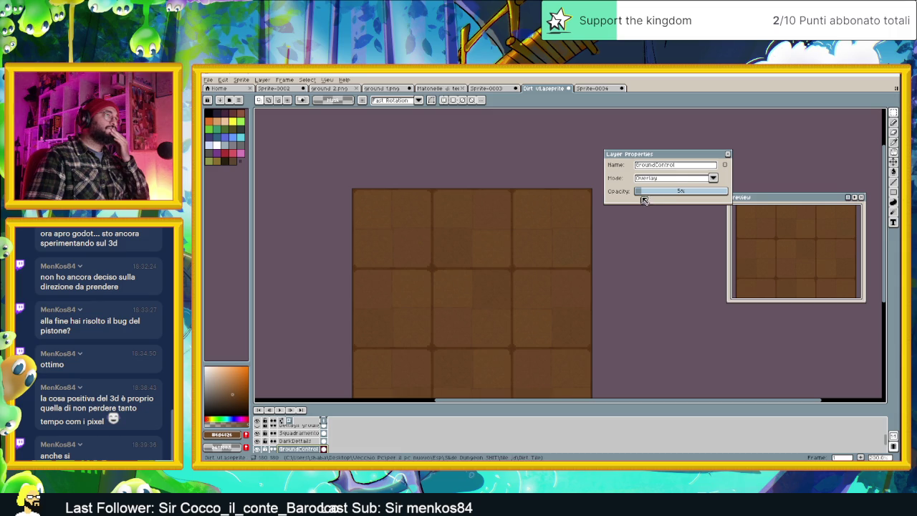
Try Soft Light, then Hard Light blending on GroundControl, testing a stronger opacity.
click(681, 178)
click(664, 258)
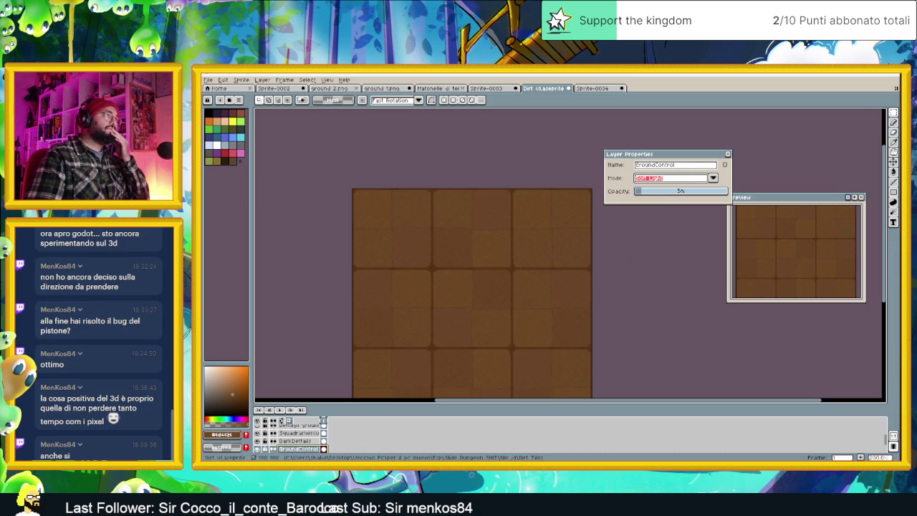
click(667, 179)
click(669, 265)
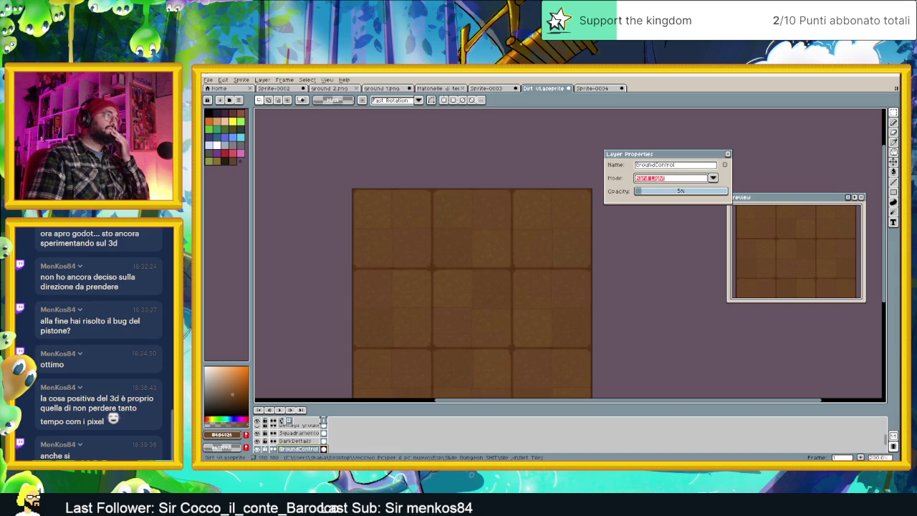
click(667, 179)
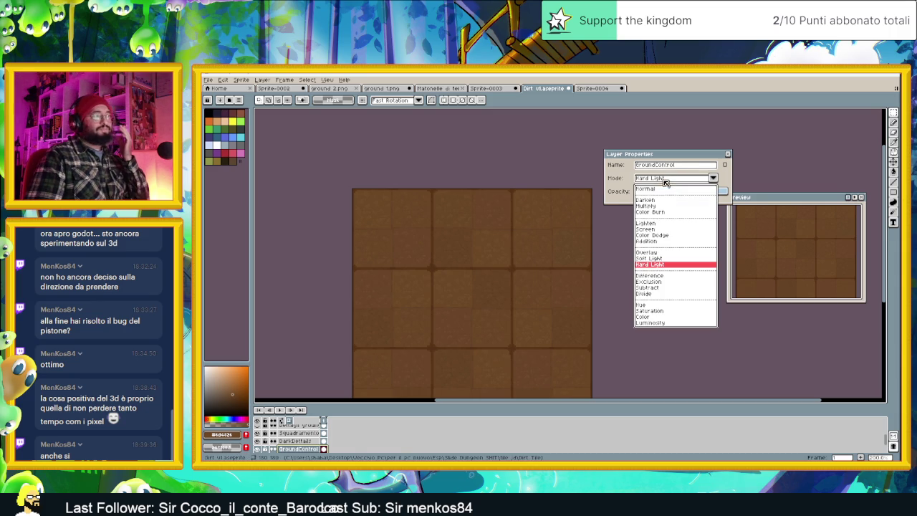
click(604, 177)
mouse_move(645, 194)
mouse_down()
mouse_move(700, 195)
mouse_move(648, 194)
mouse_up()
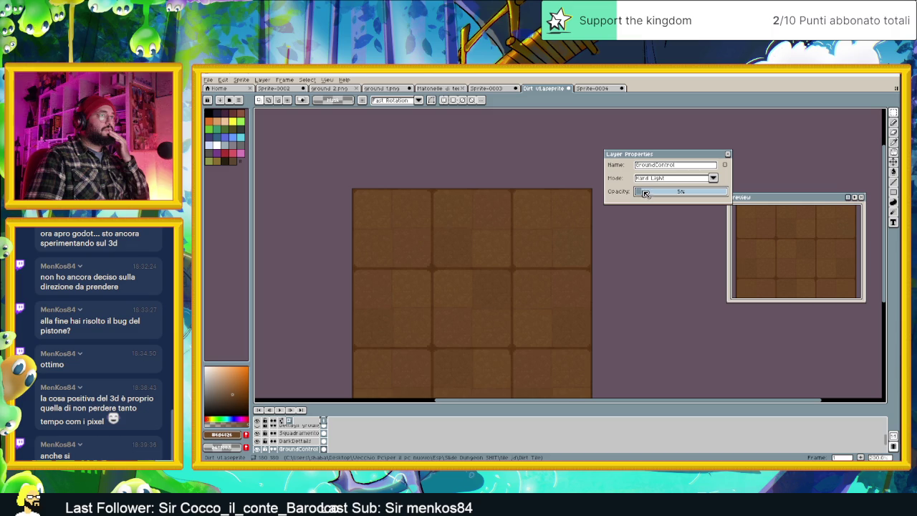
Preview the Difference and Exclusion blend modes on the dirt tiles.
click(660, 180)
click(654, 275)
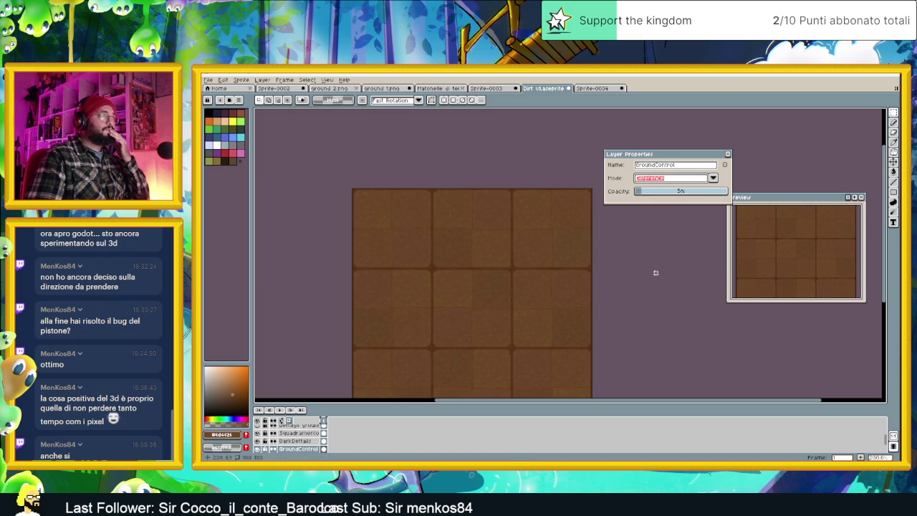
scroll(412, 240, up, 2)
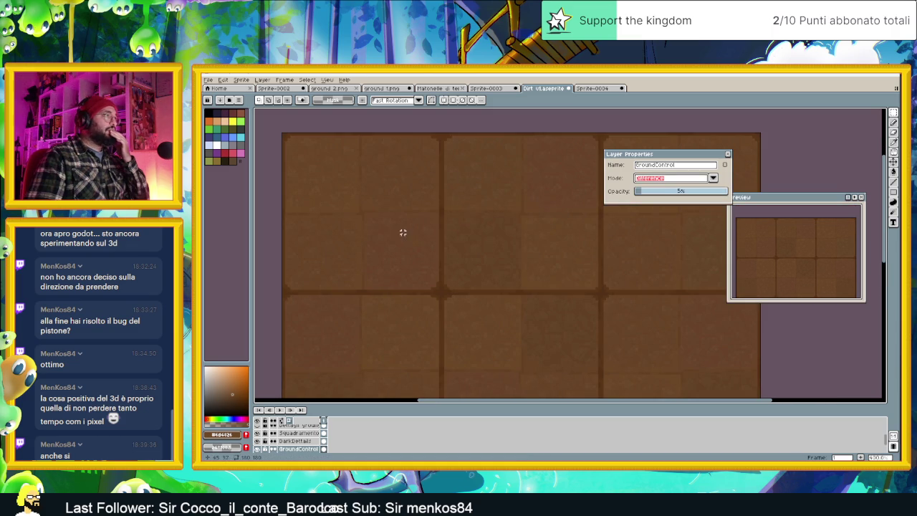
click(656, 180)
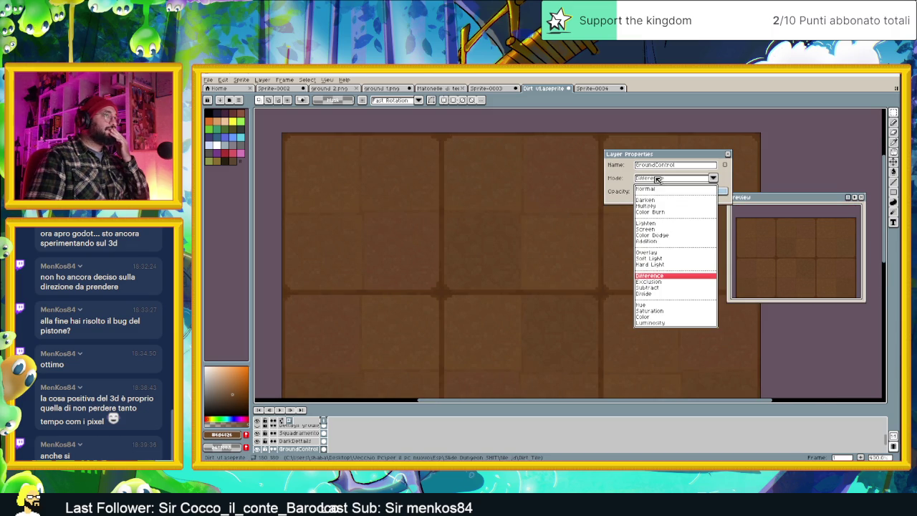
click(656, 282)
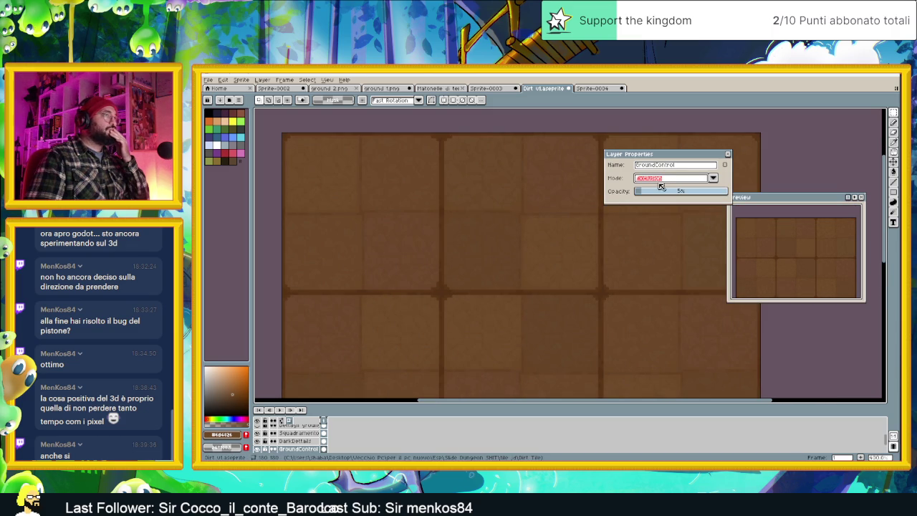
scroll(553, 260, down, 3)
scroll(553, 261, up, 1)
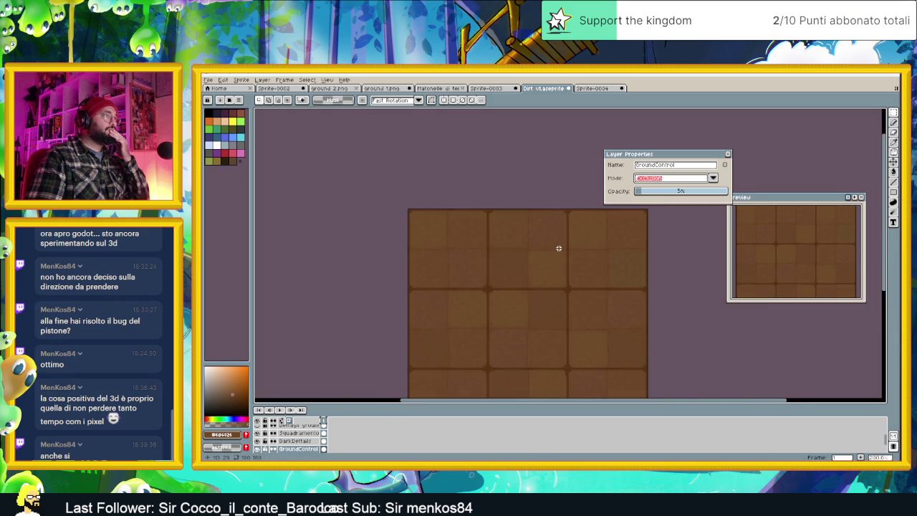
scroll(559, 248, up, 1)
Switch GroundControl to Subtract blending and set its opacity to 6%.
click(653, 181)
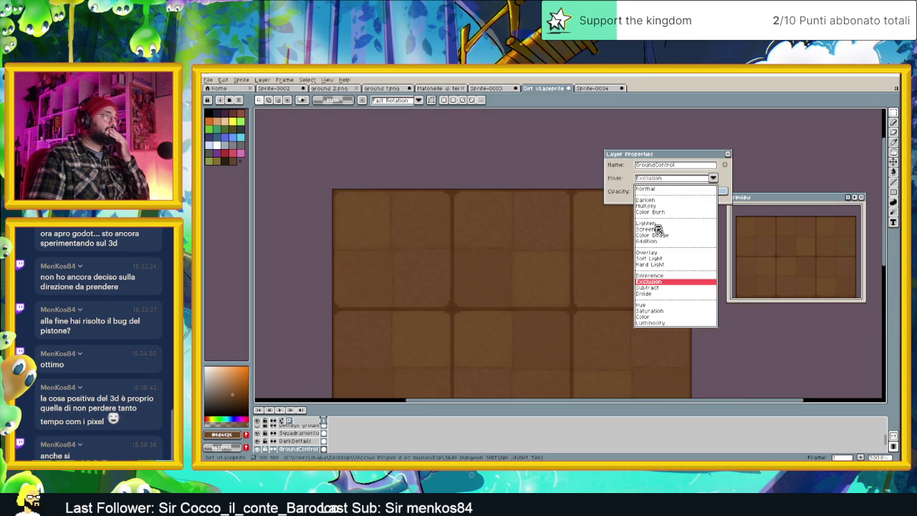
click(653, 289)
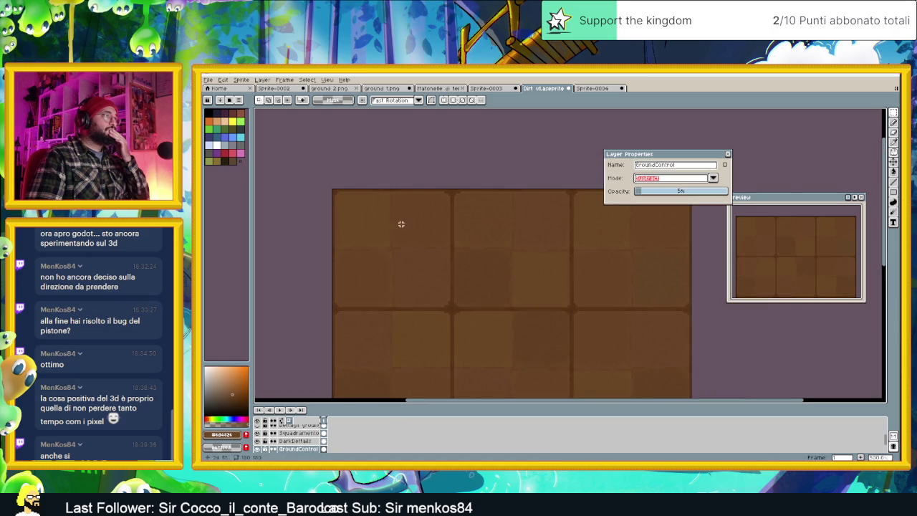
scroll(387, 219, up, 1)
scroll(402, 224, down, 1)
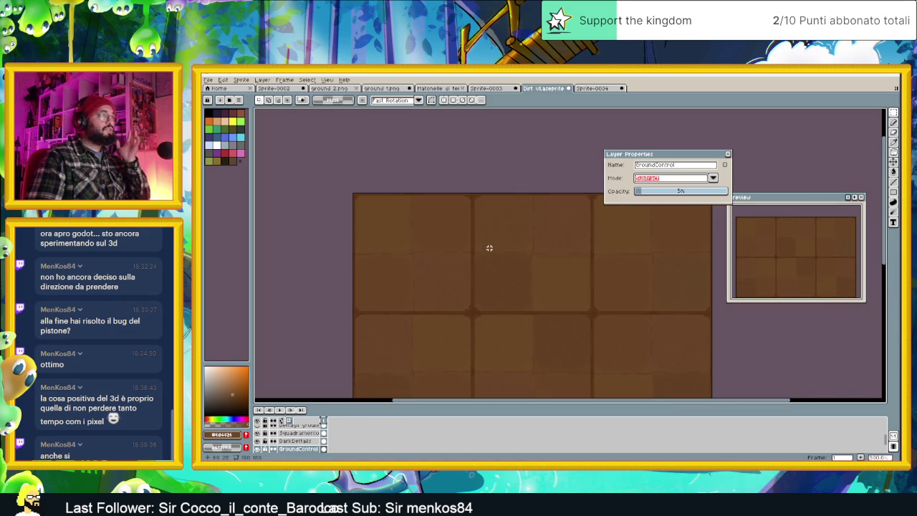
scroll(481, 258, down, 1)
scroll(401, 215, up, 1)
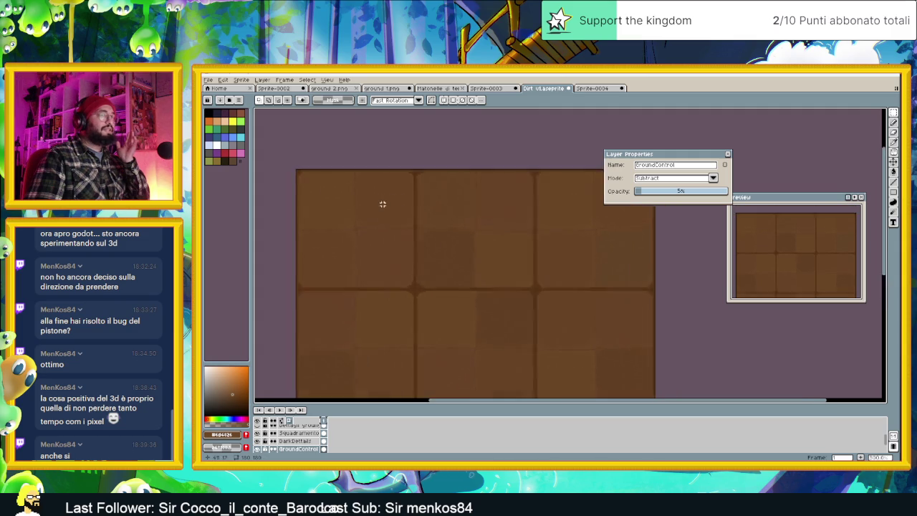
scroll(386, 208, up, 1)
scroll(402, 213, down, 1)
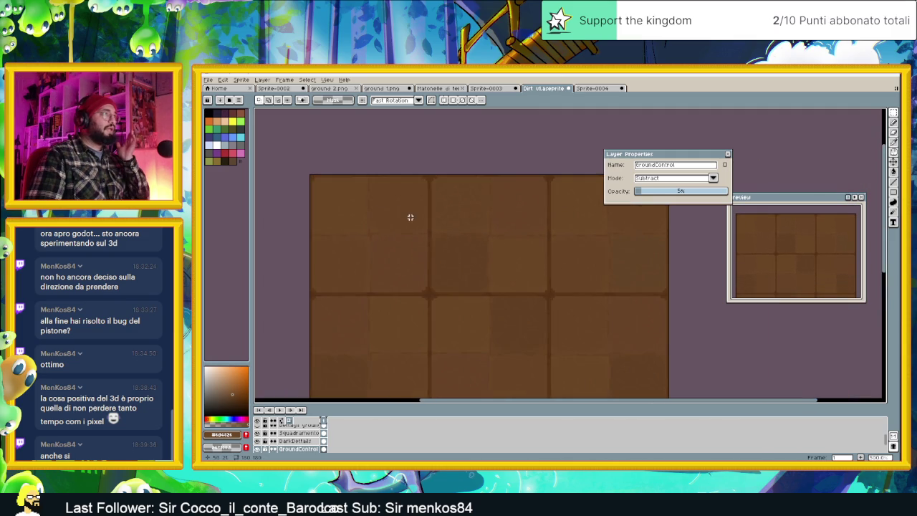
scroll(423, 219, down, 1)
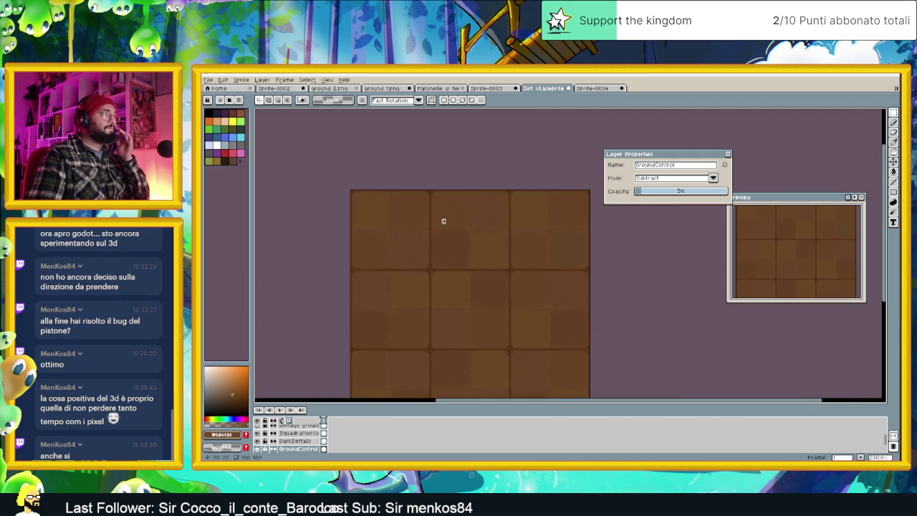
click(646, 192)
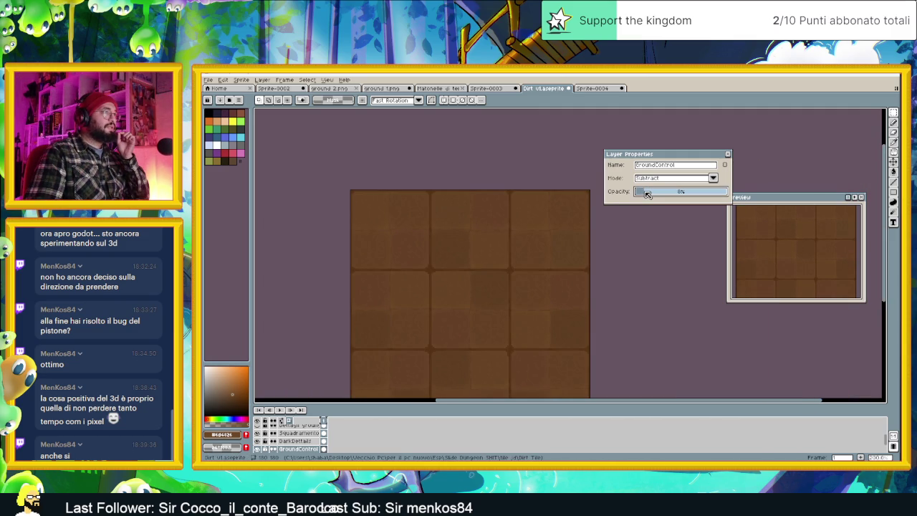
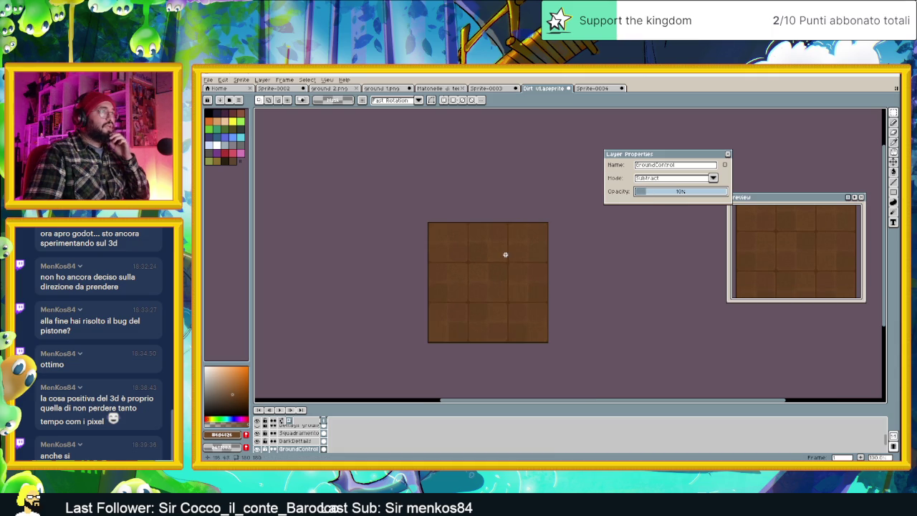
Try the Hue blend mode on GroundControl, testing opacity between about 99% and 4%.
scroll(515, 244, up, 1)
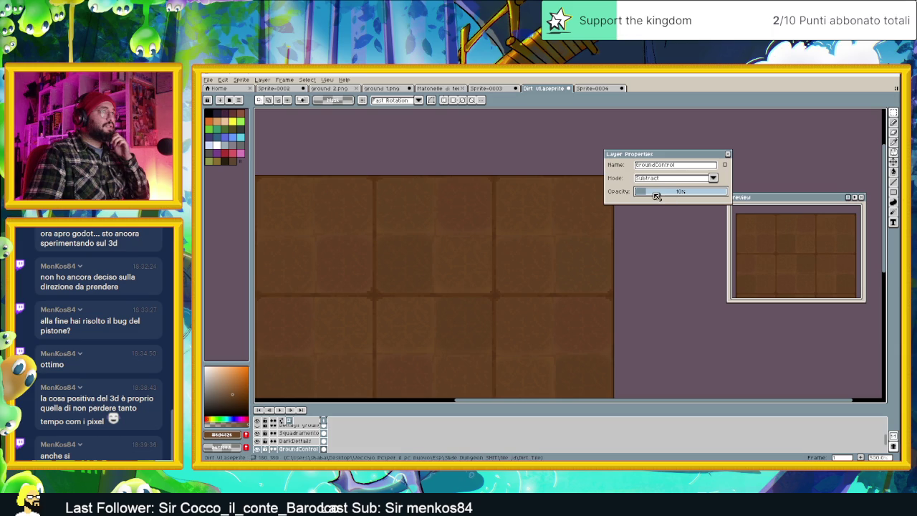
mouse_move(659, 193)
mouse_down()
mouse_move(685, 193)
mouse_move(643, 195)
mouse_up()
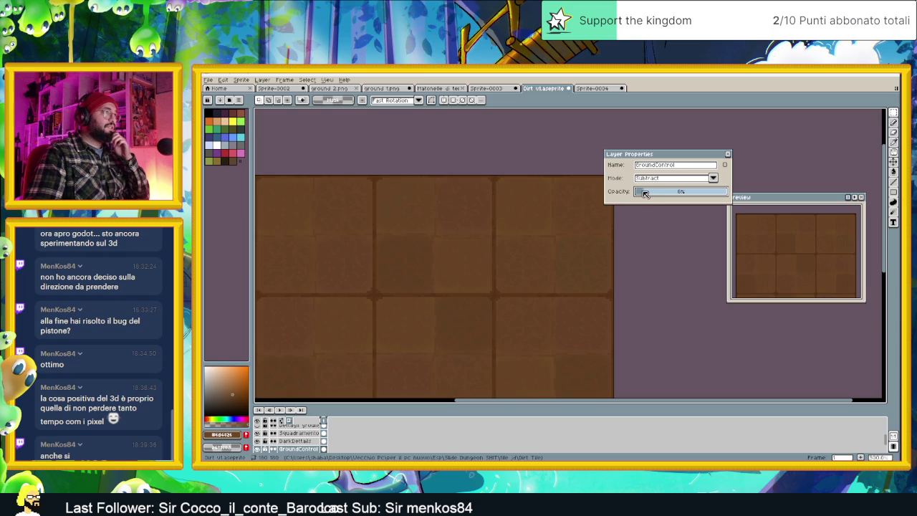
scroll(473, 249, down, 1)
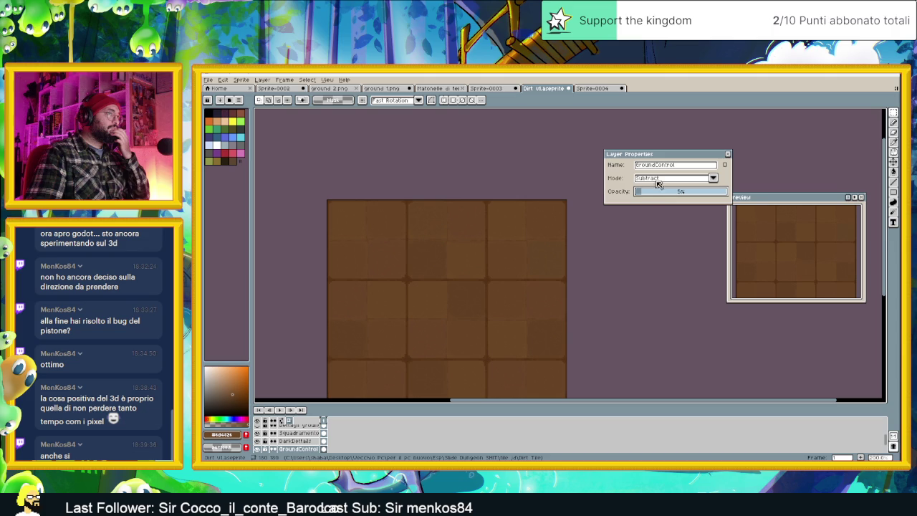
click(657, 179)
click(656, 290)
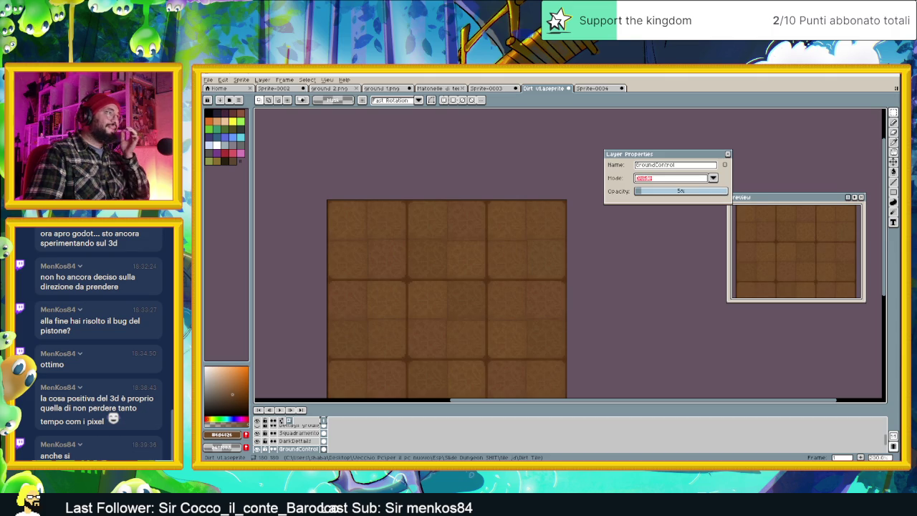
click(655, 179)
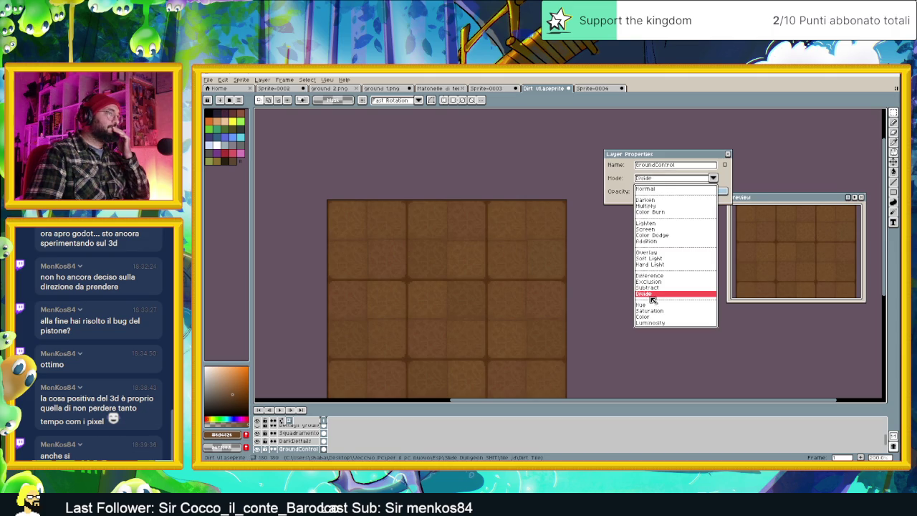
click(653, 305)
scroll(486, 256, up, 1)
scroll(486, 257, down, 1)
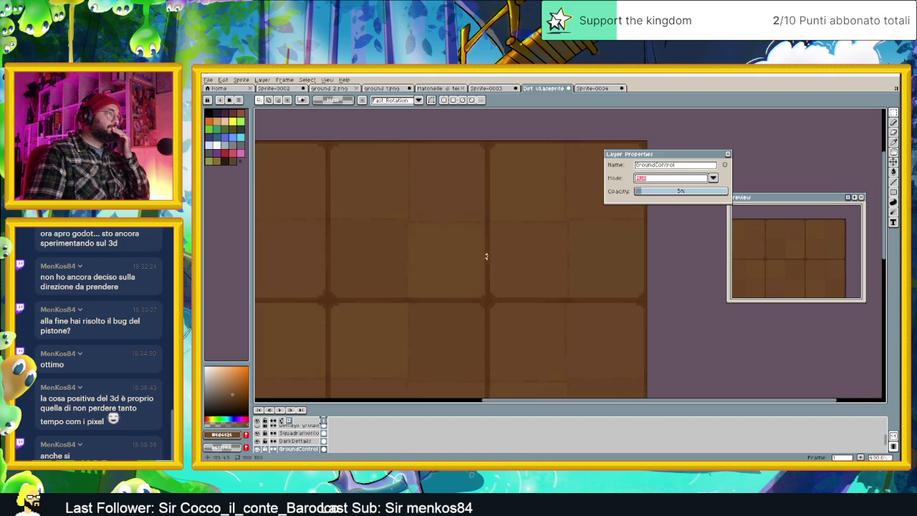
drag(670, 191, 721, 194)
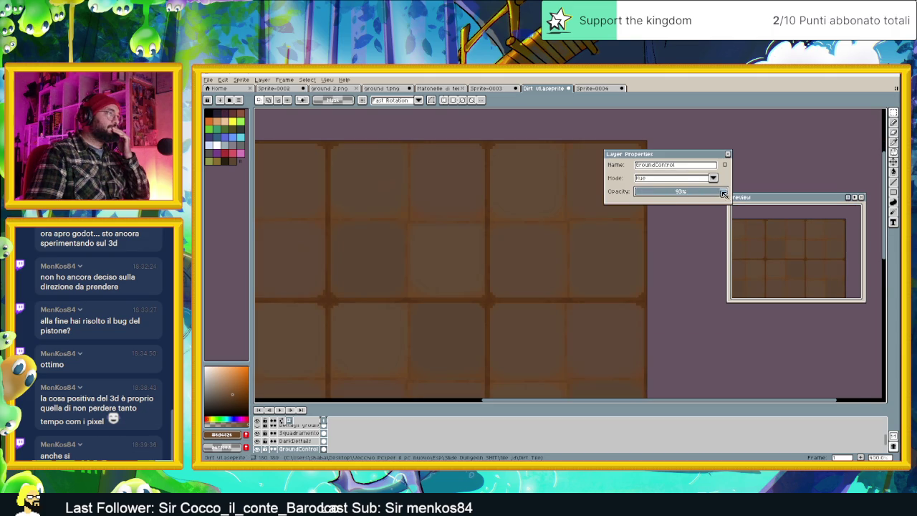
drag(651, 193, 644, 195)
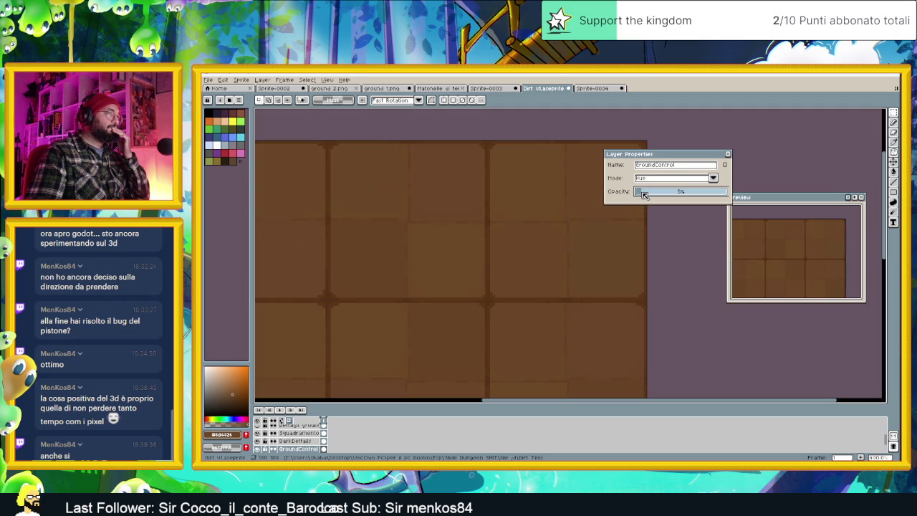
Preview the Saturation, Color and Luminosity blend modes on the GroundControl layer.
click(649, 180)
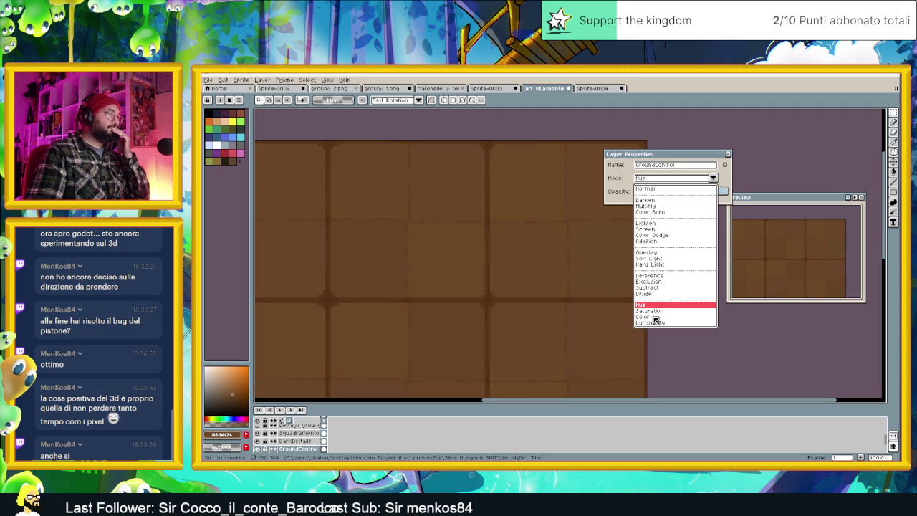
click(651, 311)
click(648, 179)
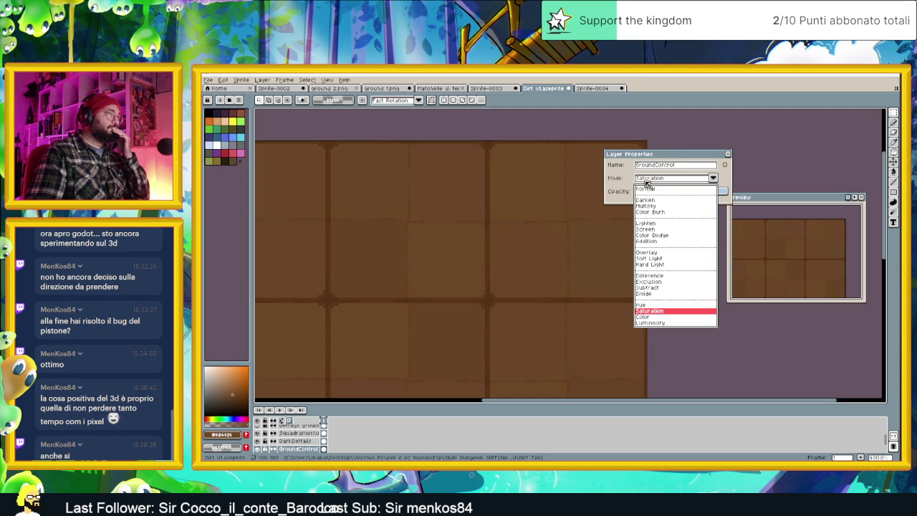
click(646, 316)
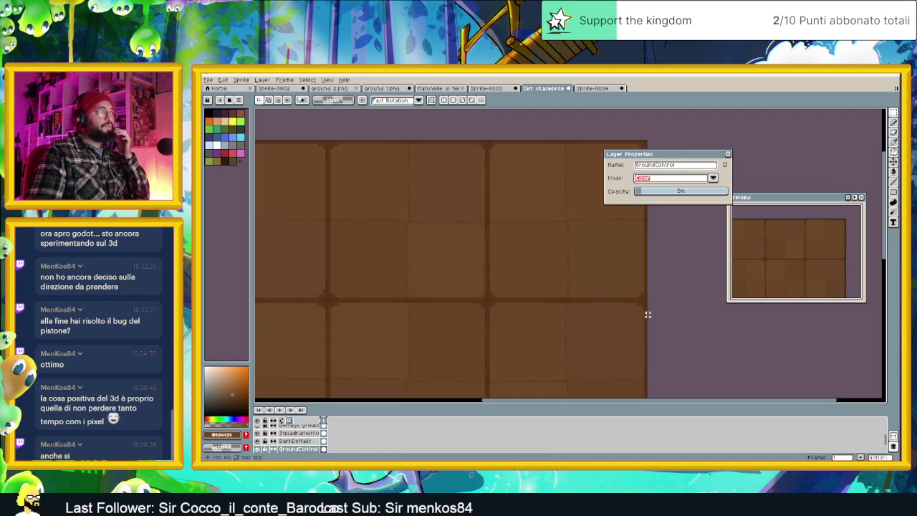
click(656, 179)
click(653, 323)
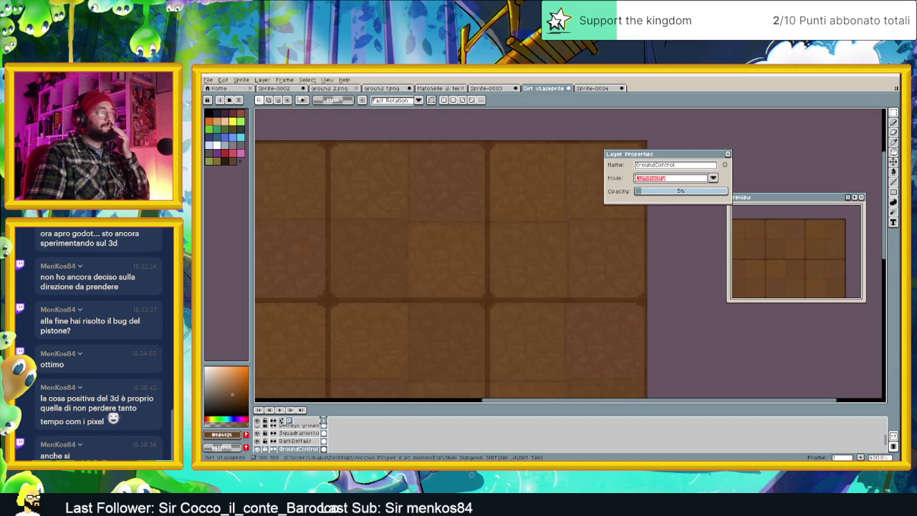
Settle on Overlay blending for GroundControl and close its layer properties.
click(665, 178)
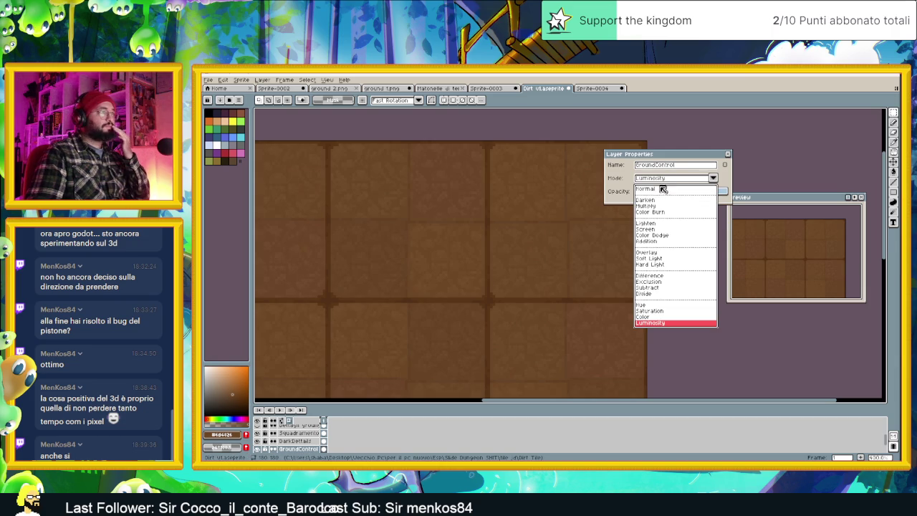
click(667, 253)
scroll(638, 267, down, 1)
scroll(640, 266, down, 1)
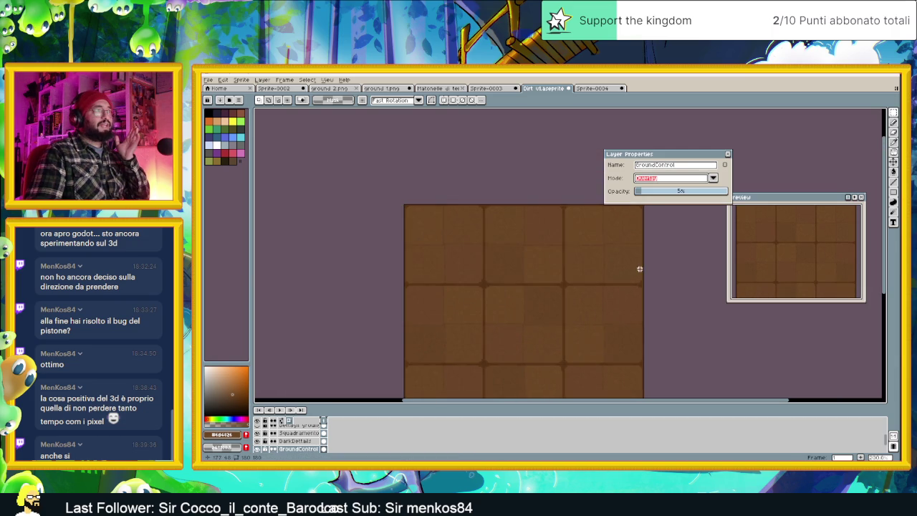
scroll(643, 265, down, 1)
scroll(643, 265, up, 1)
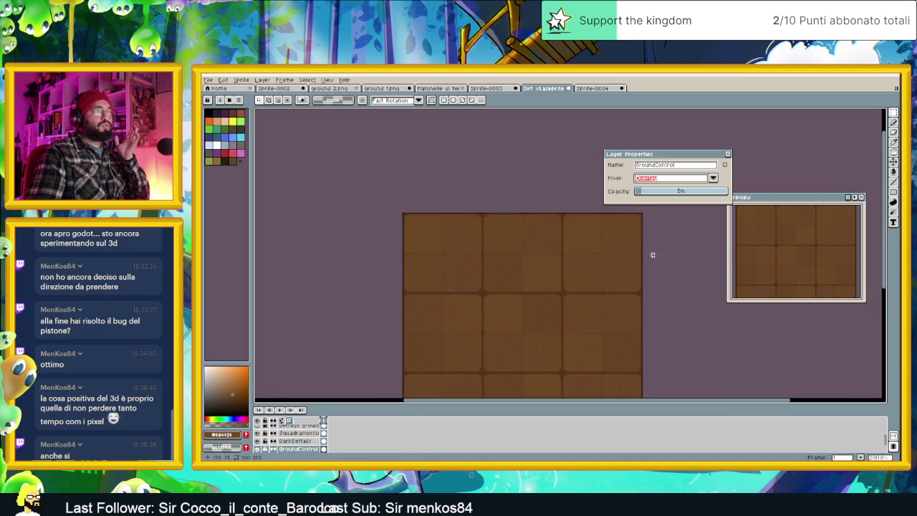
click(727, 155)
scroll(634, 246, down, 1)
drag(625, 260, 581, 250)
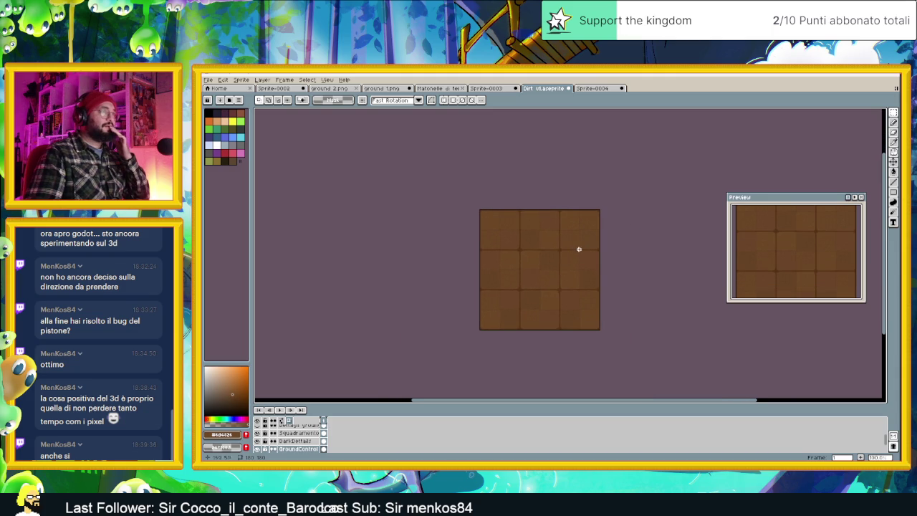
Duplicate the GroundControl layer.
scroll(568, 249, up, 1)
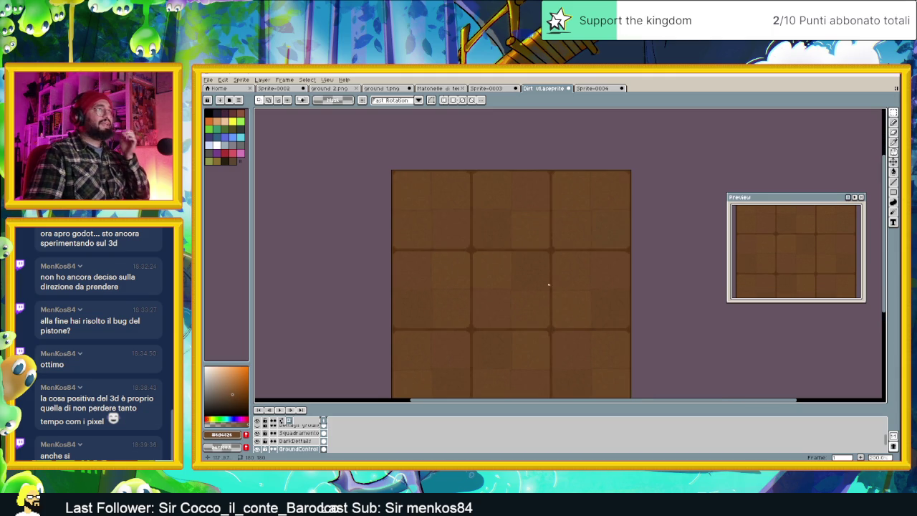
scroll(300, 452, down, 1)
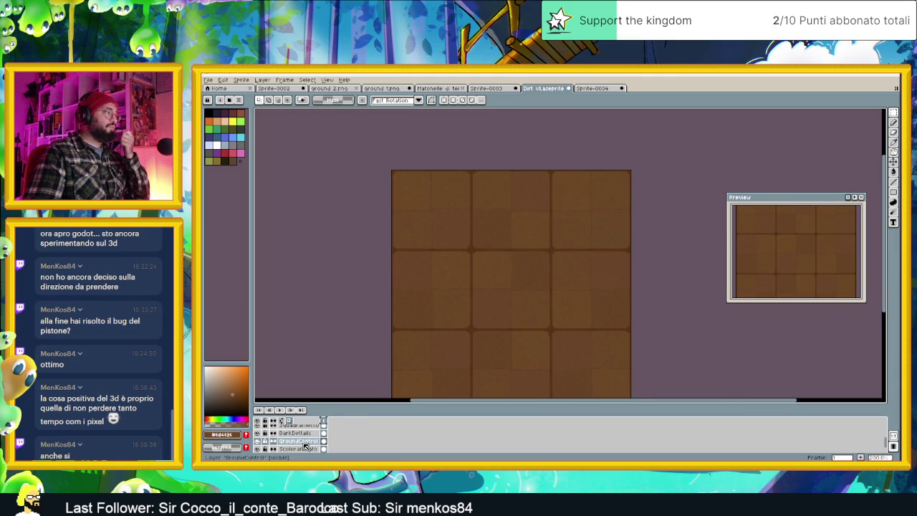
right_click(305, 445)
click(315, 432)
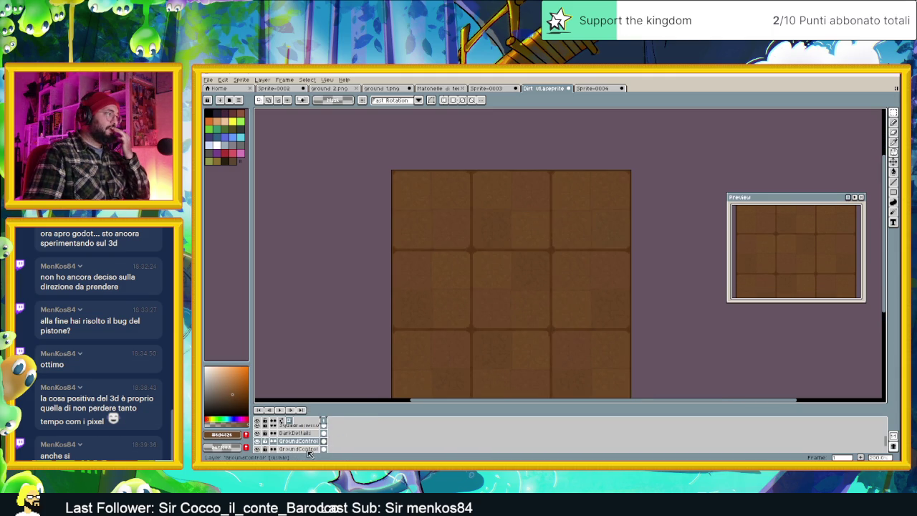
Switch the original GroundControl layer to Subtract blending.
double_click(310, 449)
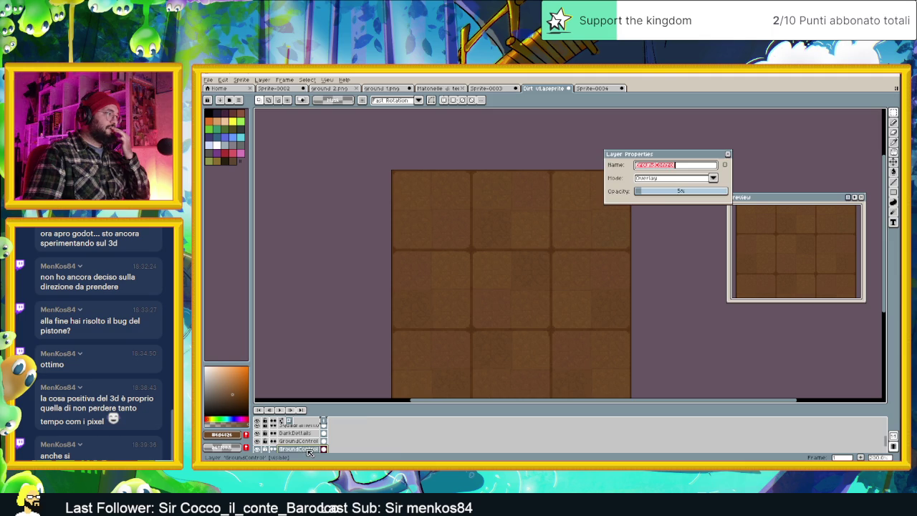
click(666, 183)
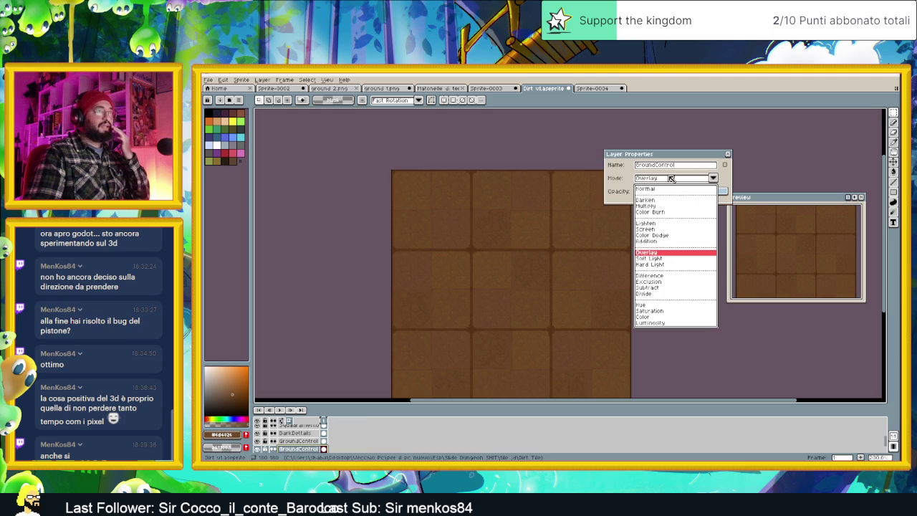
click(654, 288)
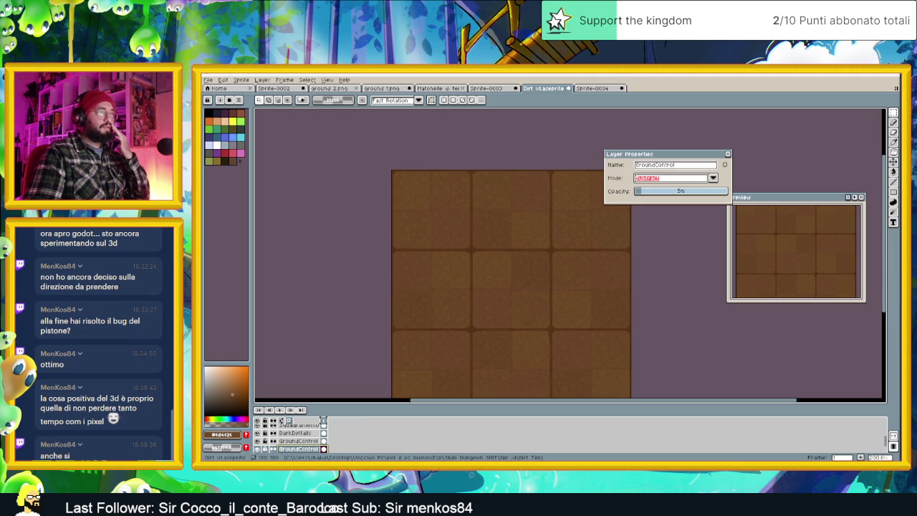
click(728, 156)
Raise the GroundControl Copy layer's opacity to 6%.
click(301, 441)
double_click(301, 443)
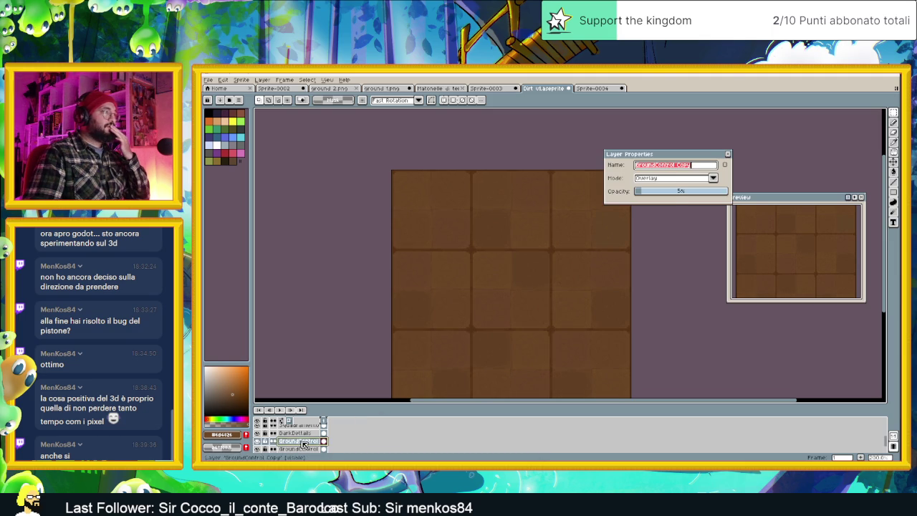
click(645, 192)
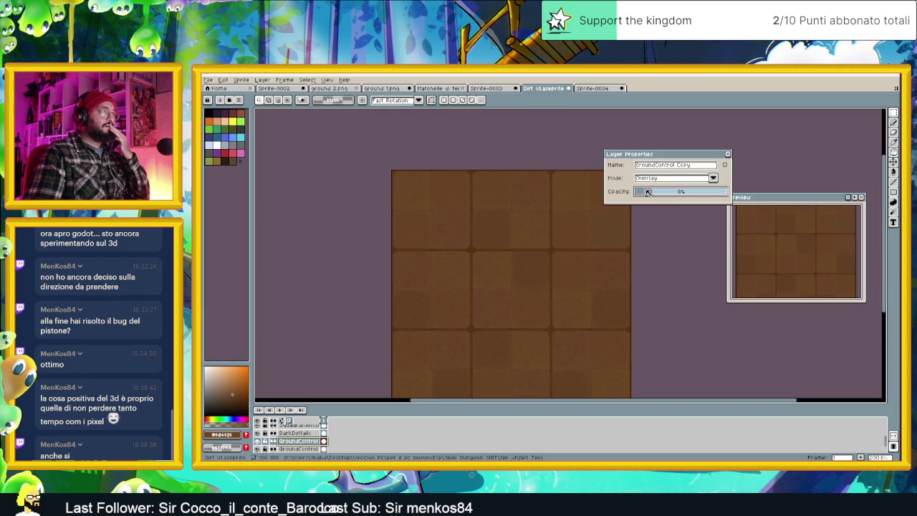
click(731, 155)
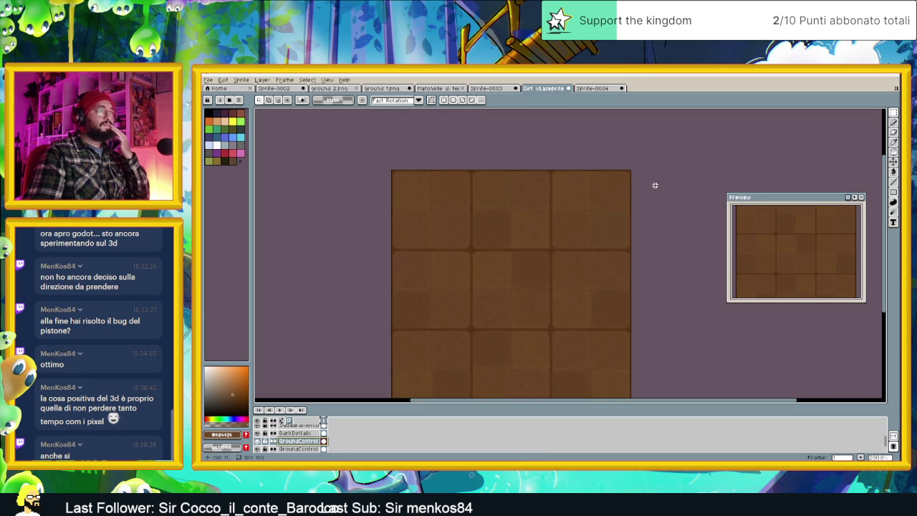
scroll(555, 204, up, 1)
scroll(572, 207, down, 1)
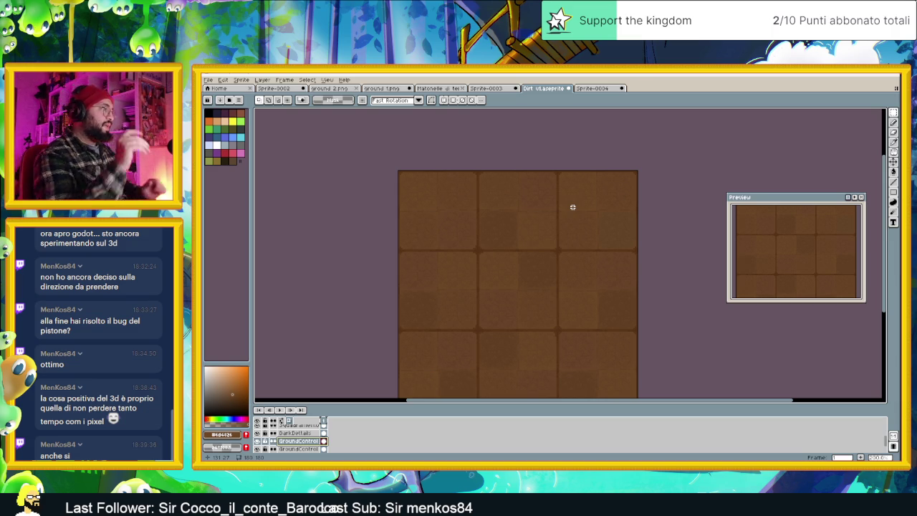
right_click(296, 449)
mouse_move(319, 425)
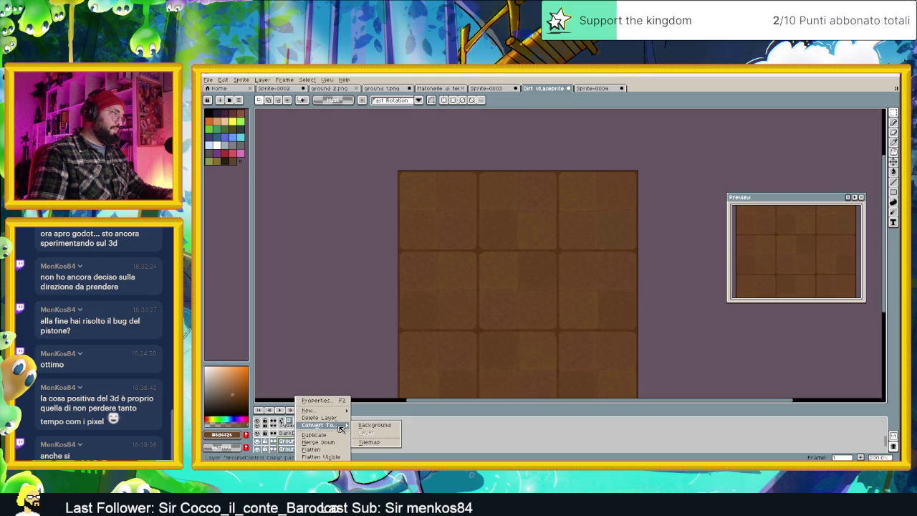
click(342, 418)
scroll(565, 263, down, 1)
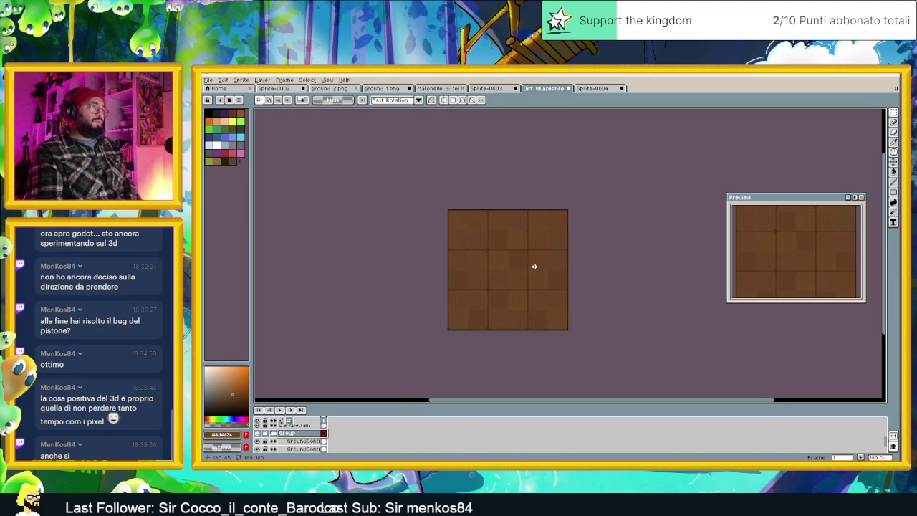
scroll(532, 269, up, 1)
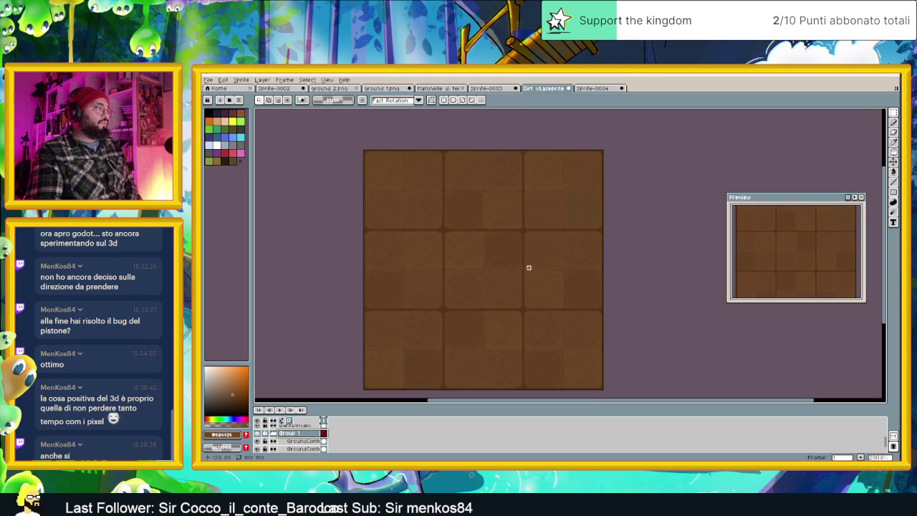
scroll(414, 155, up, 1)
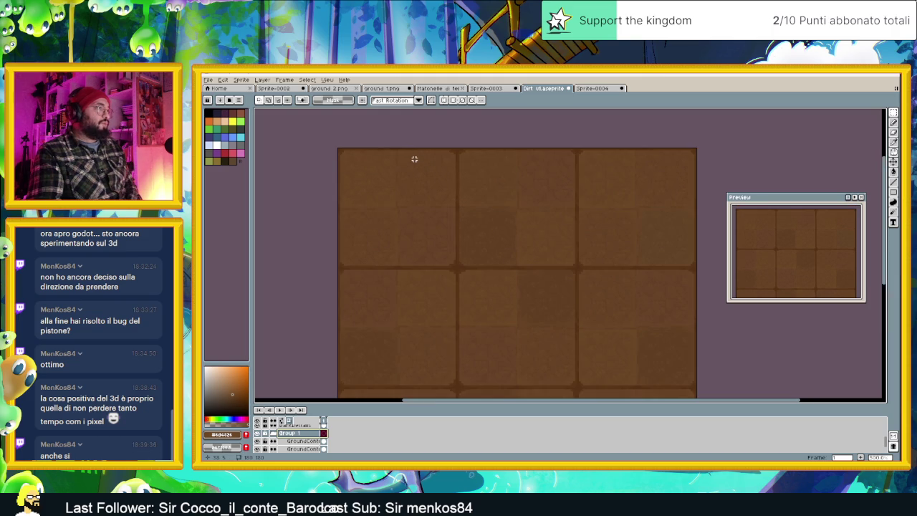
scroll(400, 200, up, 1)
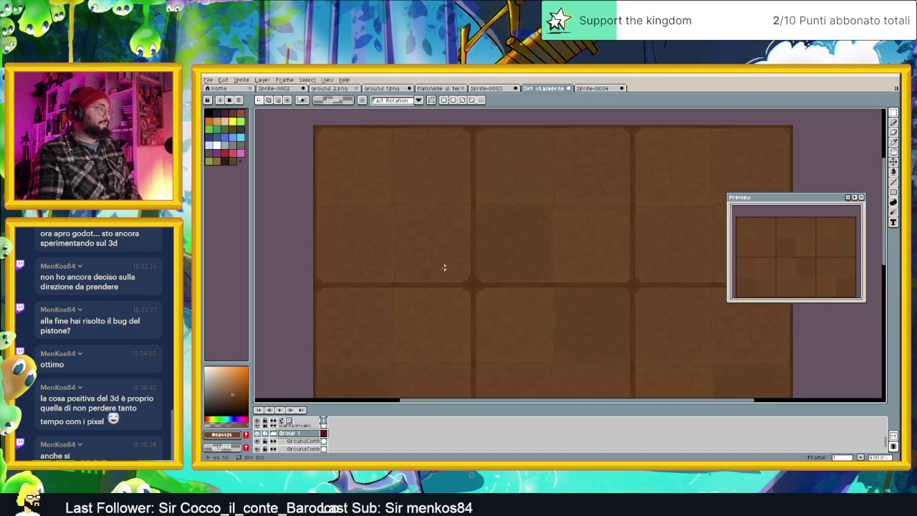
click(295, 441)
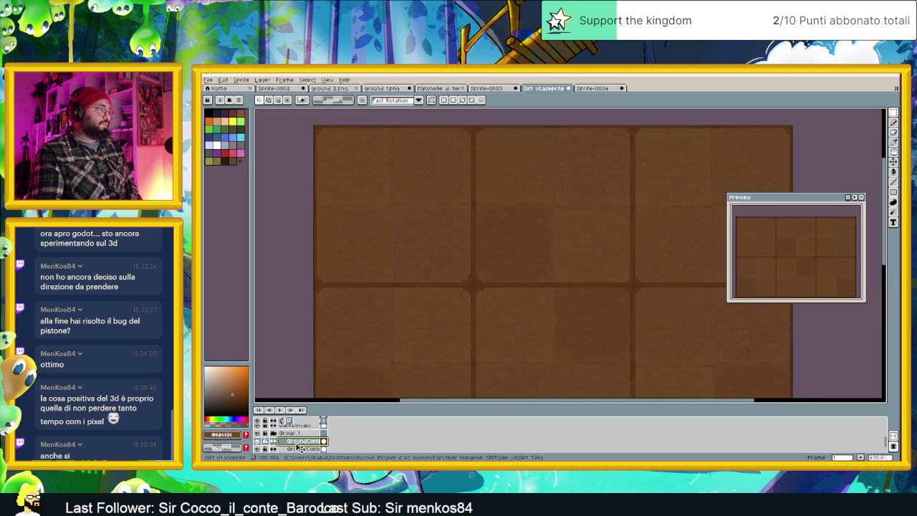
Lower the GroundControl Copy layer's opacity from 8% to 6%.
double_click(299, 443)
drag(647, 192, 645, 193)
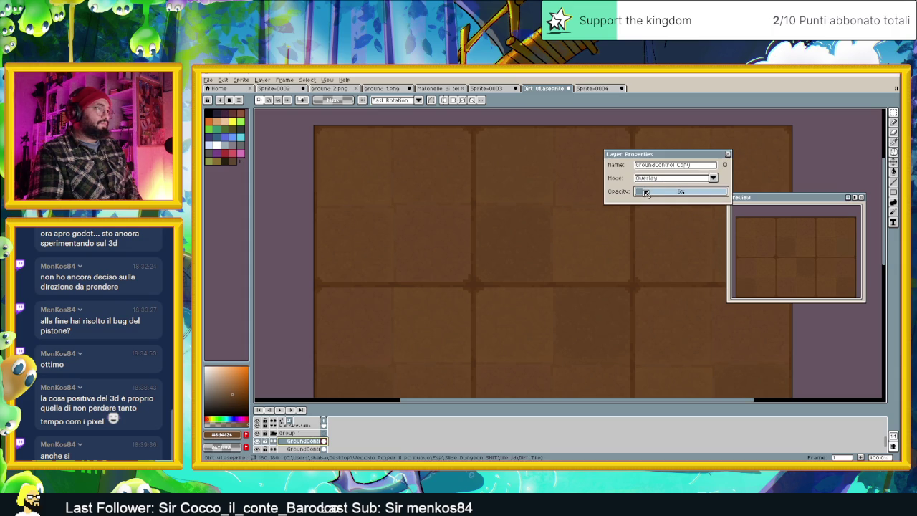
click(729, 156)
scroll(624, 236, down, 1)
scroll(621, 242, down, 1)
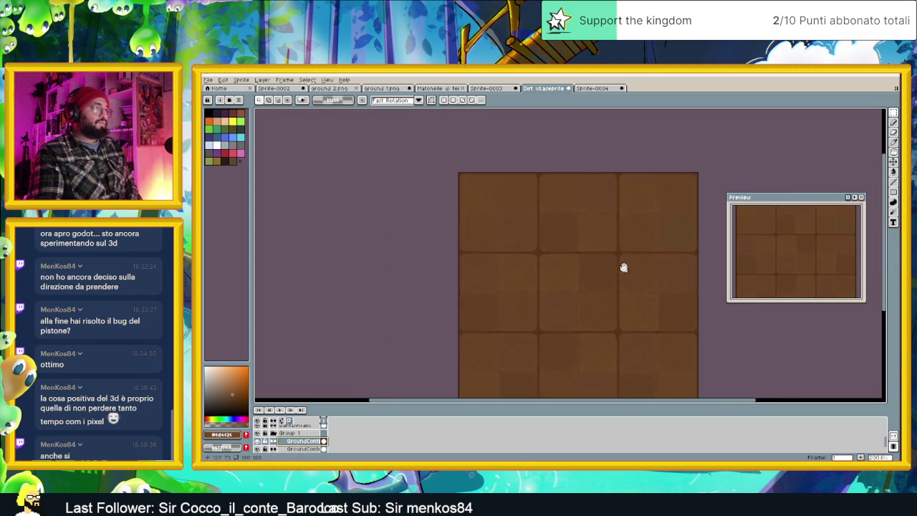
drag(627, 270, 600, 252)
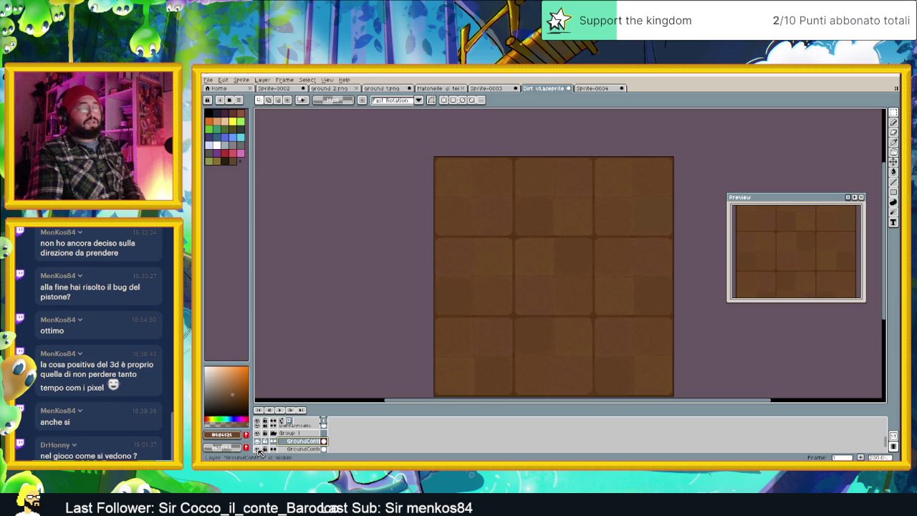
Hide the GroundControl Copy and GroundControl layers to compare, then save dirt v1.
click(259, 451)
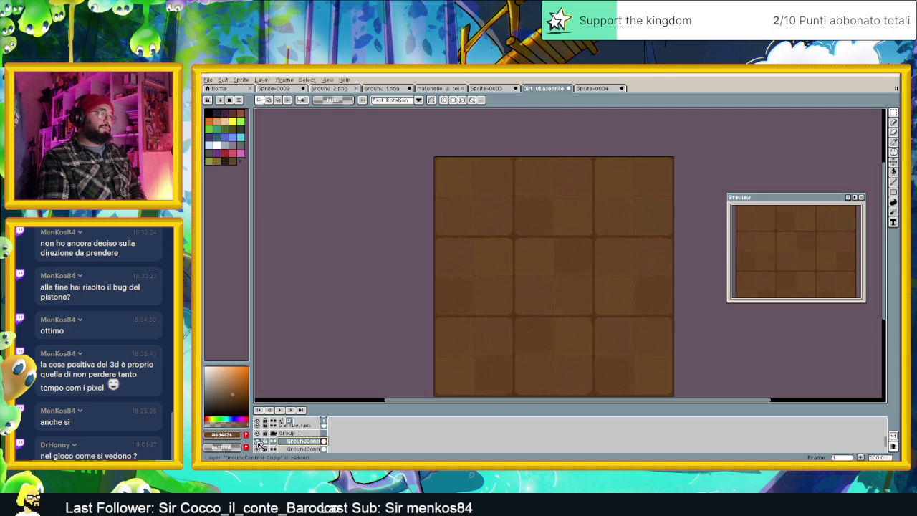
click(257, 449)
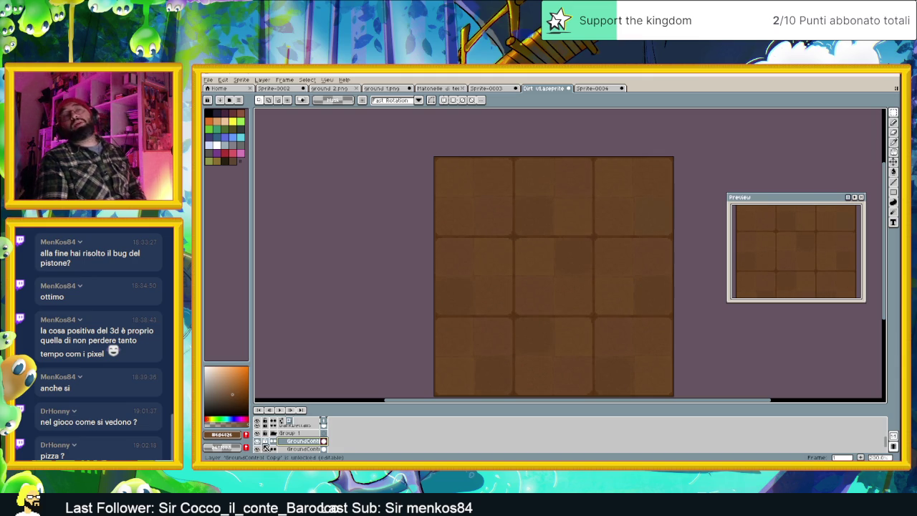
drag(586, 281, 517, 263)
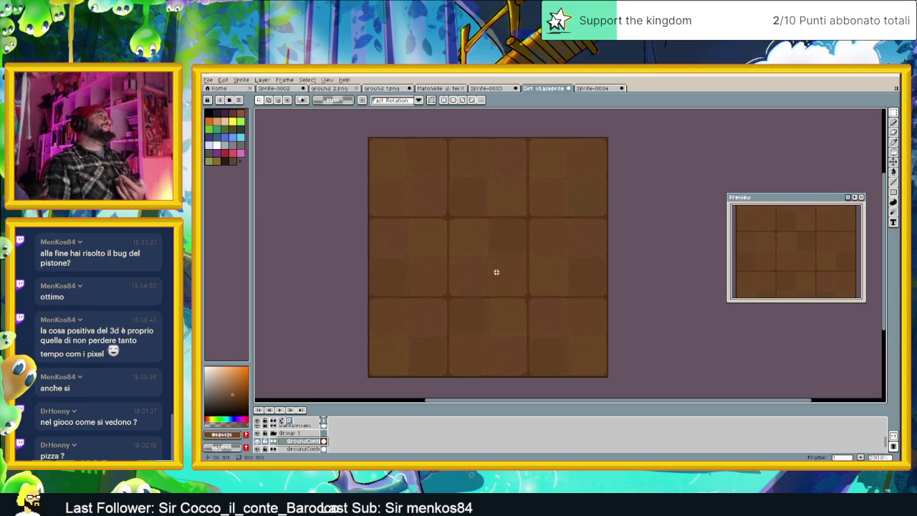
key(ctrl+s)
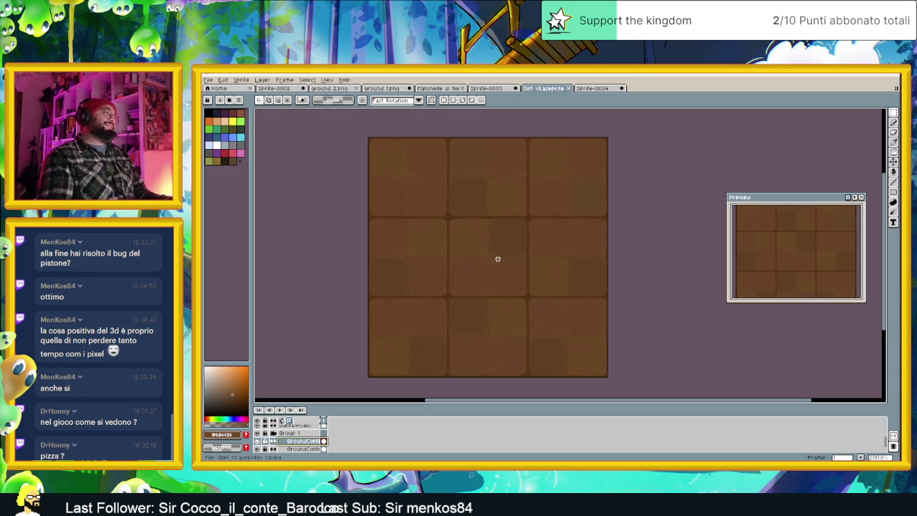
Set the GroundControl layer's opacity back to 5%.
scroll(481, 275, up, 1)
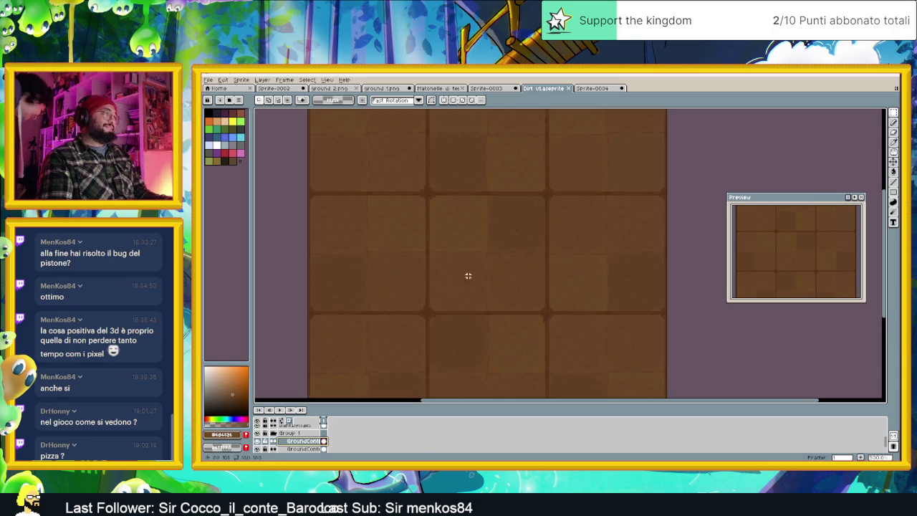
click(311, 450)
double_click(311, 450)
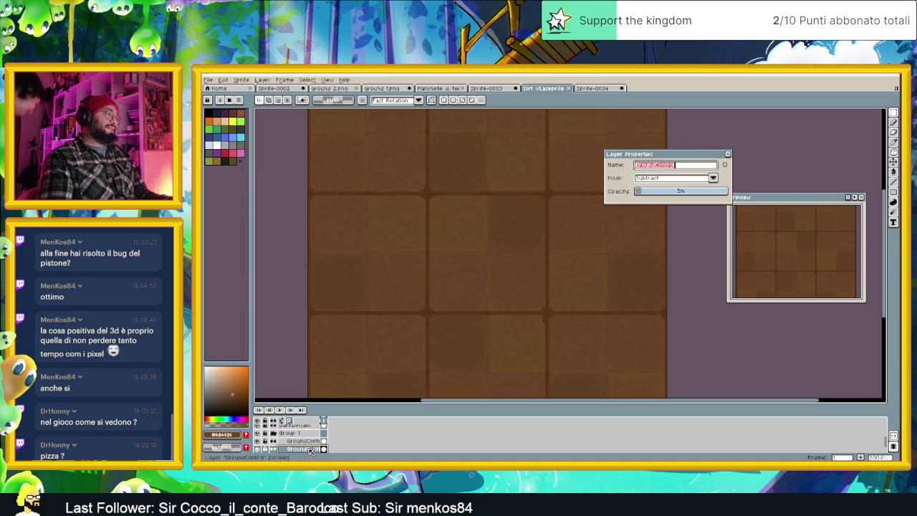
click(643, 192)
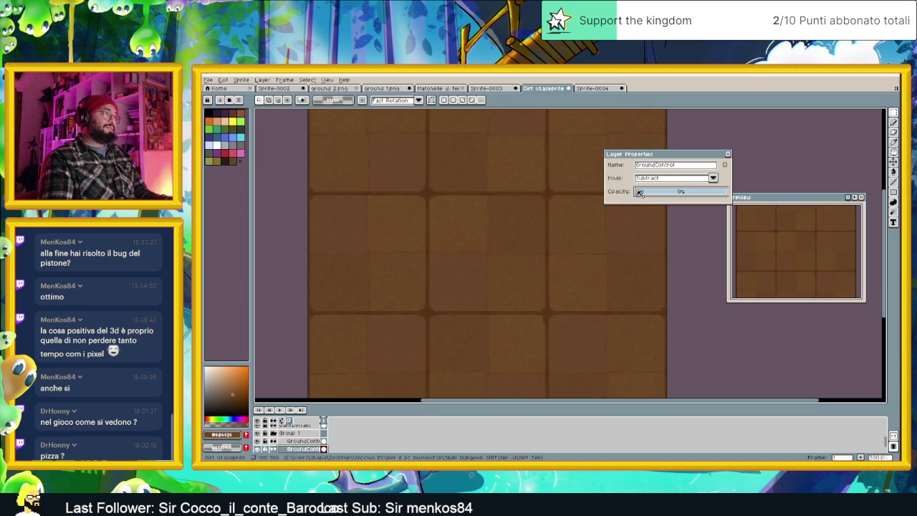
drag(639, 192, 644, 194)
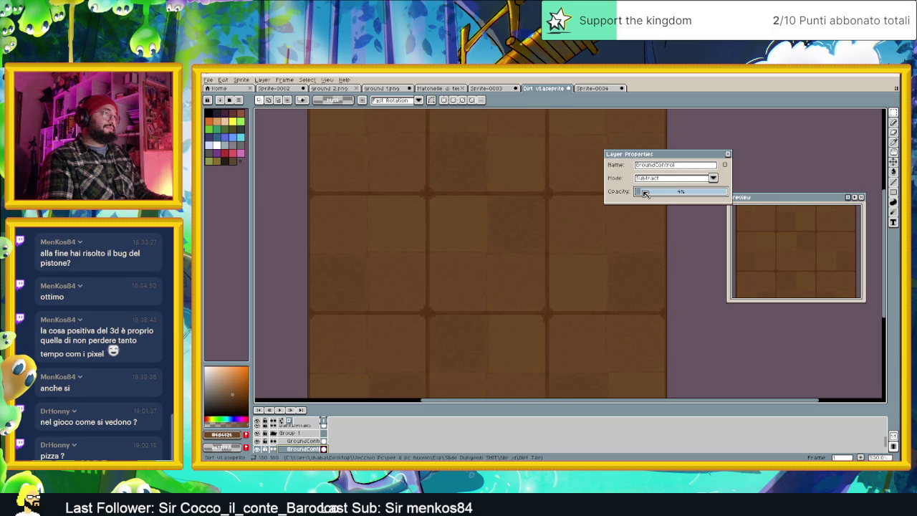
click(644, 193)
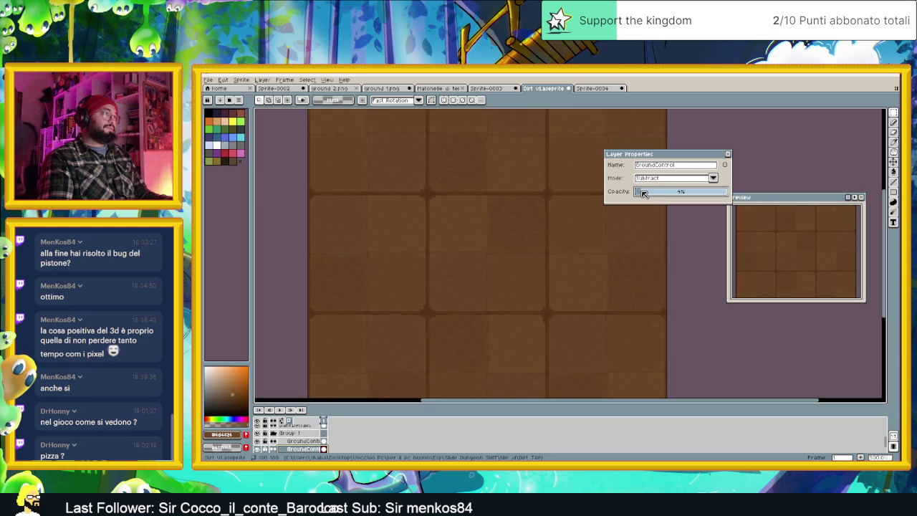
click(727, 154)
scroll(620, 215, down, 2)
drag(630, 210, 583, 236)
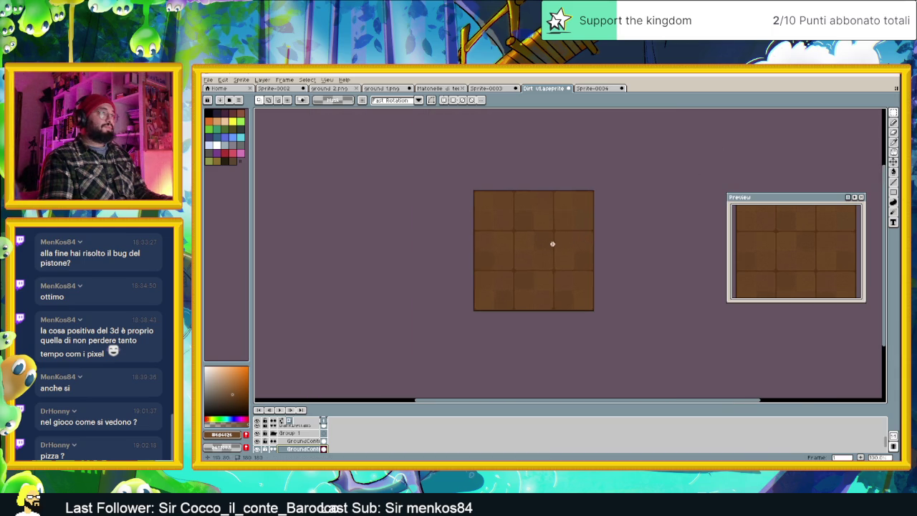
scroll(536, 244, up, 3)
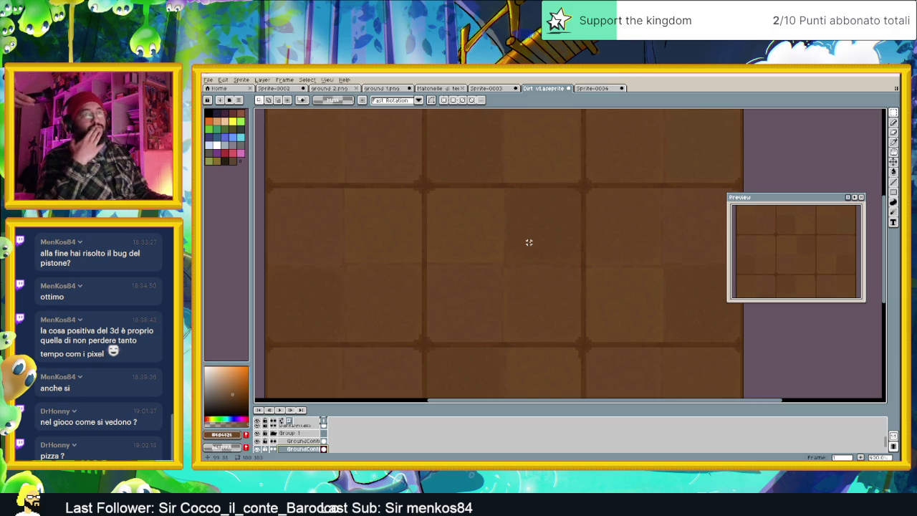
scroll(547, 247, down, 1)
scroll(546, 247, down, 1)
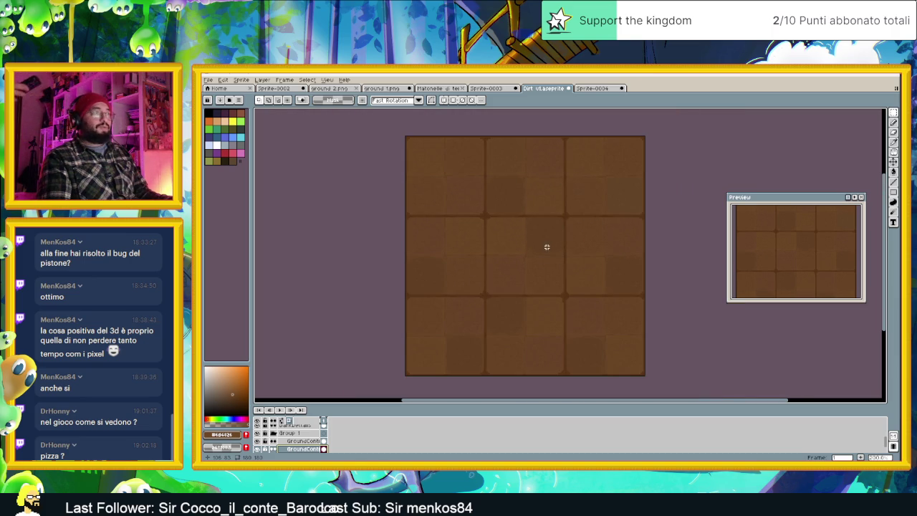
key(ctrl+s)
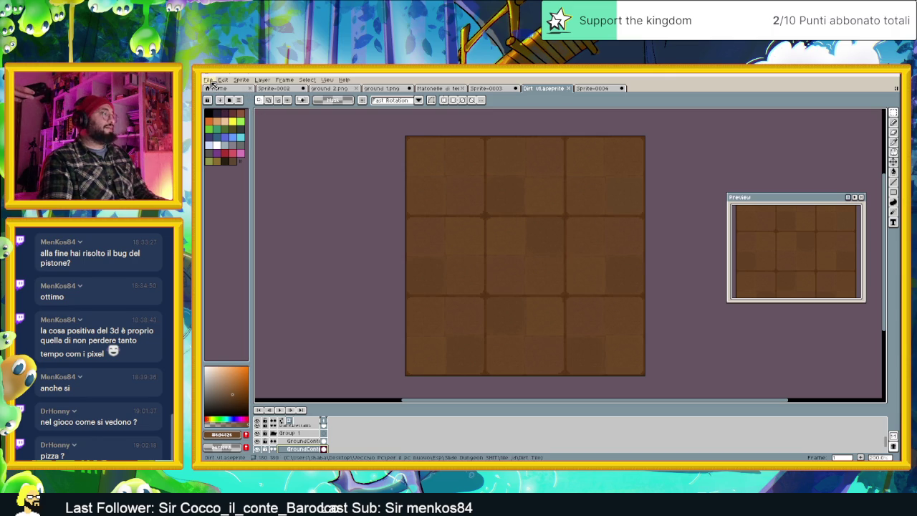
scroll(297, 437, up, 3)
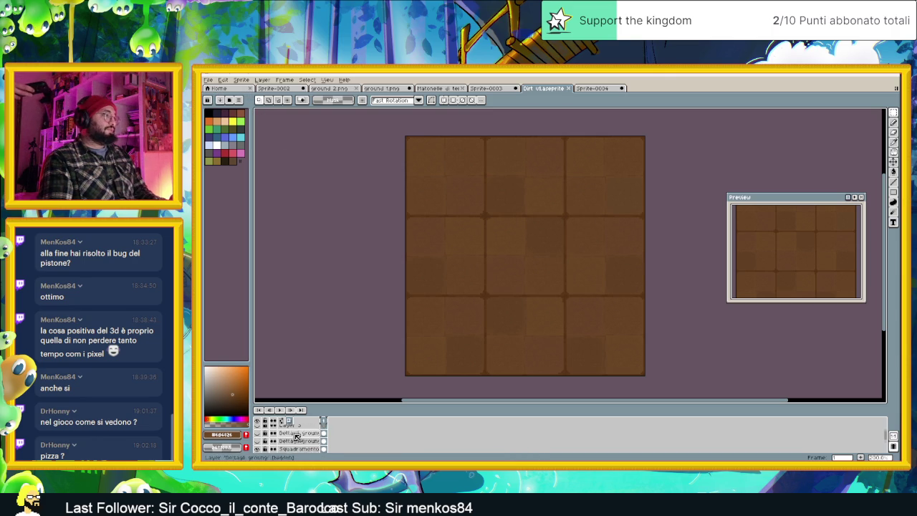
scroll(297, 437, up, 2)
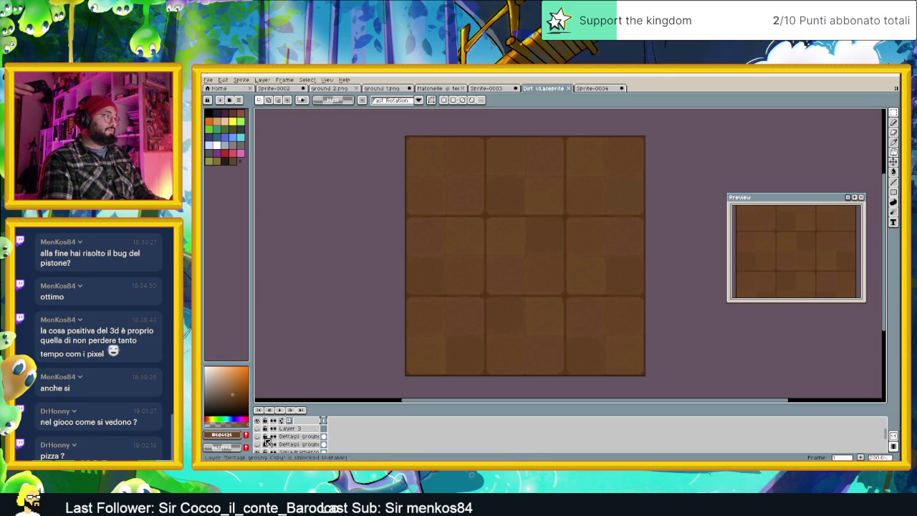
click(260, 437)
click(260, 437)
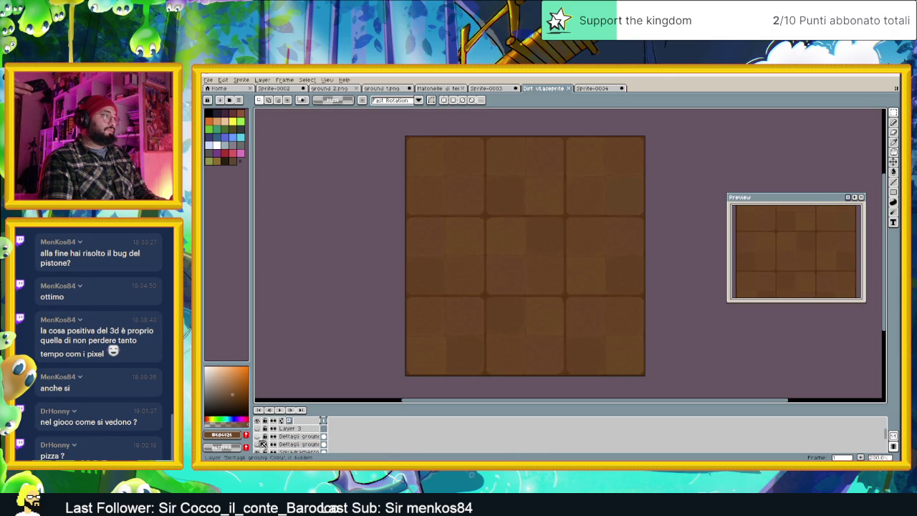
click(259, 445)
scroll(263, 439, up, 2)
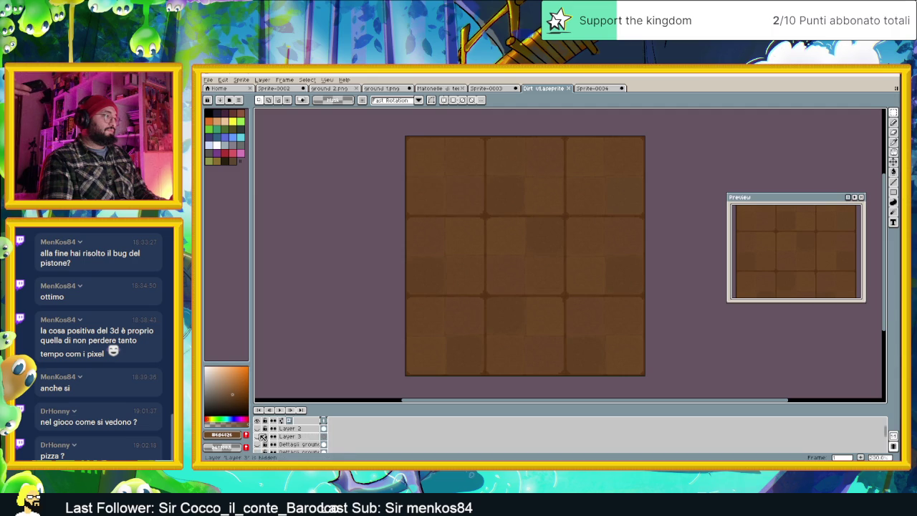
click(260, 434)
click(259, 432)
click(259, 432)
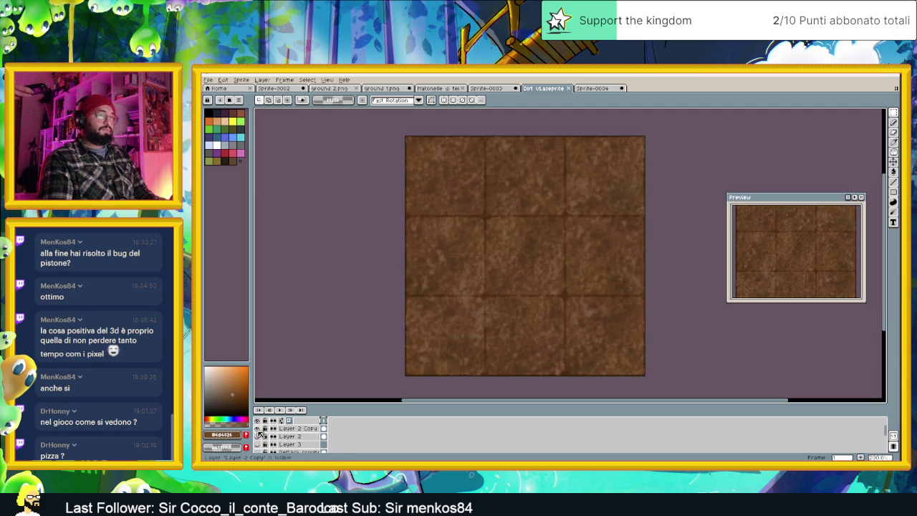
click(260, 432)
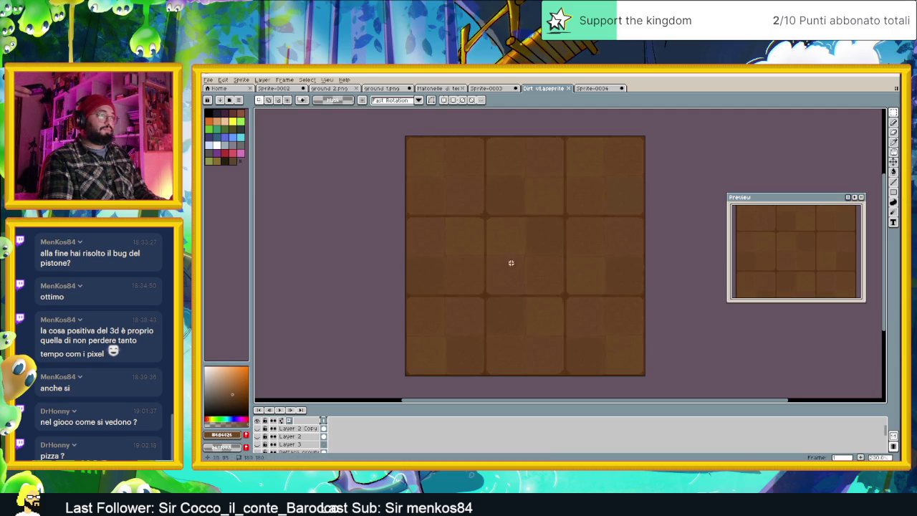
scroll(519, 222, up, 1)
scroll(519, 223, down, 1)
scroll(518, 222, up, 2)
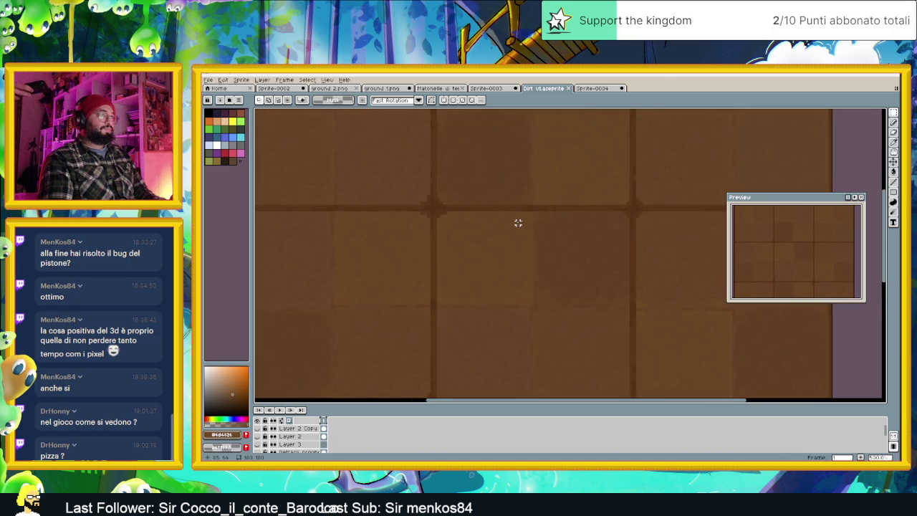
scroll(518, 224, up, 1)
scroll(518, 223, down, 1)
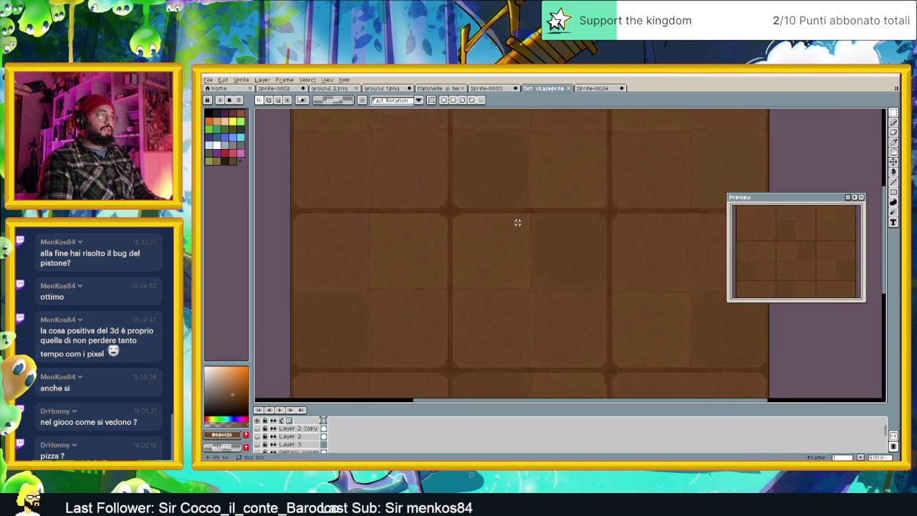
scroll(517, 223, down, 1)
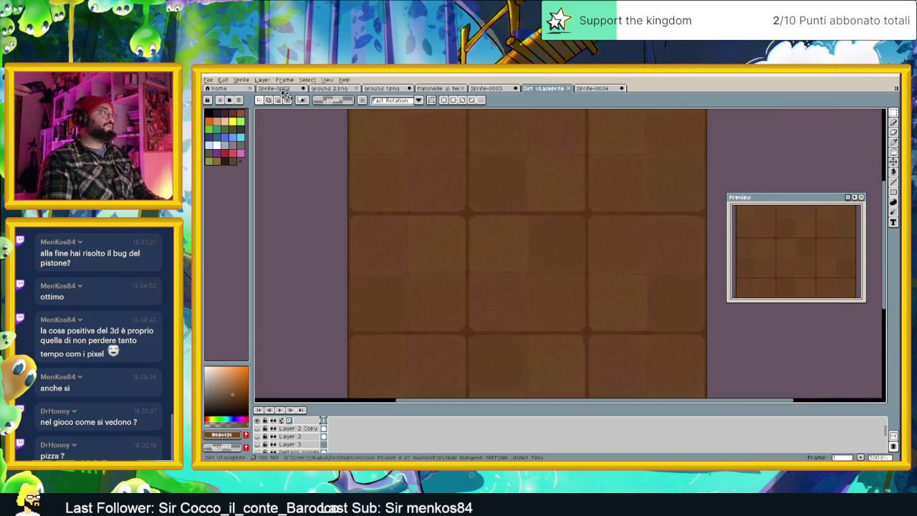
scroll(461, 232, up, 1)
scroll(463, 233, up, 1)
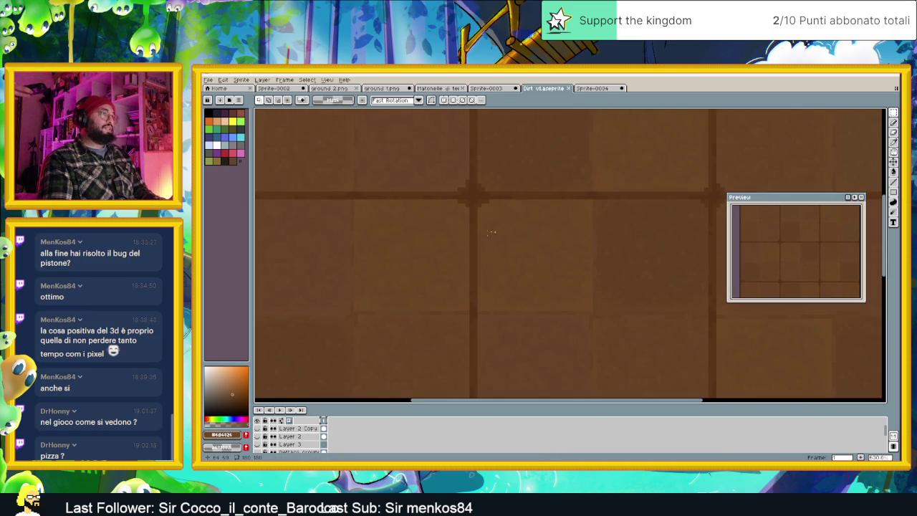
scroll(564, 243, down, 1)
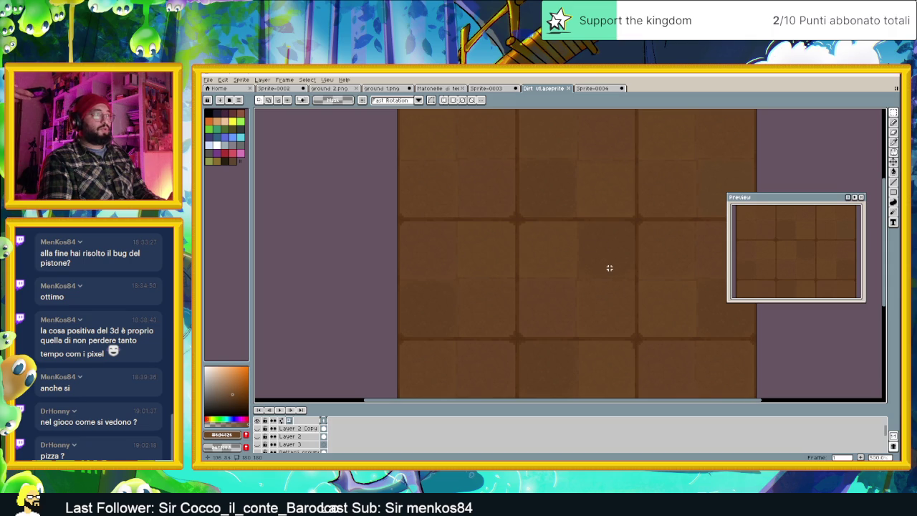
scroll(566, 258, down, 1)
scroll(547, 250, down, 1)
scroll(546, 250, up, 1)
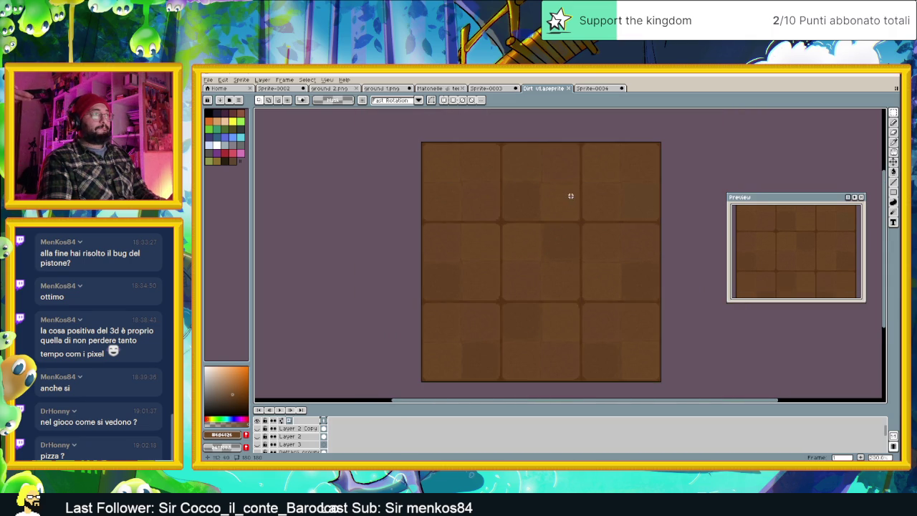
scroll(573, 185, up, 1)
scroll(578, 175, up, 1)
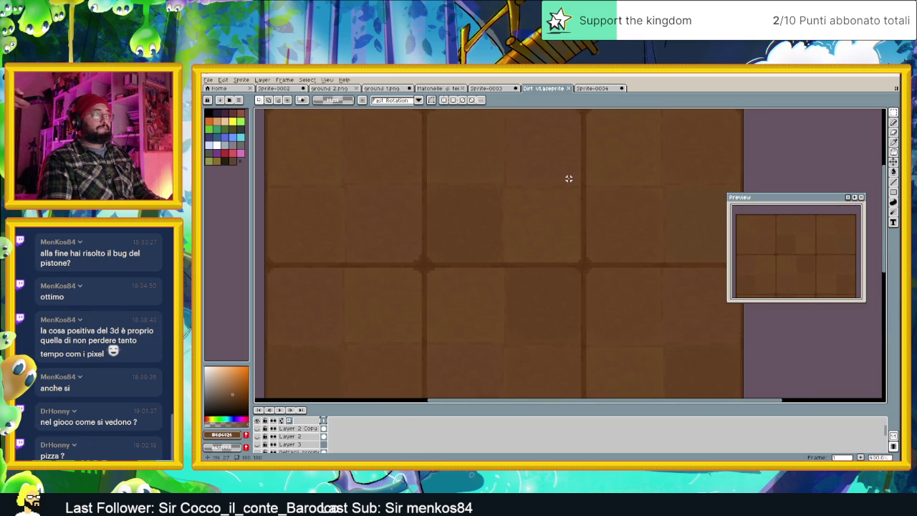
scroll(568, 179, down, 1)
scroll(569, 178, down, 1)
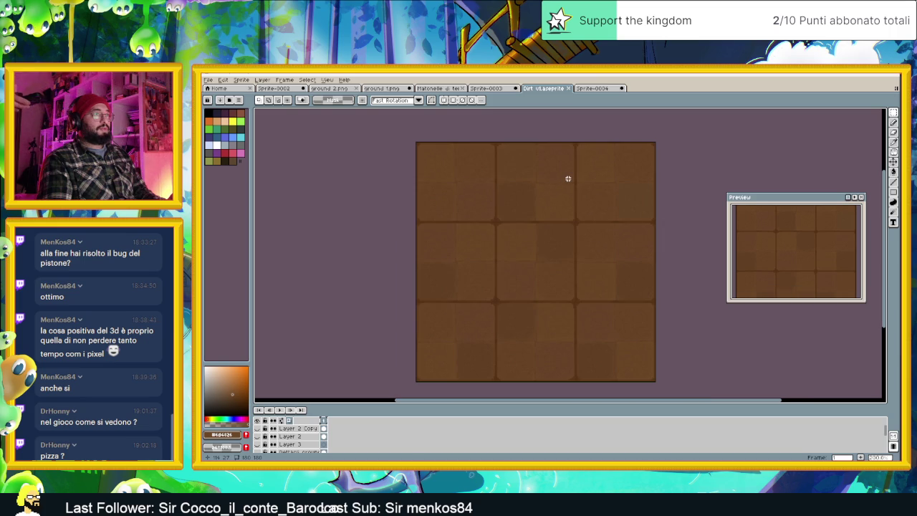
Export dirt v1 as a 500%-scaled PNG, then bring the Krita window forward.
click(208, 79)
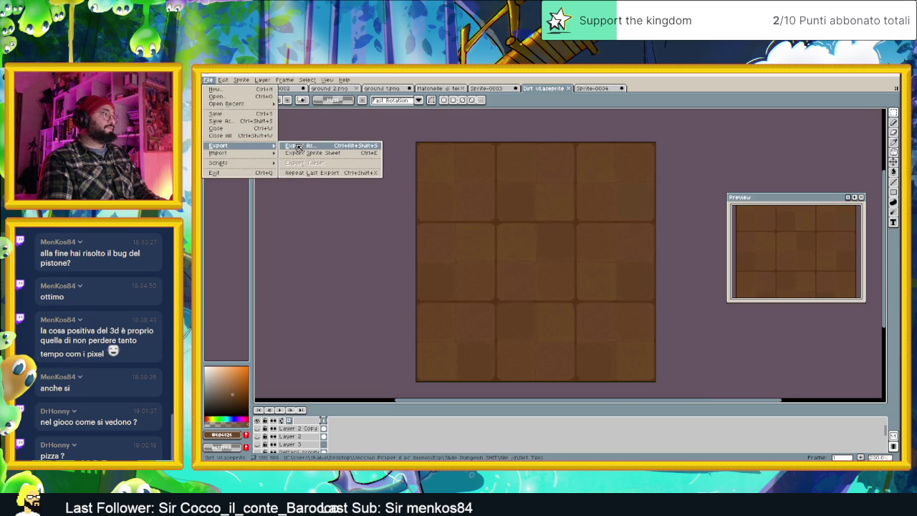
click(308, 146)
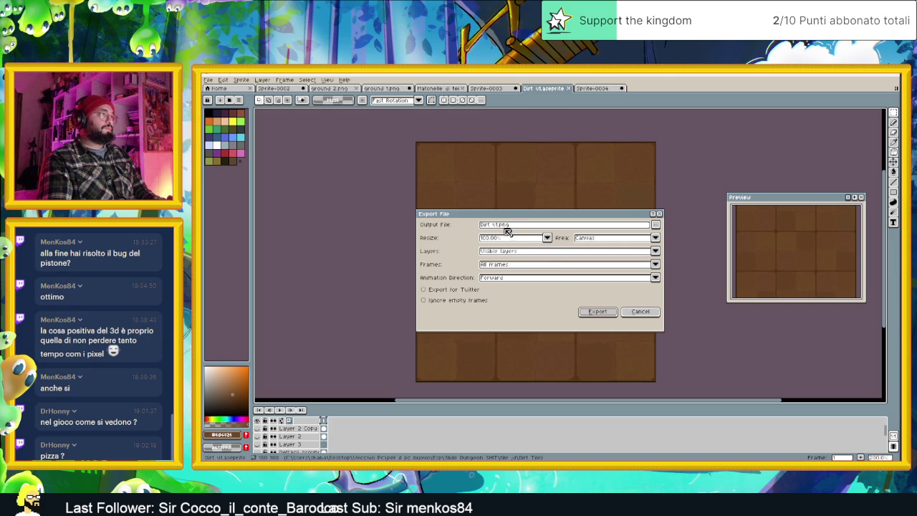
click(596, 314)
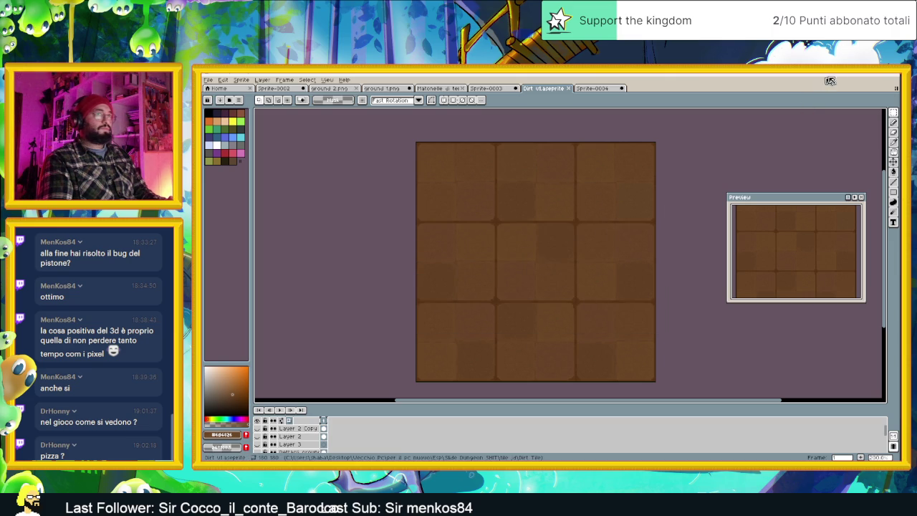
click(864, 74)
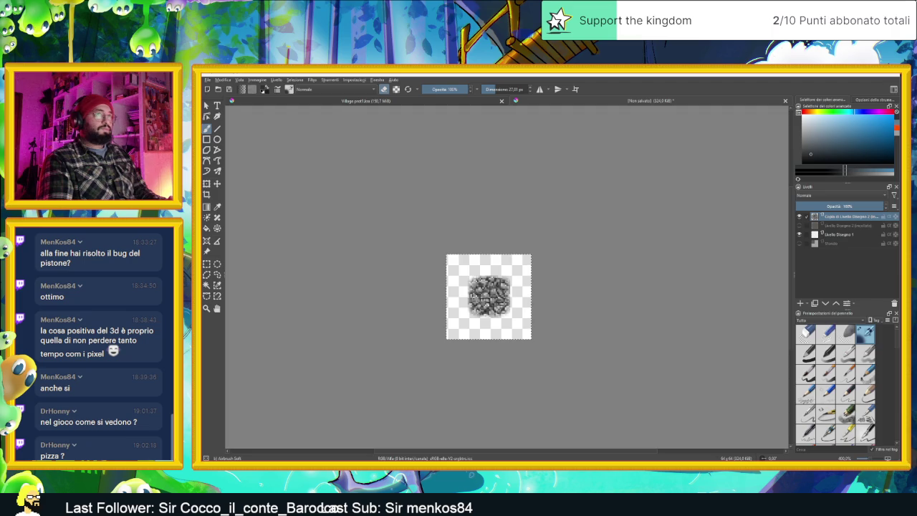
Switch to Godot's Village scene and zoom into the tilemap.
key(alt+Tab)
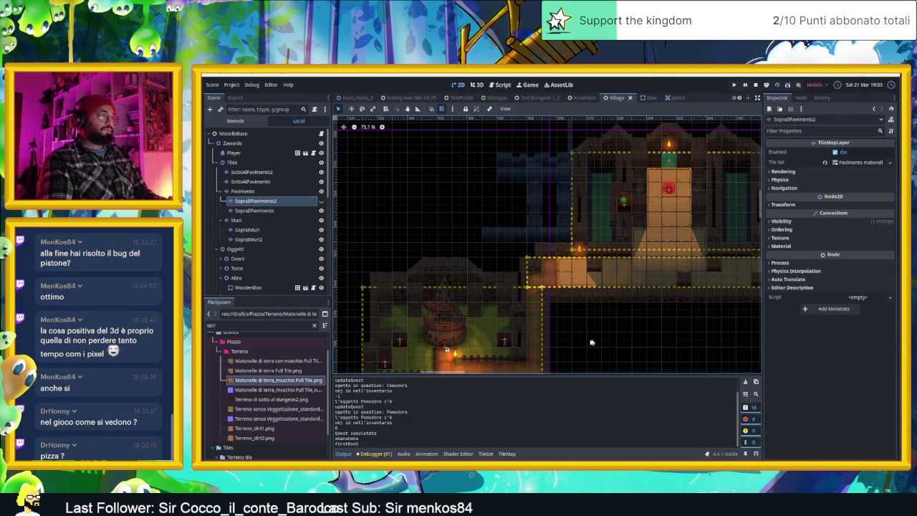
scroll(599, 343, up, 2)
scroll(647, 256, up, 2)
scroll(545, 299, up, 2)
scroll(553, 291, up, 2)
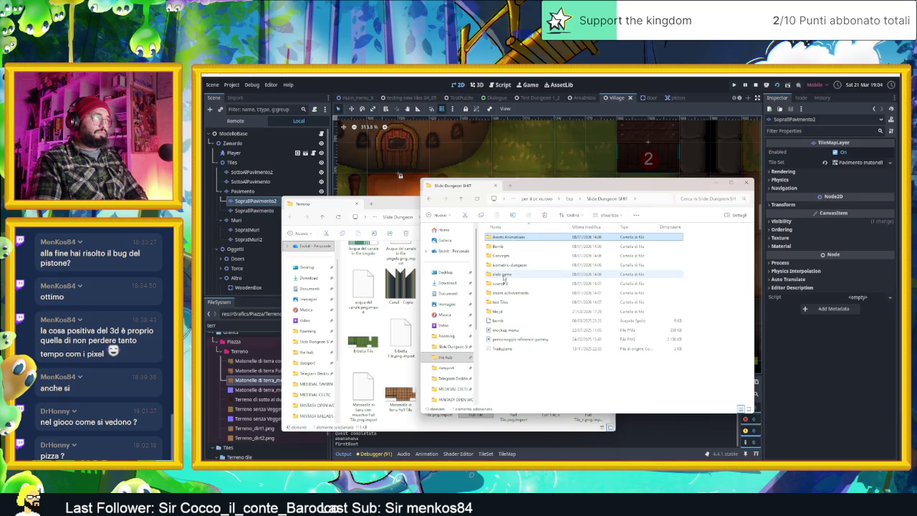
Browse into tile_jd and select the Pavimento uno mattonelle ombre floor-tile file.
double_click(505, 275)
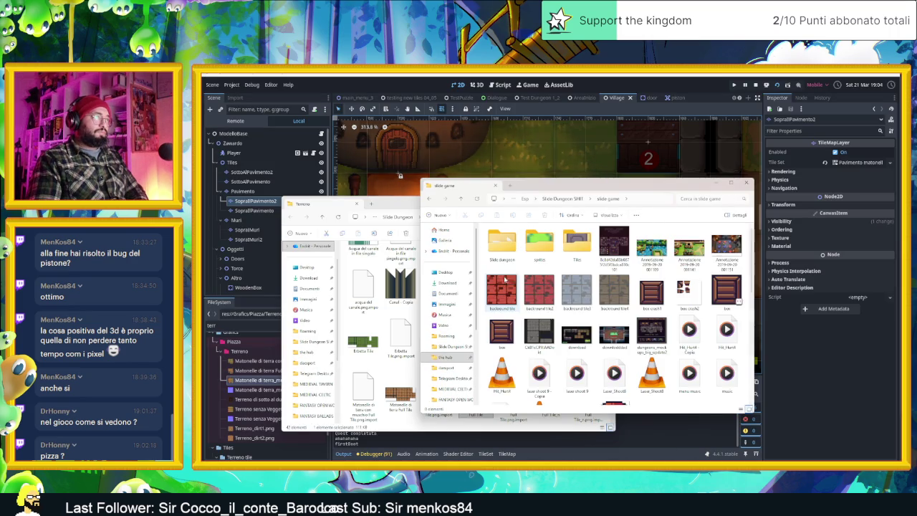
key(alt+Up)
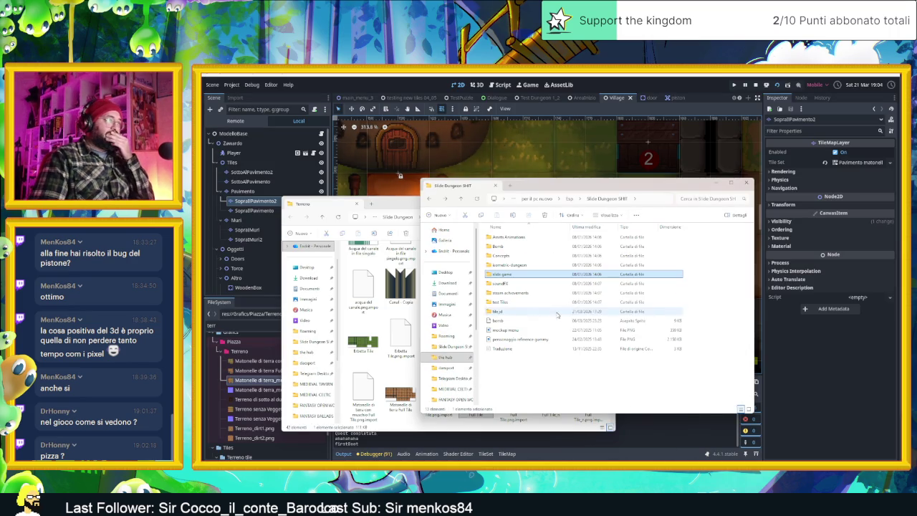
double_click(536, 311)
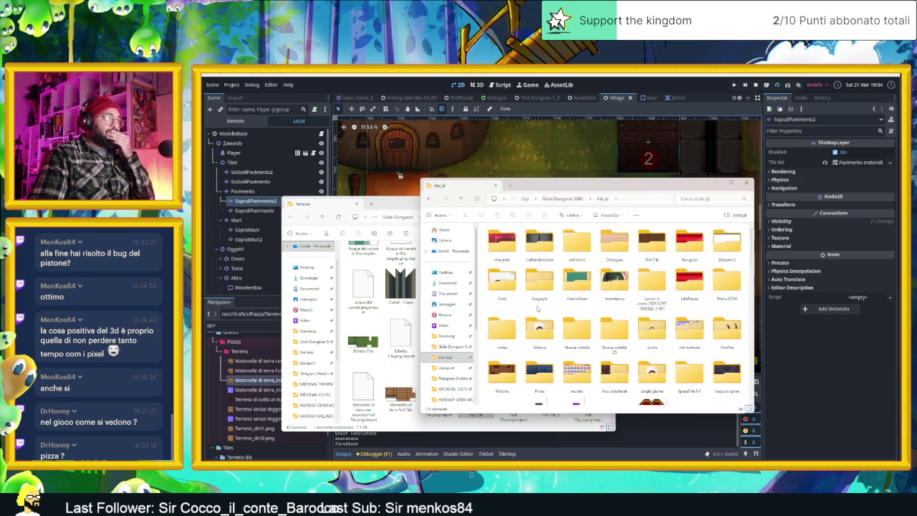
scroll(599, 341, down, 3)
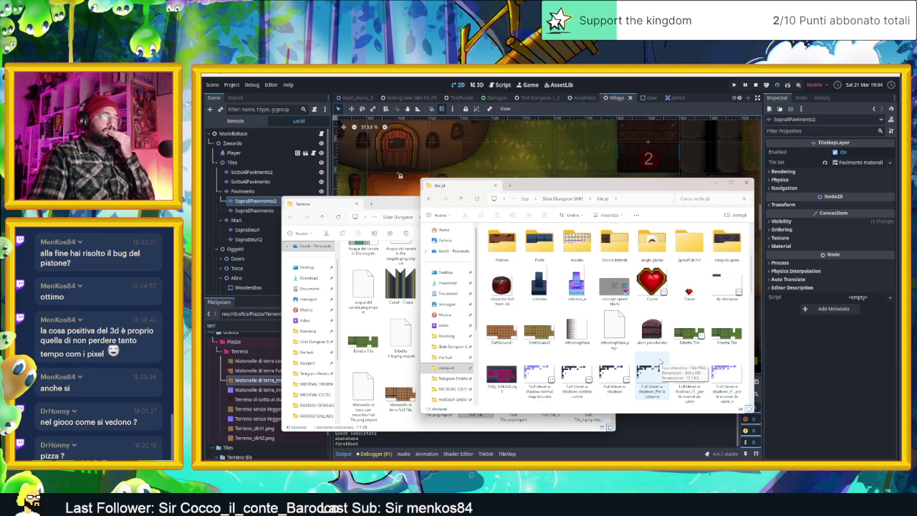
scroll(661, 362, down, 2)
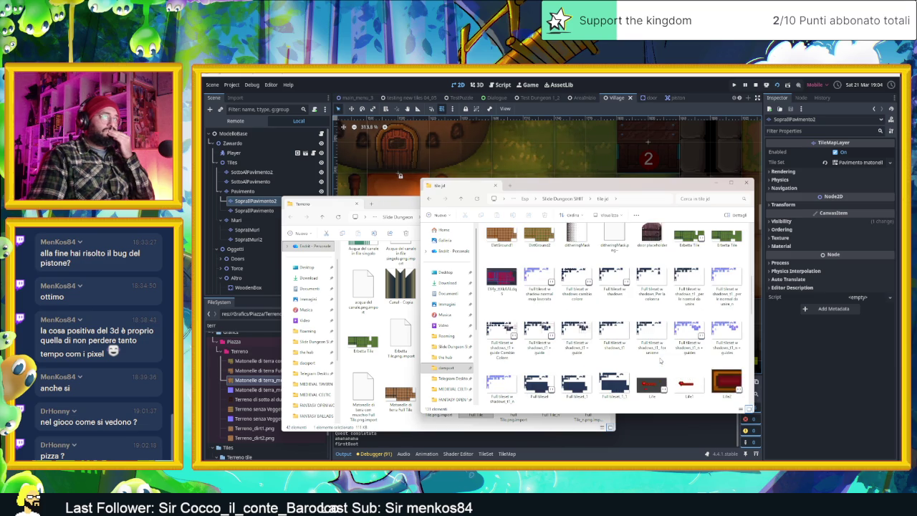
scroll(661, 362, down, 2)
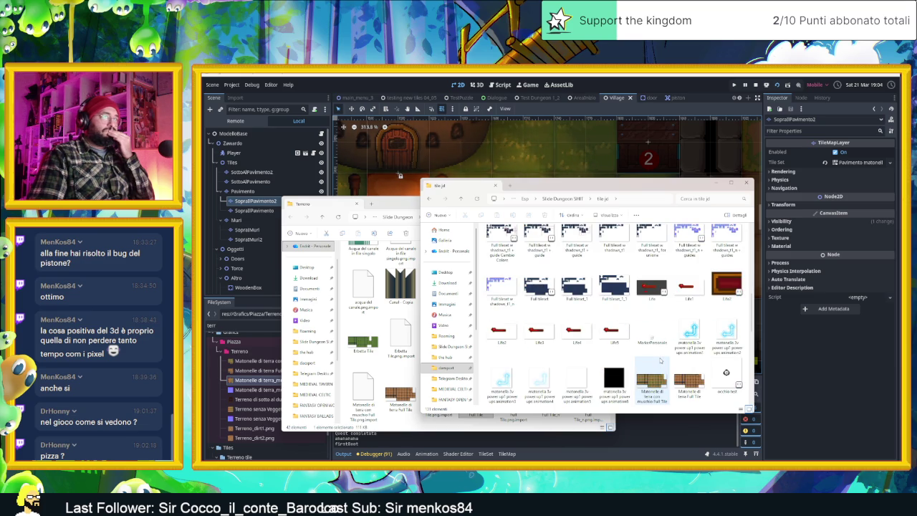
scroll(661, 361, down, 2)
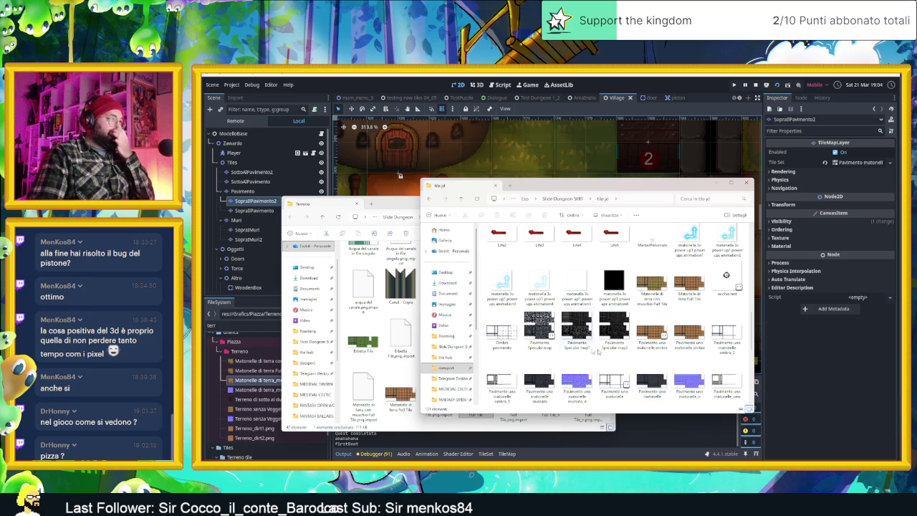
click(502, 331)
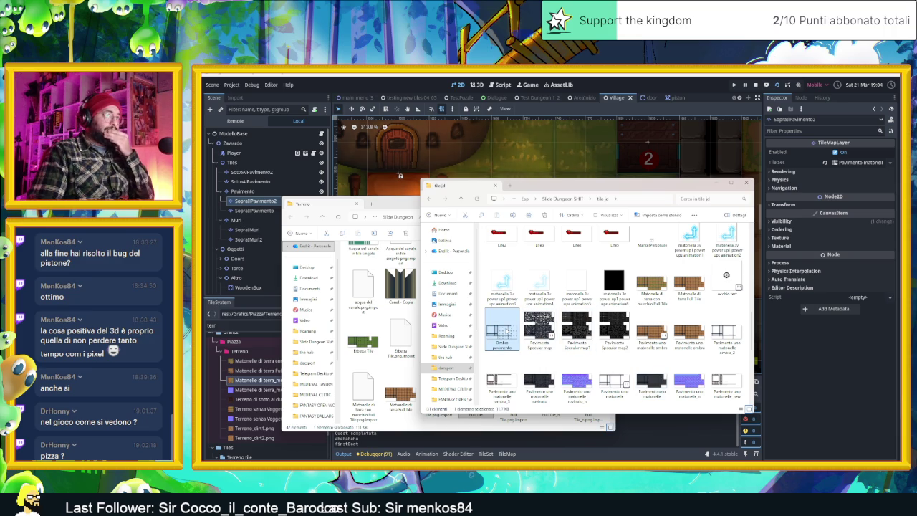
mouse_move(501, 333)
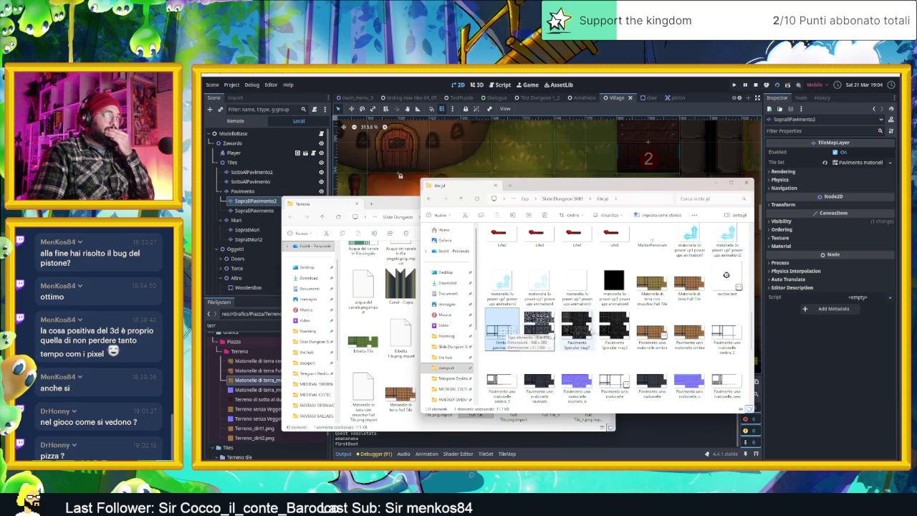
click(664, 334)
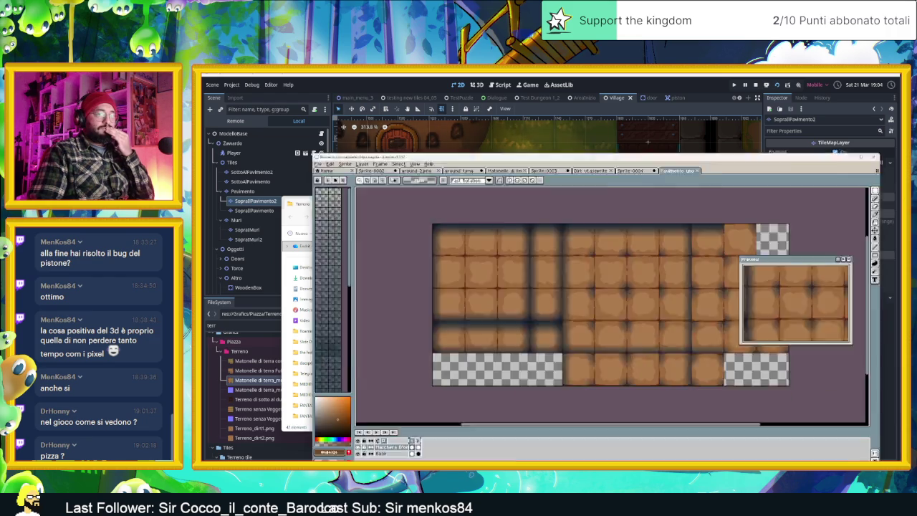
Compare the sheet with the Maschera D'ombra shadow layer, then hide that layer.
scroll(669, 289, down, 2)
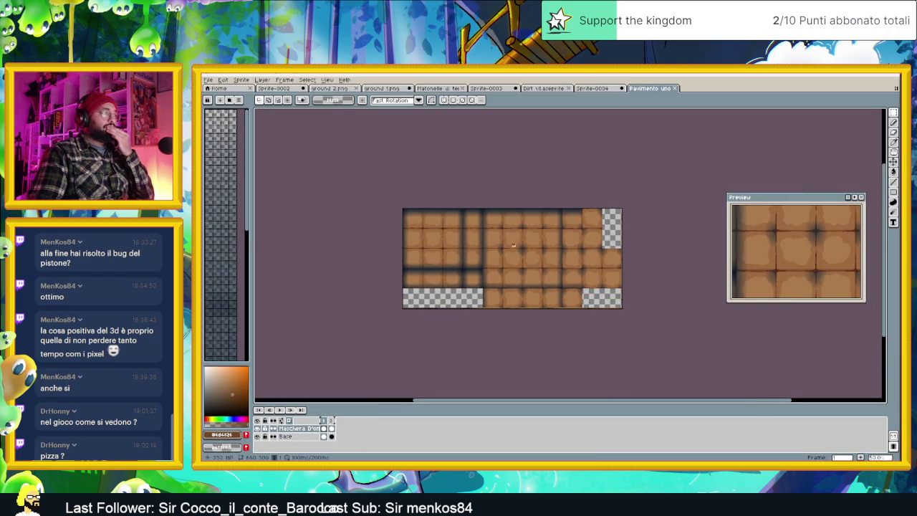
click(258, 428)
click(258, 429)
click(333, 422)
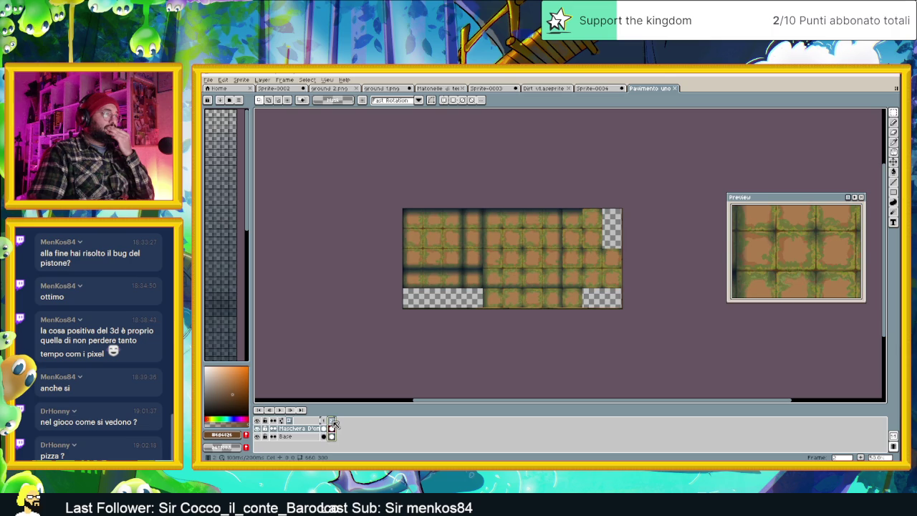
click(258, 429)
Toggle the Base layer to compare and return to frame 1 without the grass.
click(259, 436)
click(258, 437)
click(259, 437)
click(259, 436)
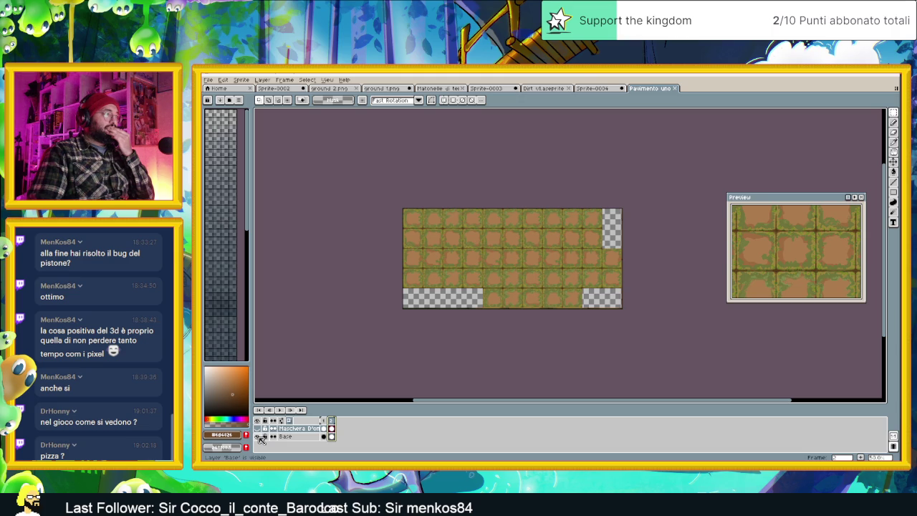
click(259, 435)
click(259, 435)
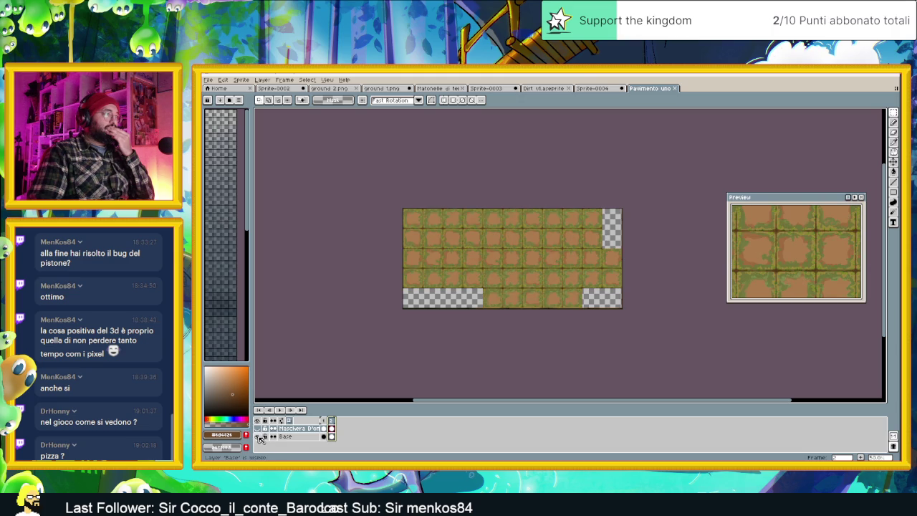
click(327, 437)
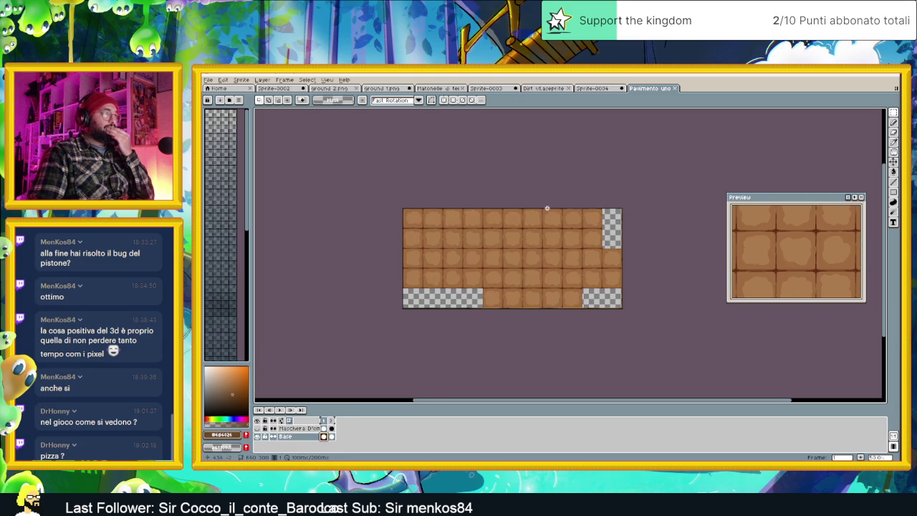
Look over the Pavimento uno sheet, then return to the tile_jd folder window.
scroll(544, 228, up, 1)
drag(473, 274, 487, 259)
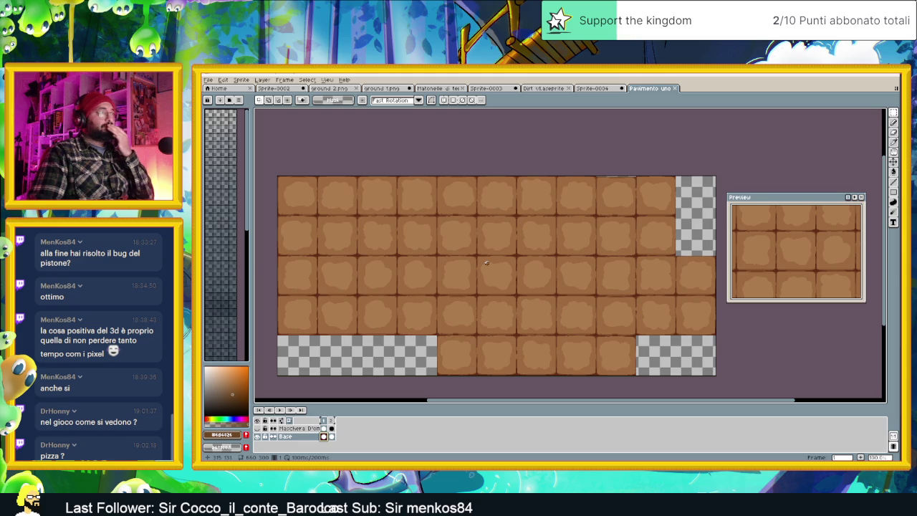
scroll(315, 295, up, 1)
scroll(319, 291, up, 1)
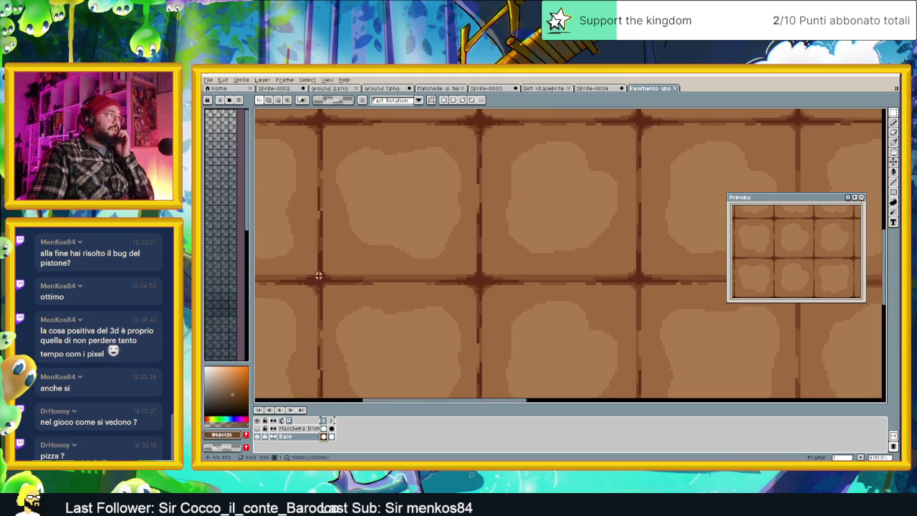
scroll(478, 281, down, 1)
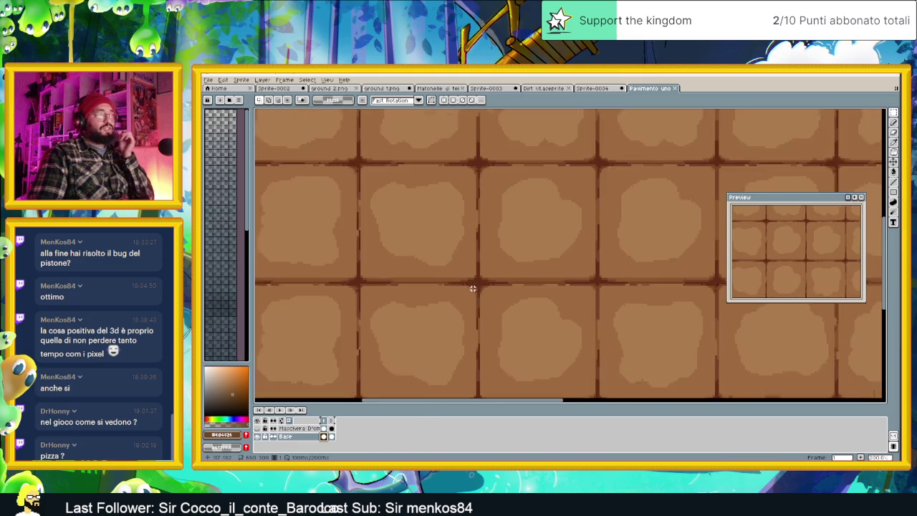
scroll(473, 287, down, 1)
scroll(472, 287, down, 2)
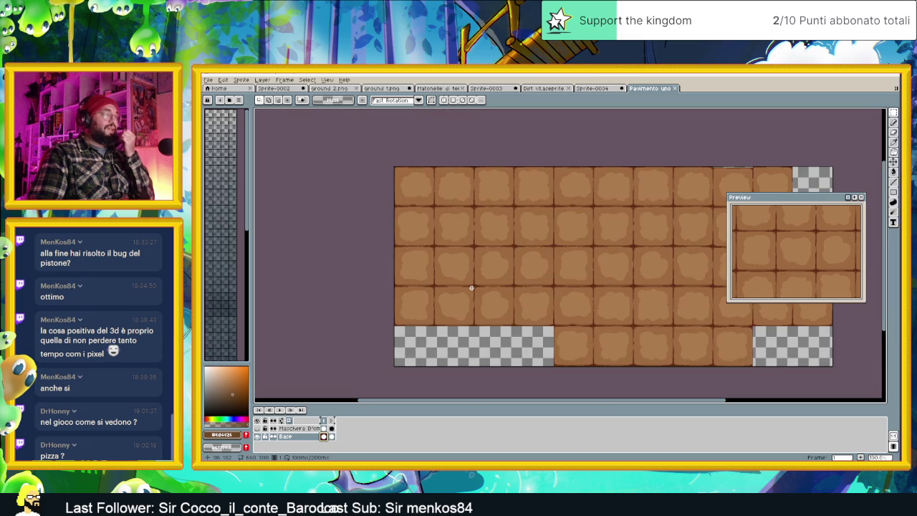
drag(559, 279, 503, 291)
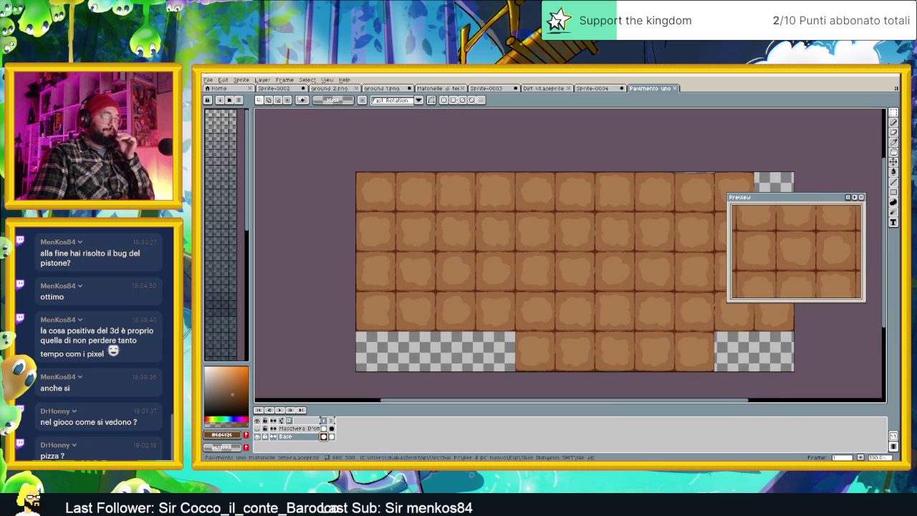
key(alt+Tab)
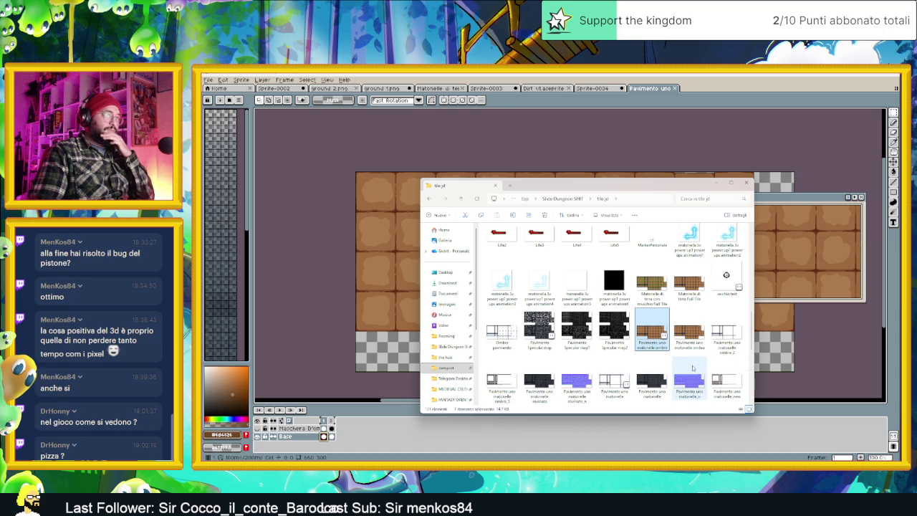
Find and open the HomeTown folder.
scroll(668, 380, down, 2)
scroll(674, 380, down, 2)
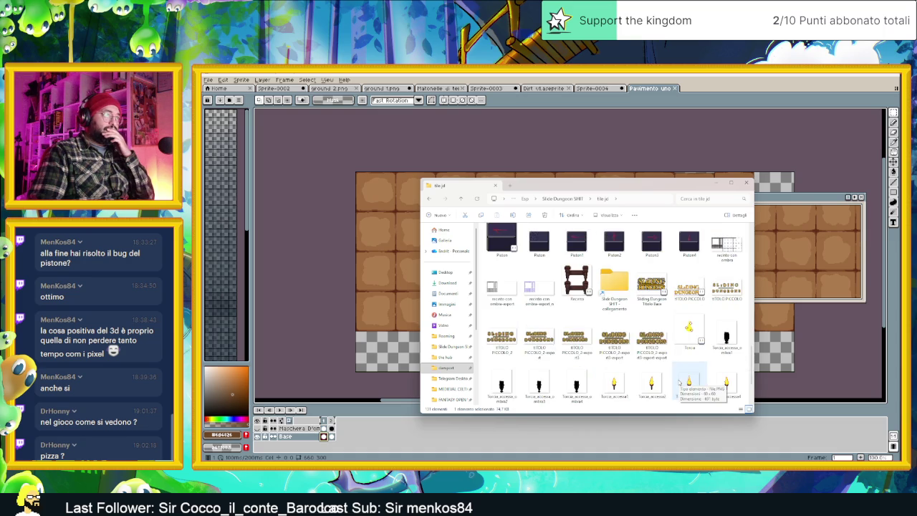
scroll(679, 382, down, 2)
scroll(679, 382, down, 3)
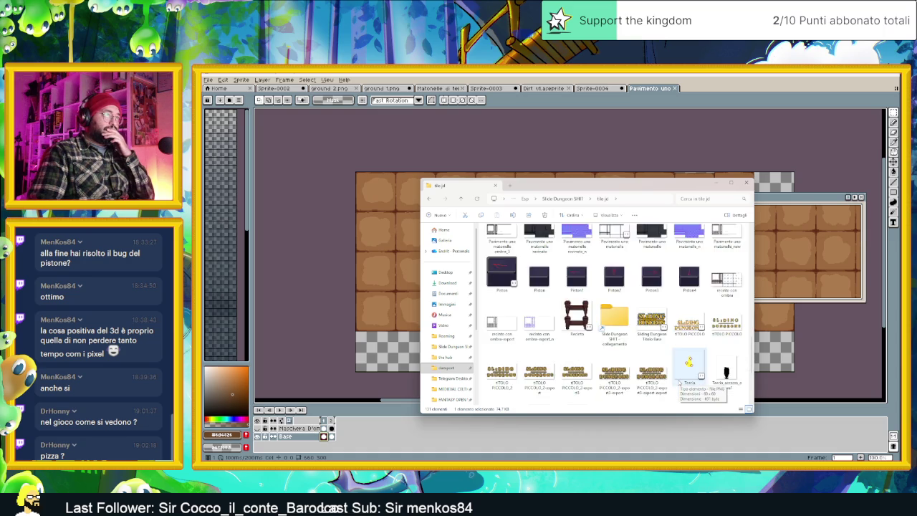
scroll(679, 382, down, 2)
scroll(679, 384, down, 3)
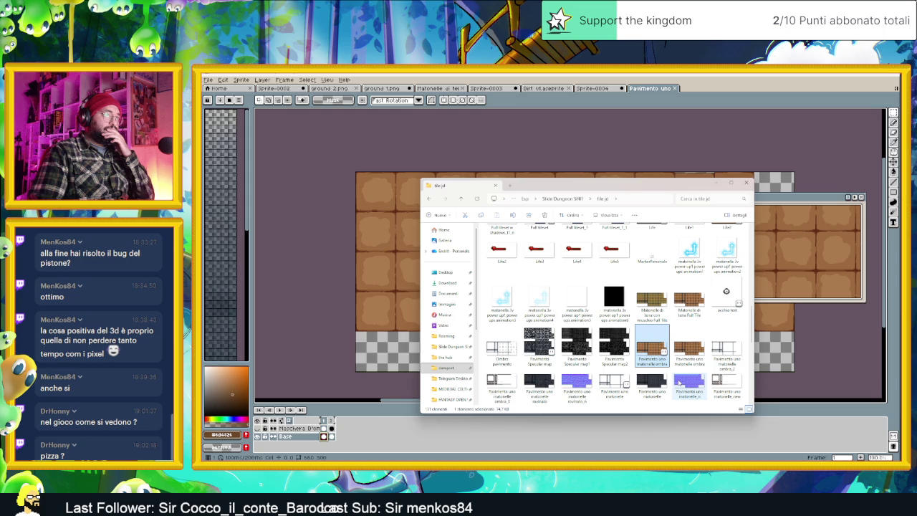
scroll(702, 353, up, 2)
scroll(703, 354, up, 3)
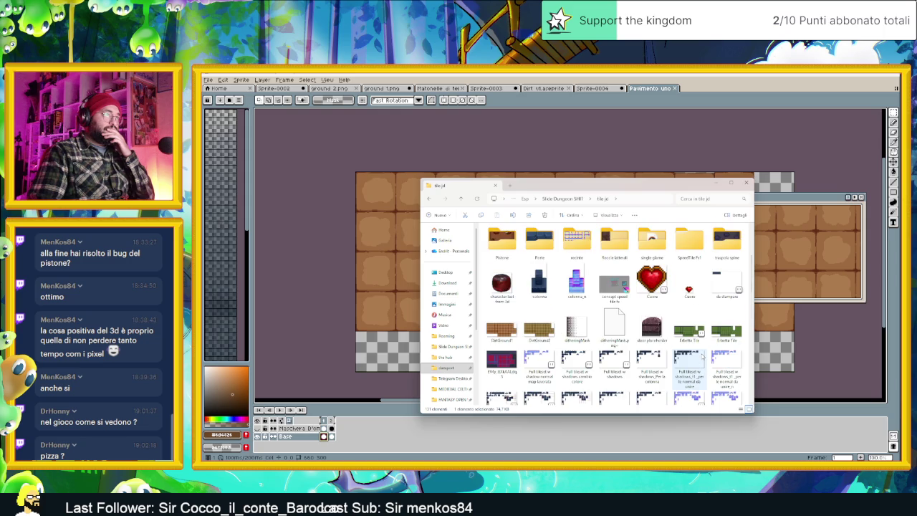
scroll(702, 355, up, 3)
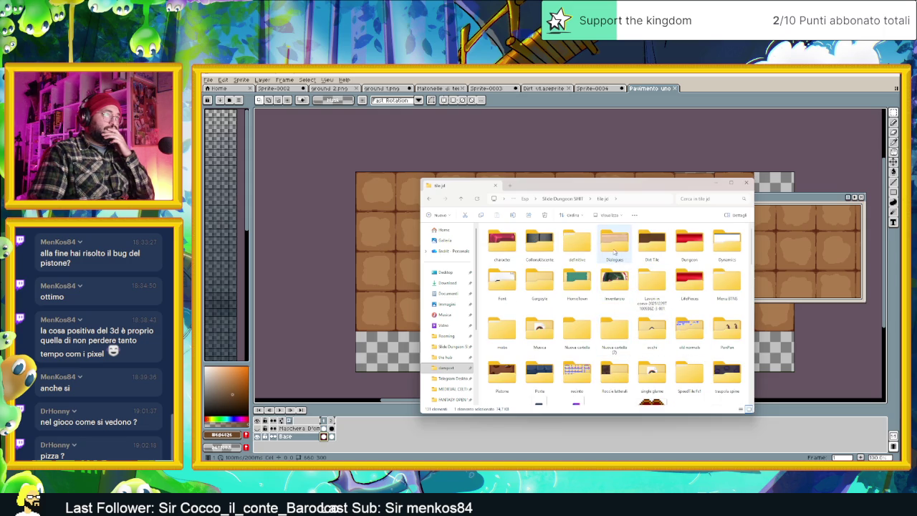
click(683, 243)
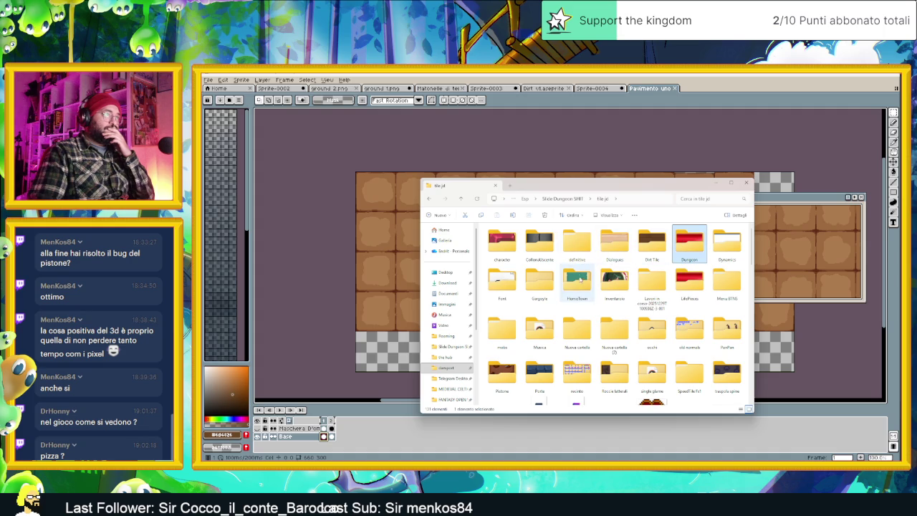
double_click(577, 281)
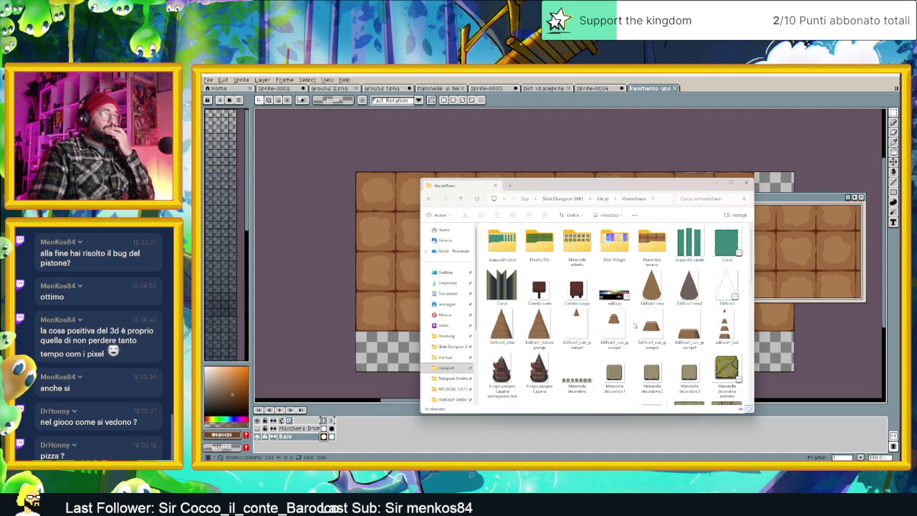
Open the Terreno v2 full-tile image in Aseprite.
scroll(611, 293, down, 3)
scroll(636, 332, down, 3)
scroll(636, 331, down, 3)
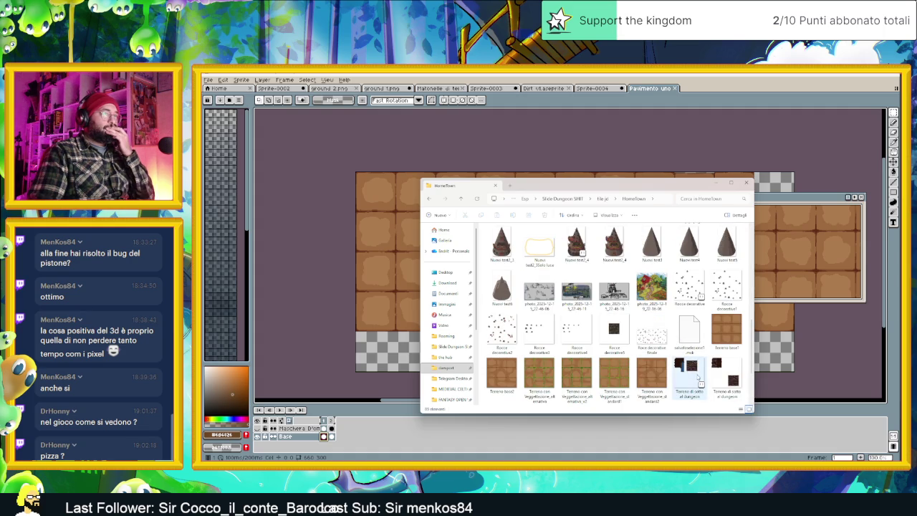
scroll(697, 376, down, 3)
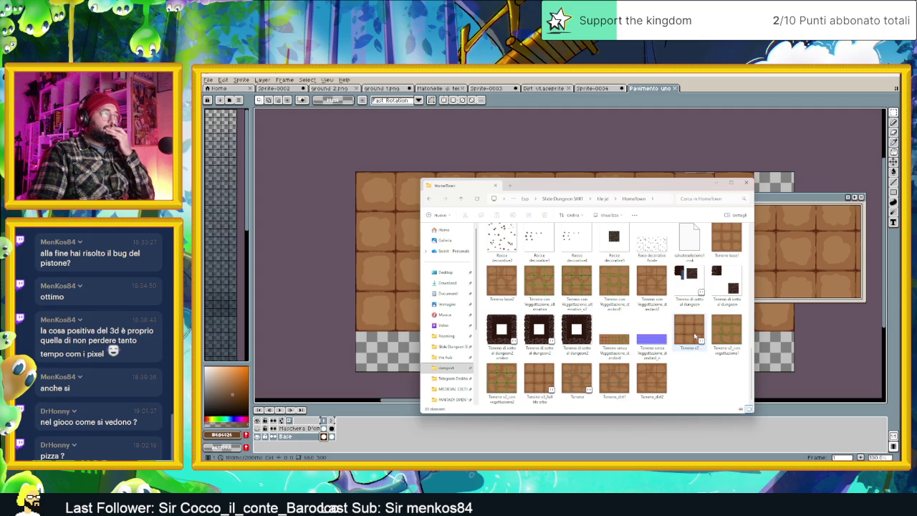
click(543, 390)
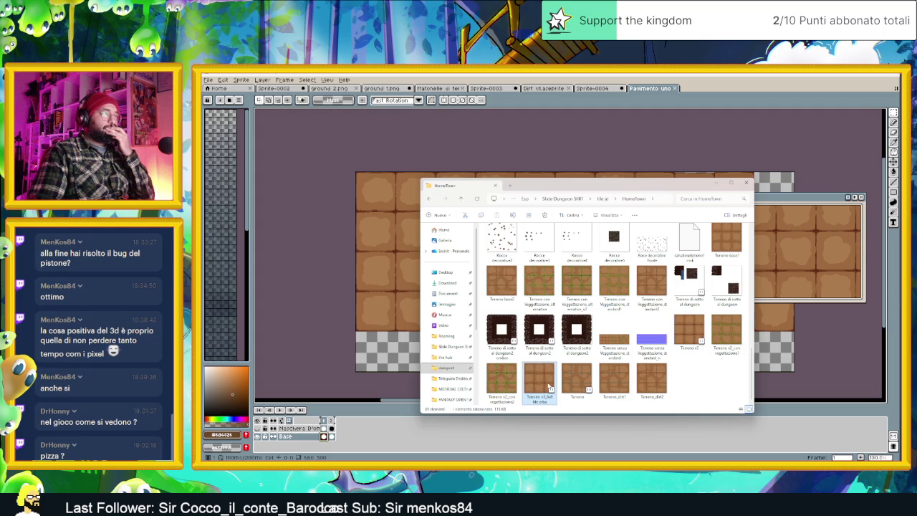
double_click(549, 387)
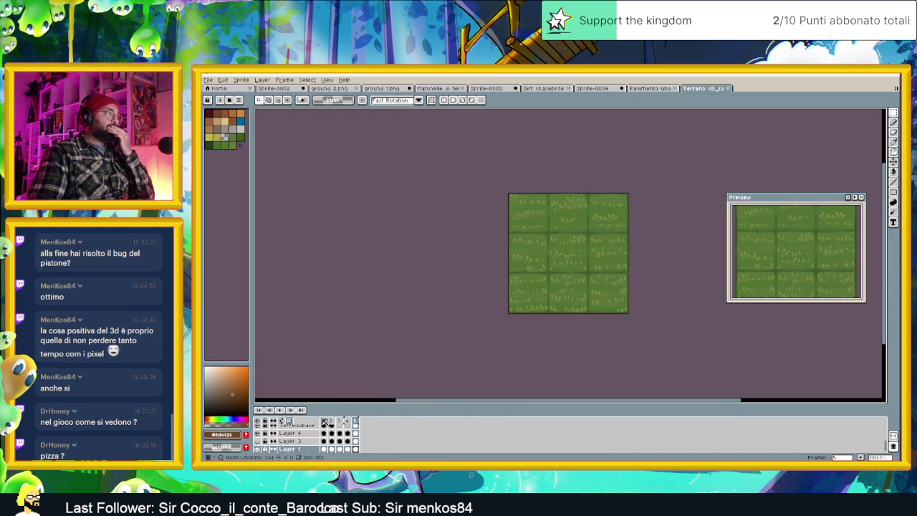
Show the brown dirt frame 1 of the Terreno sheet.
click(321, 421)
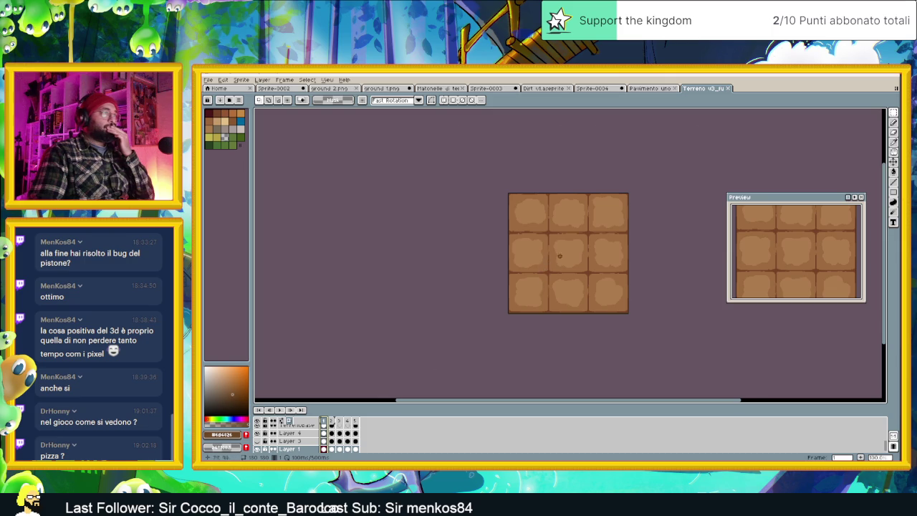
scroll(562, 254, up, 1)
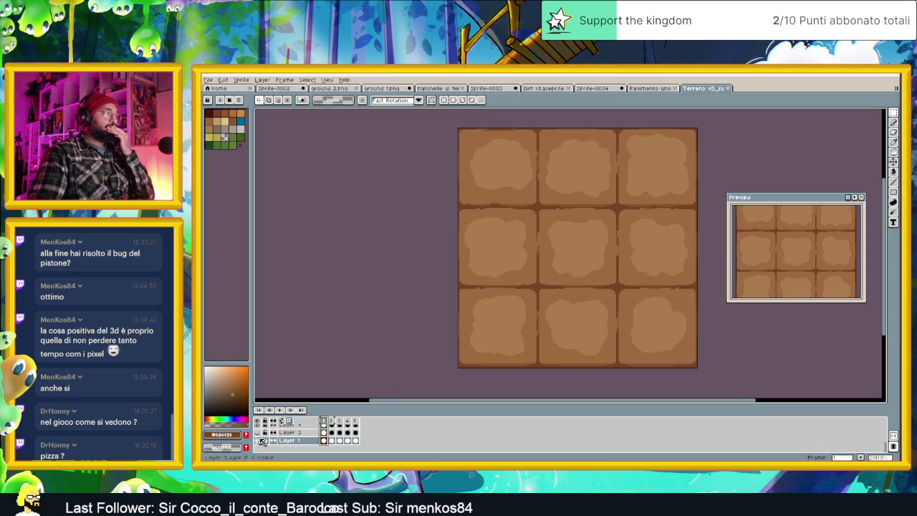
scroll(263, 435, up, 1)
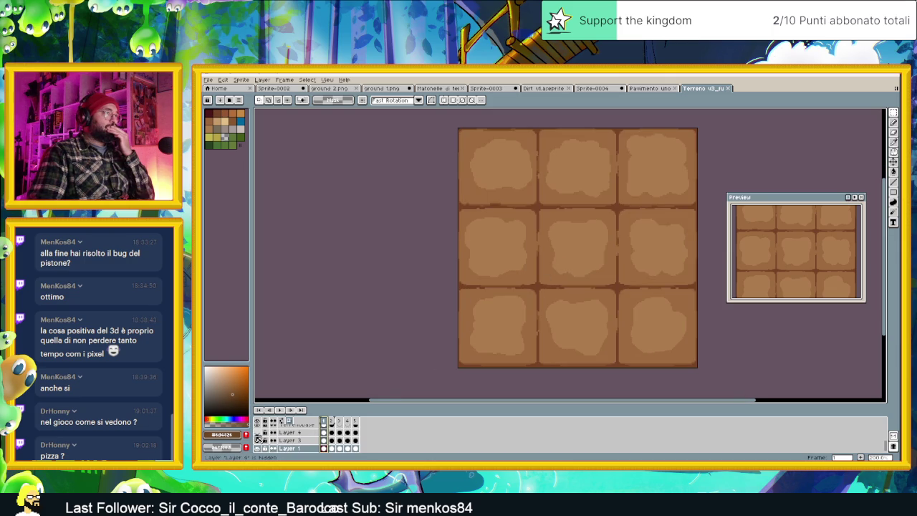
scroll(262, 438, up, 1)
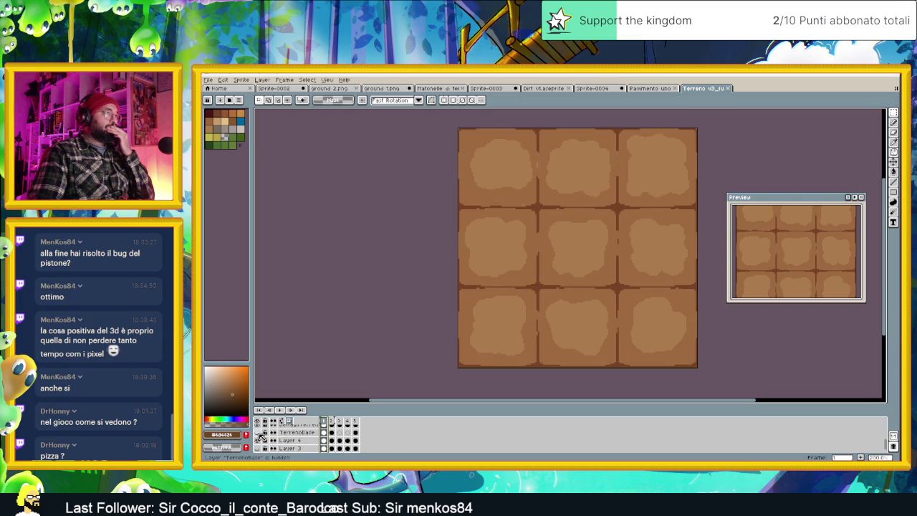
Hide TerrenoBase and DettagliTerreno, then select all DettagliTerreno cels.
click(259, 433)
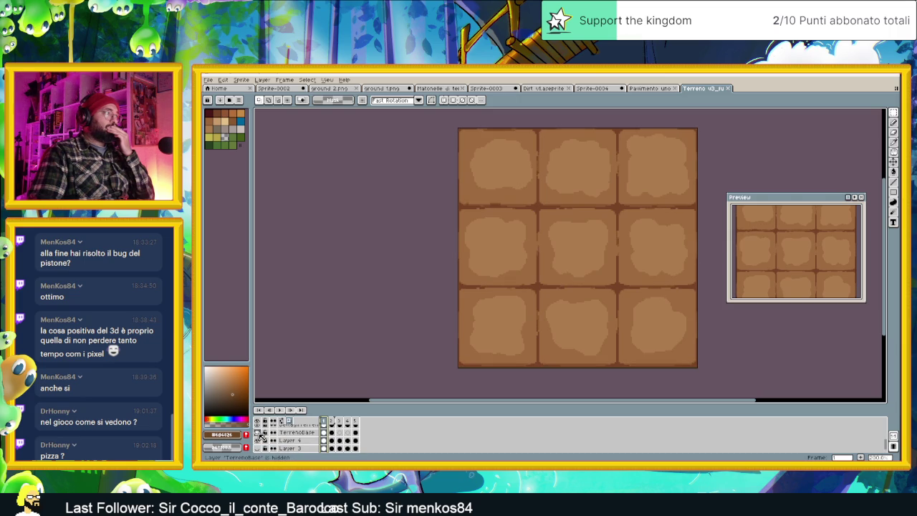
scroll(269, 438, up, 1)
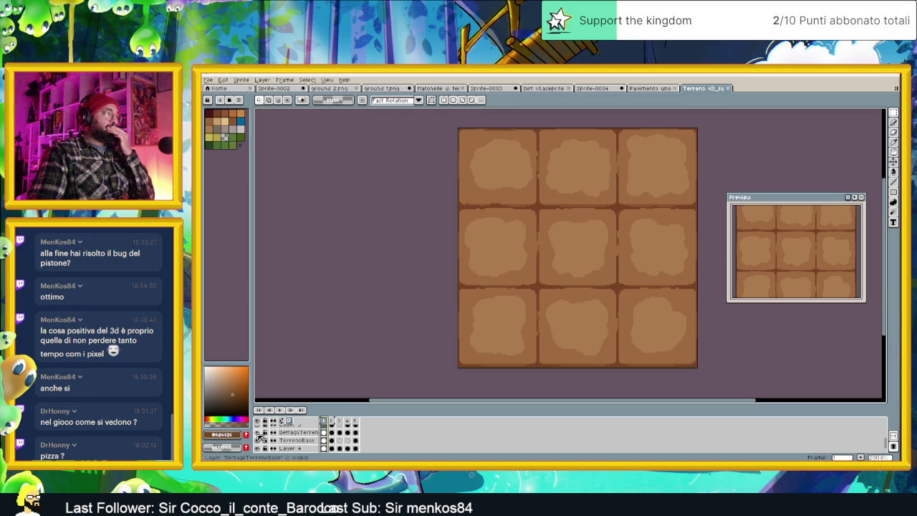
click(259, 434)
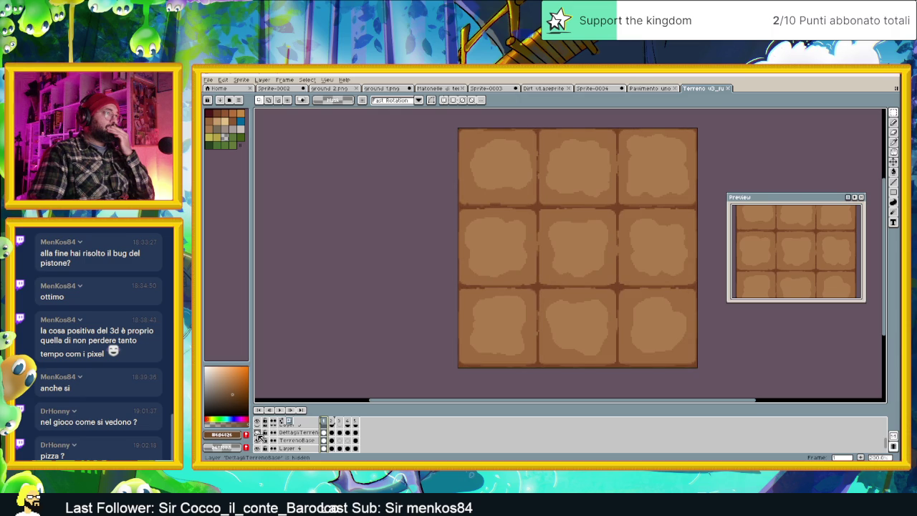
click(300, 435)
click(300, 435)
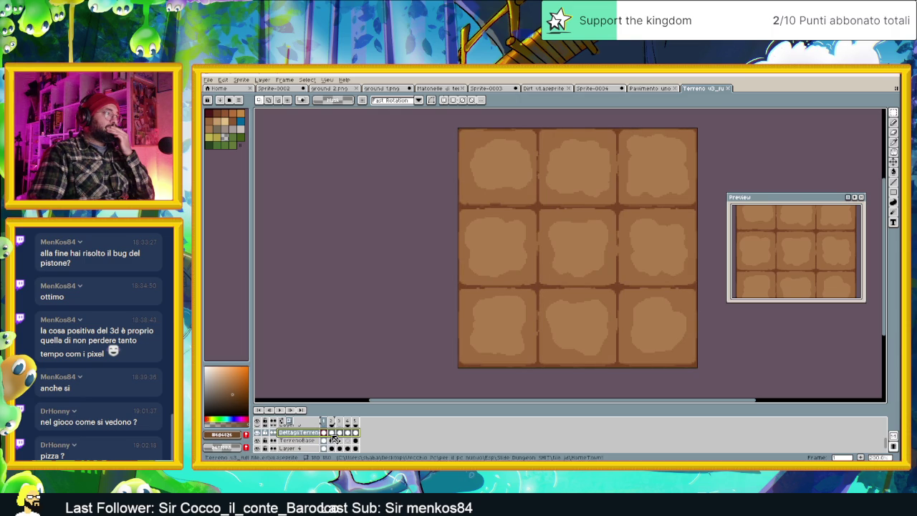
right_click(301, 435)
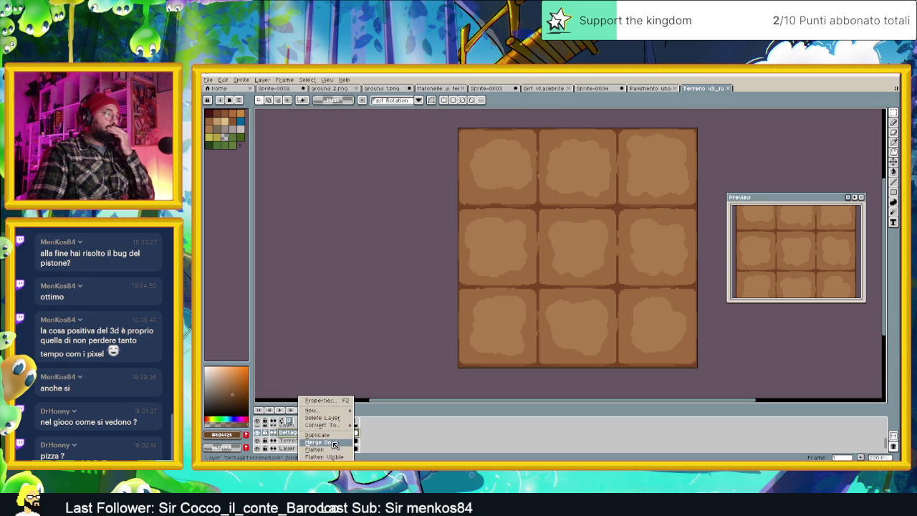
mouse_move(323, 425)
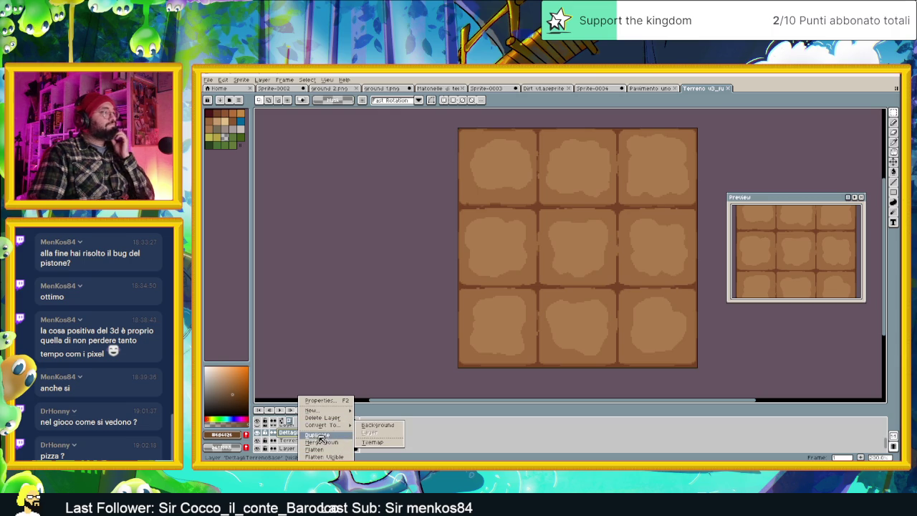
Copy the DettagliTerreno layer over to the Dirt v.1 sprite.
click(292, 435)
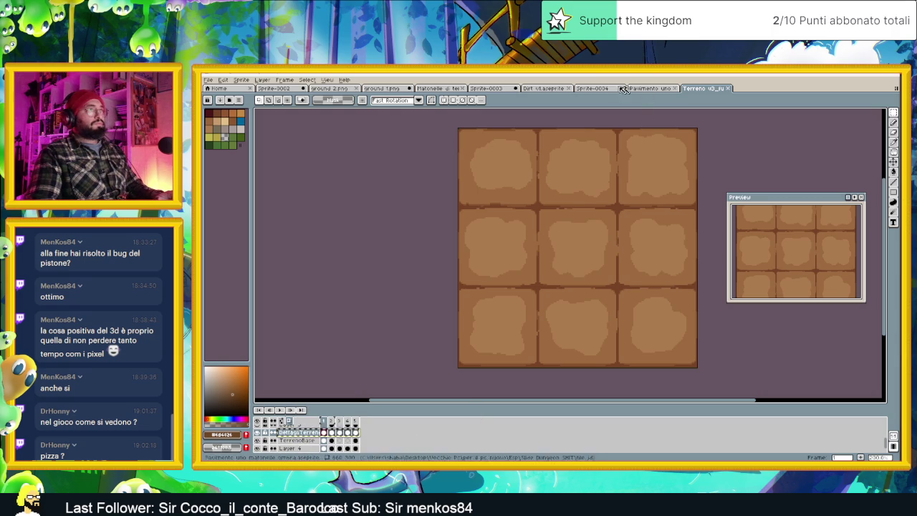
click(547, 89)
scroll(298, 443, up, 2)
scroll(298, 436, up, 1)
scroll(294, 432, up, 1)
Delete the detail layer's frames after frame 1 and open its layer properties.
click(350, 429)
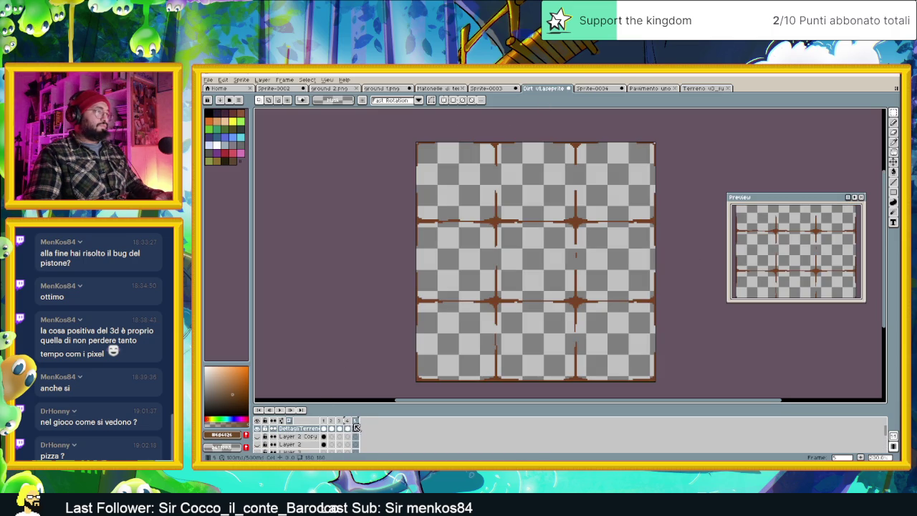
drag(357, 423, 328, 423)
right_click(329, 423)
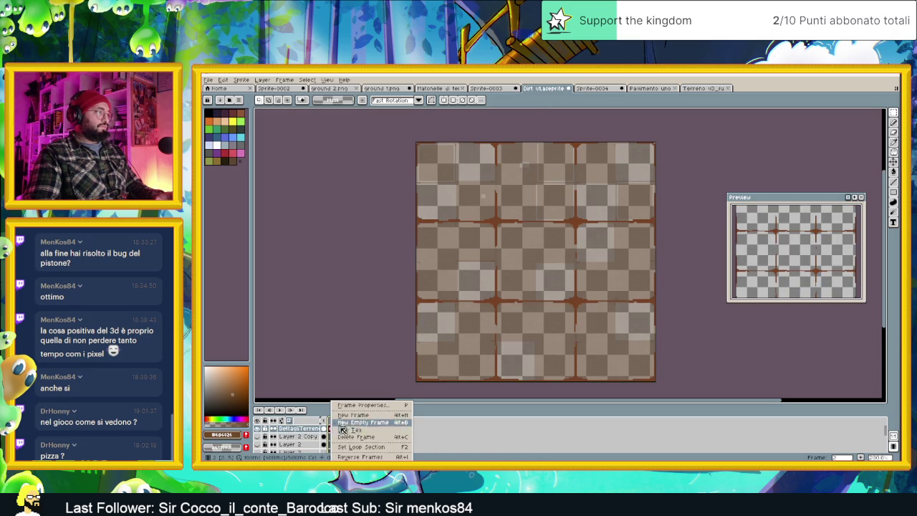
click(366, 439)
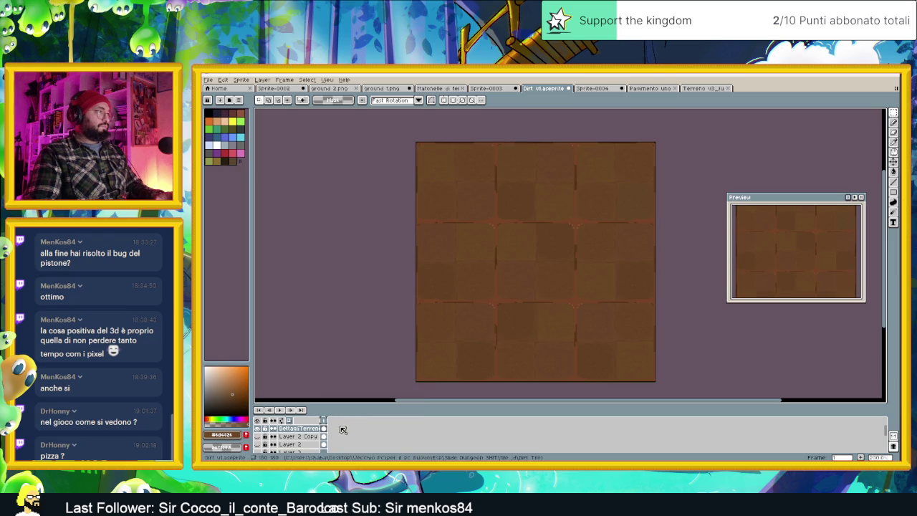
double_click(297, 429)
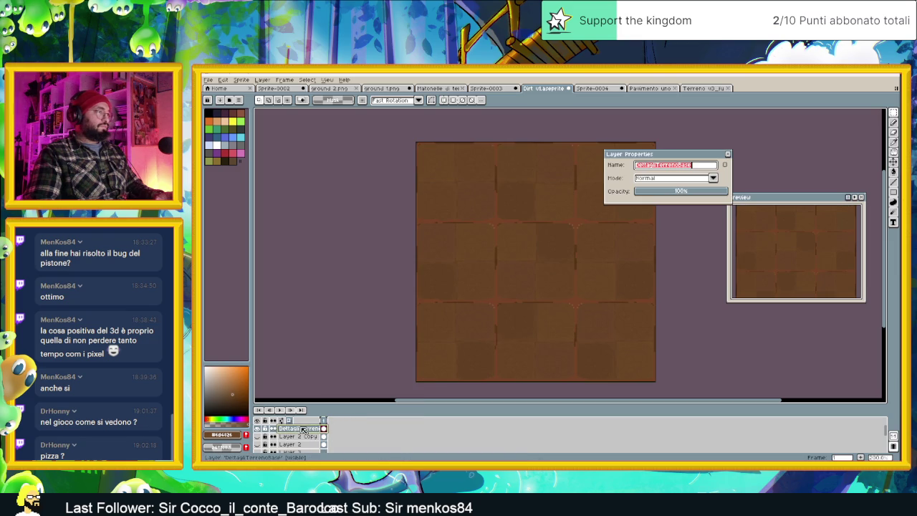
Set the DettagliTerrenoBase layer to Multiply blending at about 24% opacity, then zoom to check the seams.
click(674, 179)
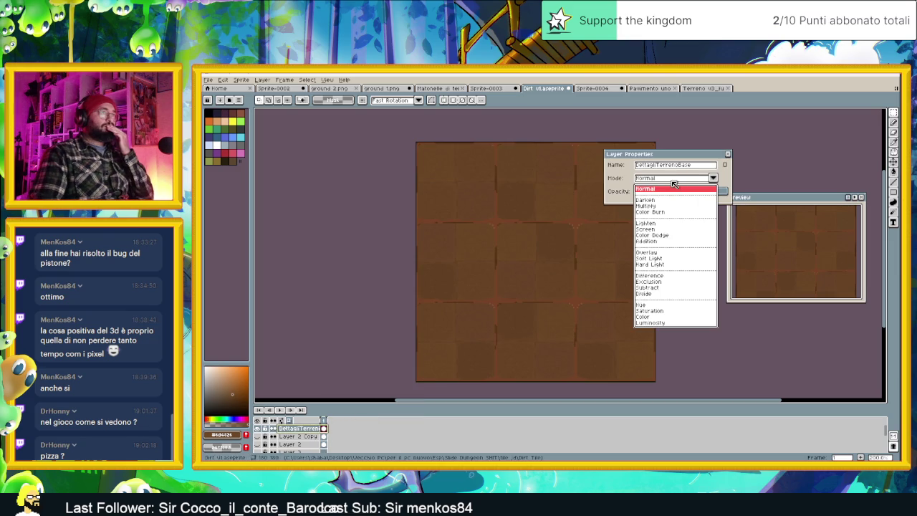
click(656, 206)
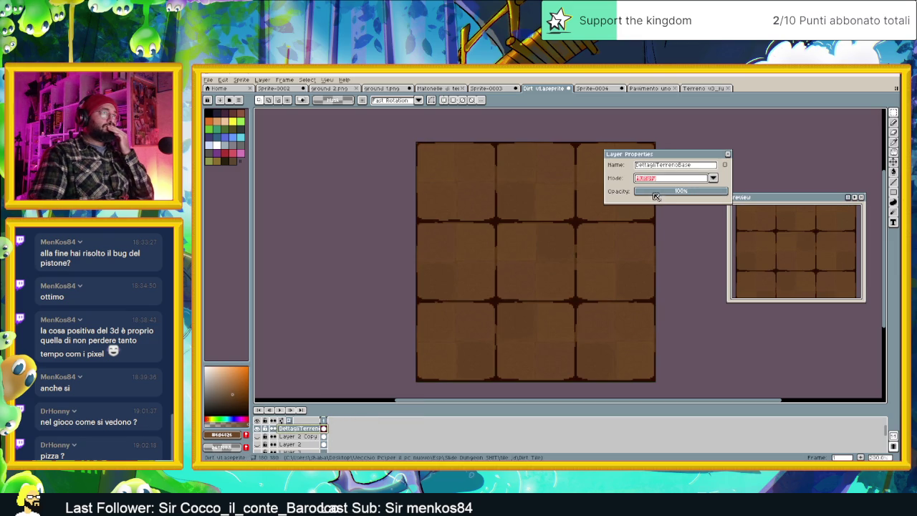
click(656, 193)
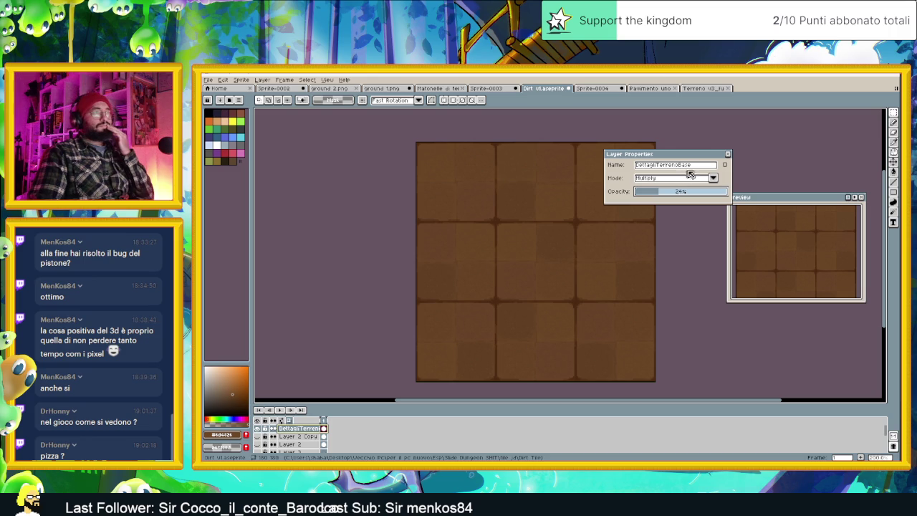
click(728, 155)
scroll(504, 166, up, 1)
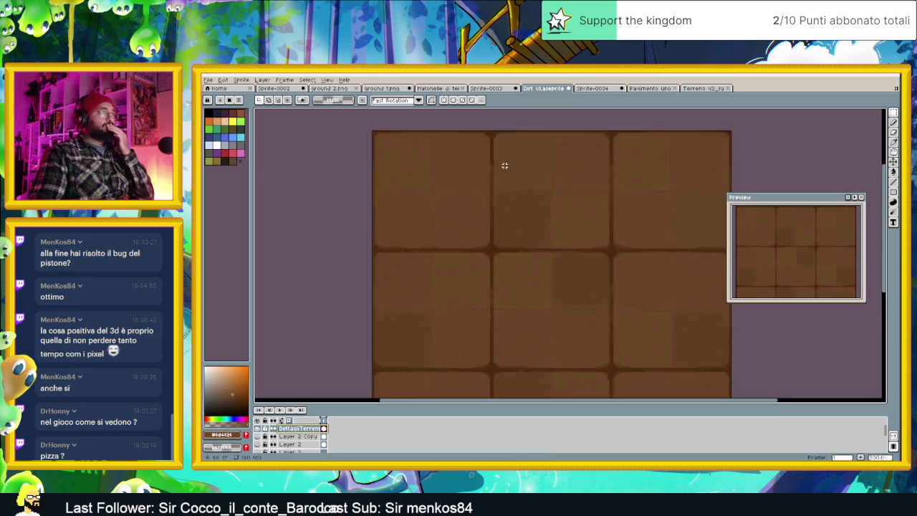
scroll(502, 168, up, 1)
scroll(508, 179, down, 1)
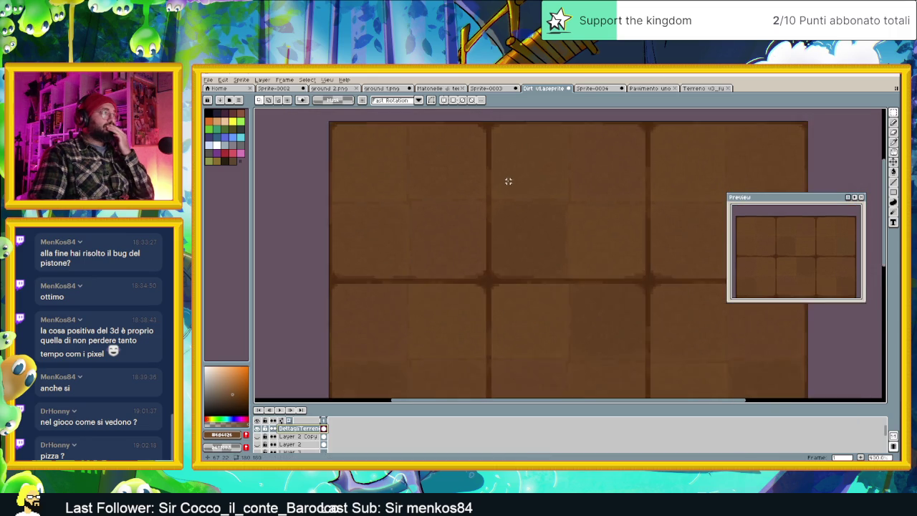
scroll(508, 180, down, 1)
scroll(604, 242, down, 1)
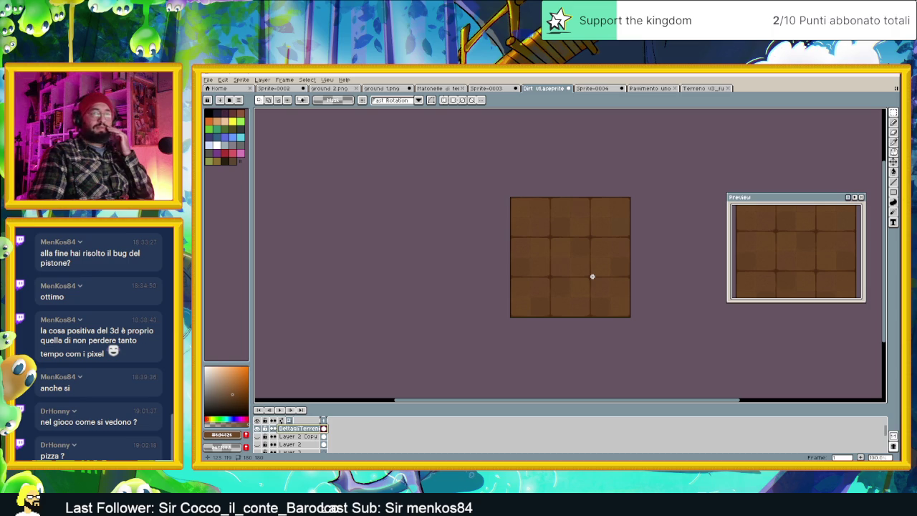
Export the dirt tile over the existing Dirt v1.png and save the Dirt v1 file.
click(208, 80)
click(301, 146)
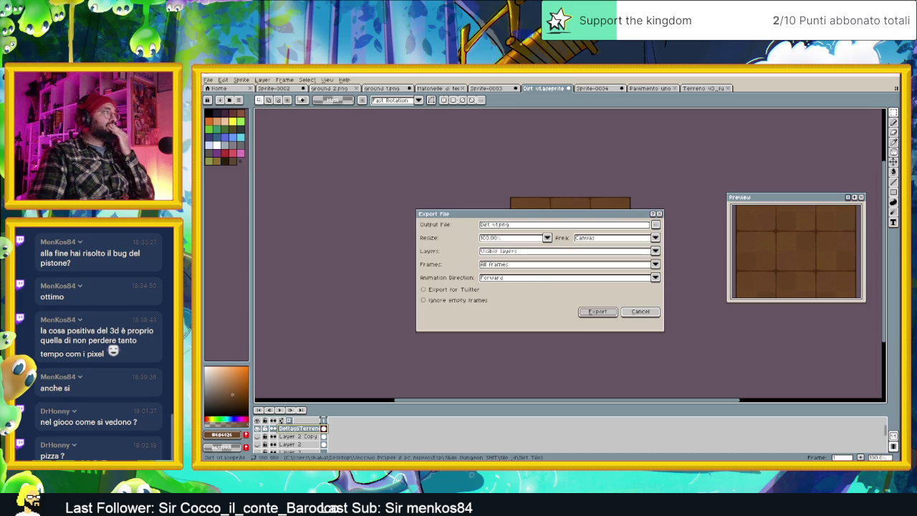
click(593, 314)
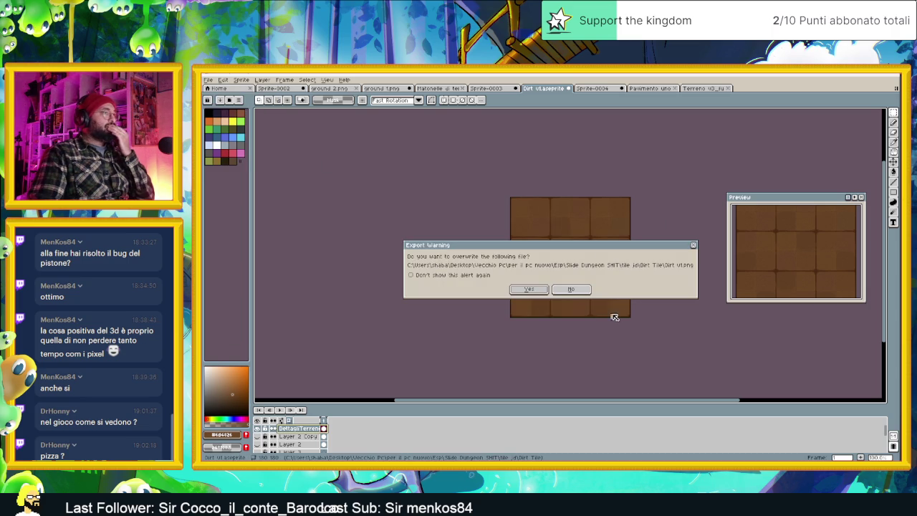
click(532, 289)
key(ctrl+s)
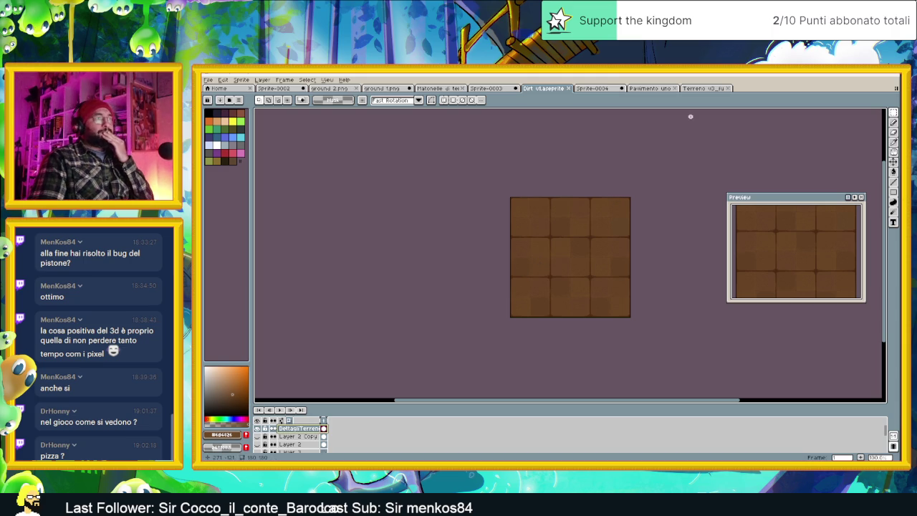
Toggle the DettagliTerrenoBase layer's visibility to compare the tile with and without the dark speckles.
click(259, 430)
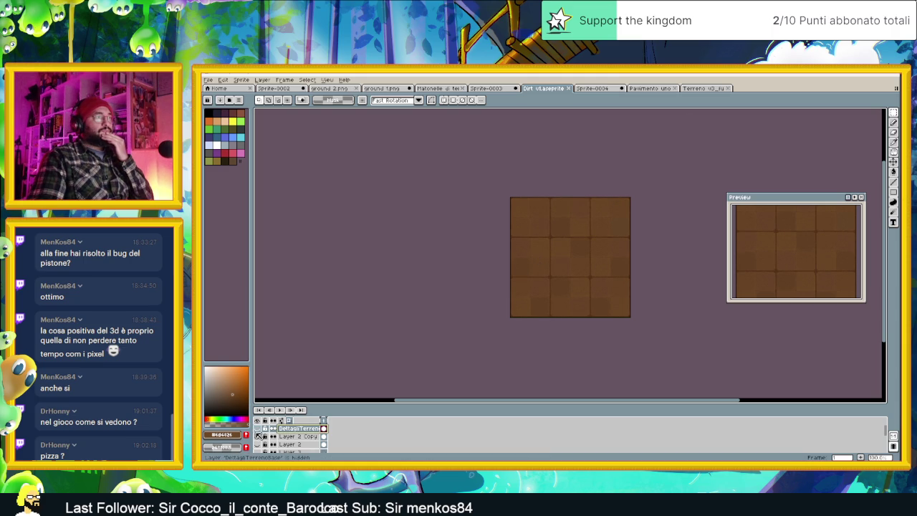
click(258, 430)
click(259, 435)
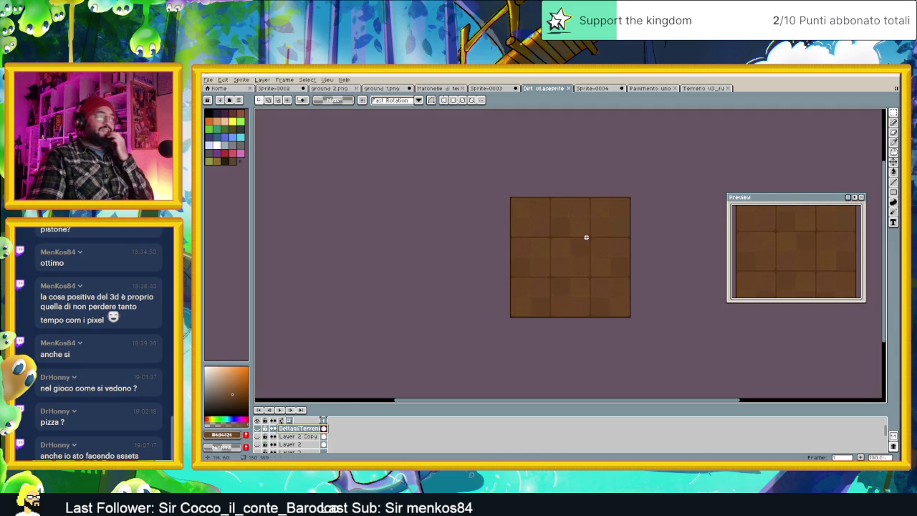
scroll(612, 244, up, 1)
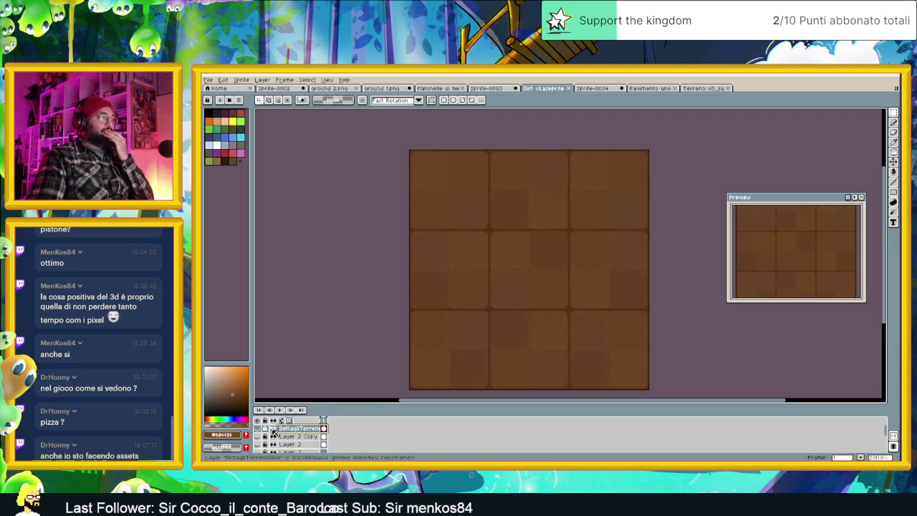
Save the Pavimento uno tile sheet as a new file, DirtTile Con Ombra, in the Dirt Tile folder.
click(594, 89)
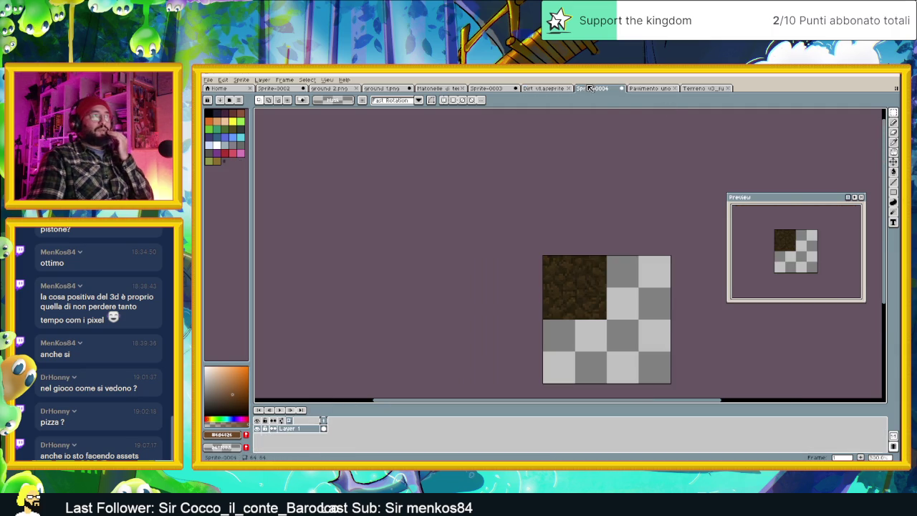
click(641, 89)
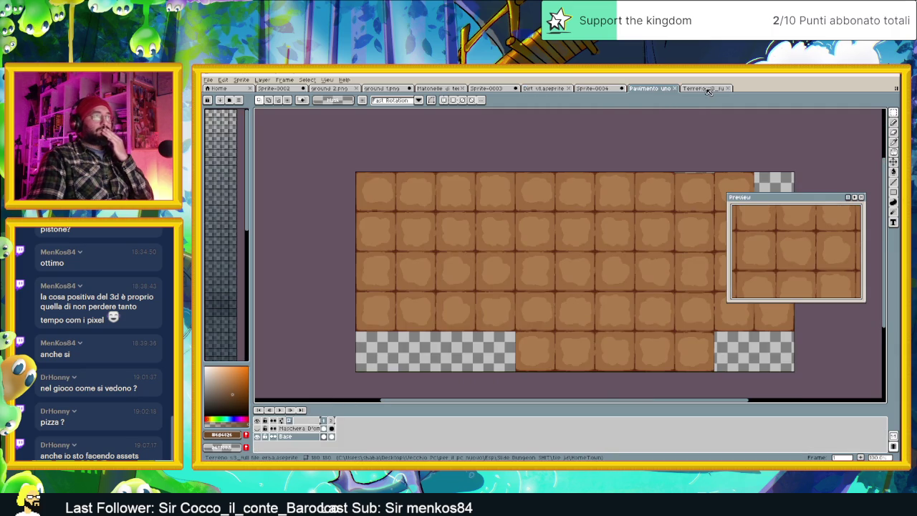
click(212, 80)
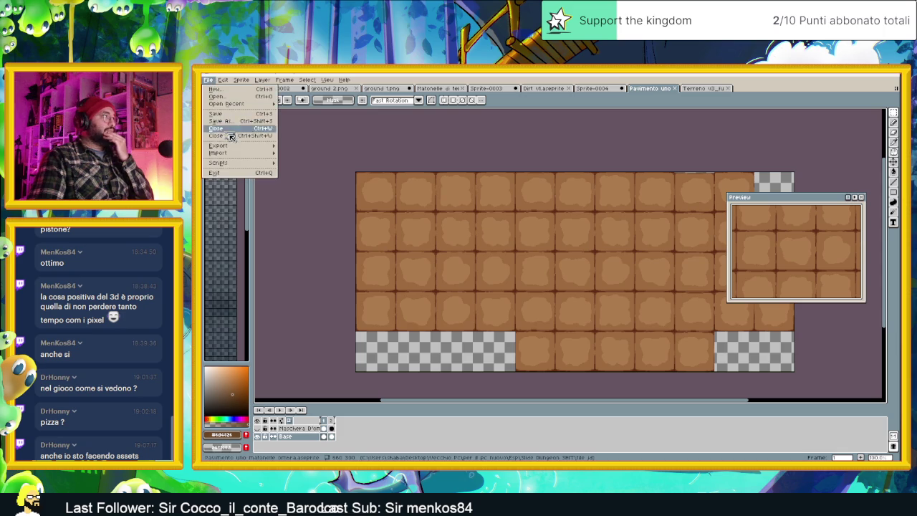
mouse_move(218, 145)
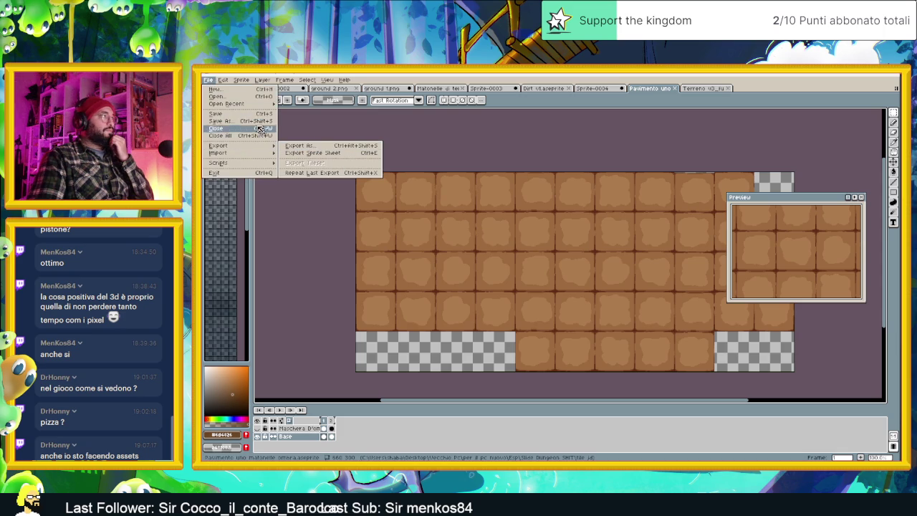
click(247, 122)
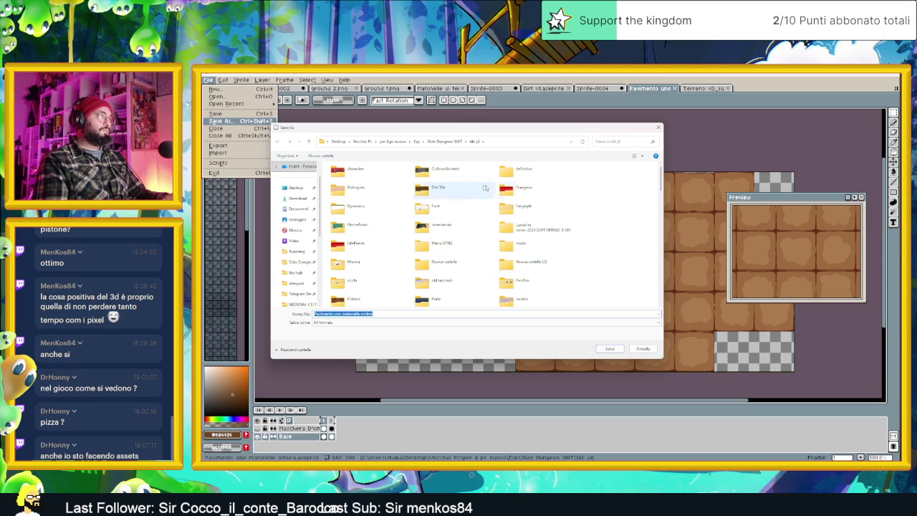
click(451, 172)
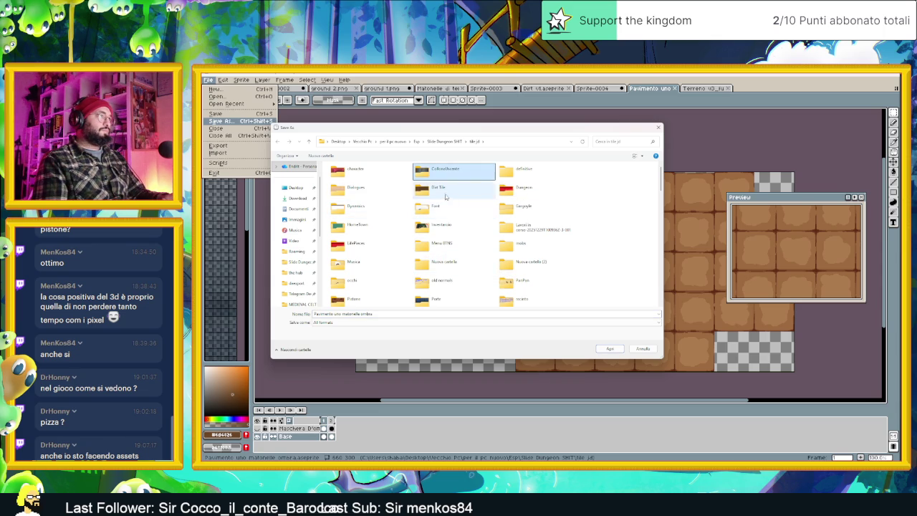
double_click(437, 187)
click(369, 317)
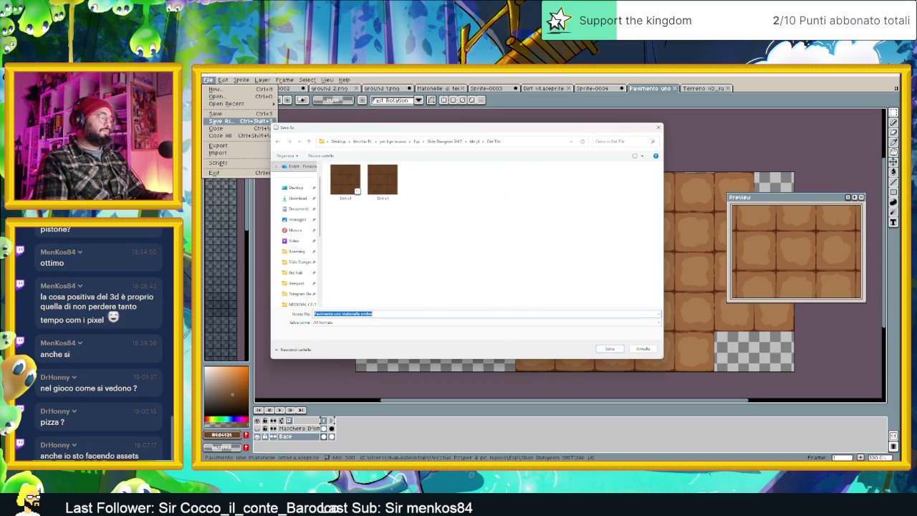
text(Dirt)
text(1)
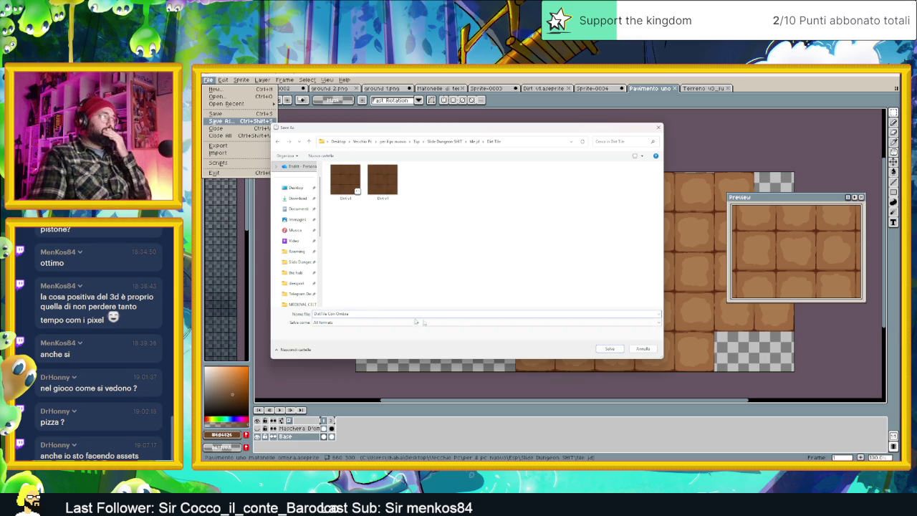
click(615, 350)
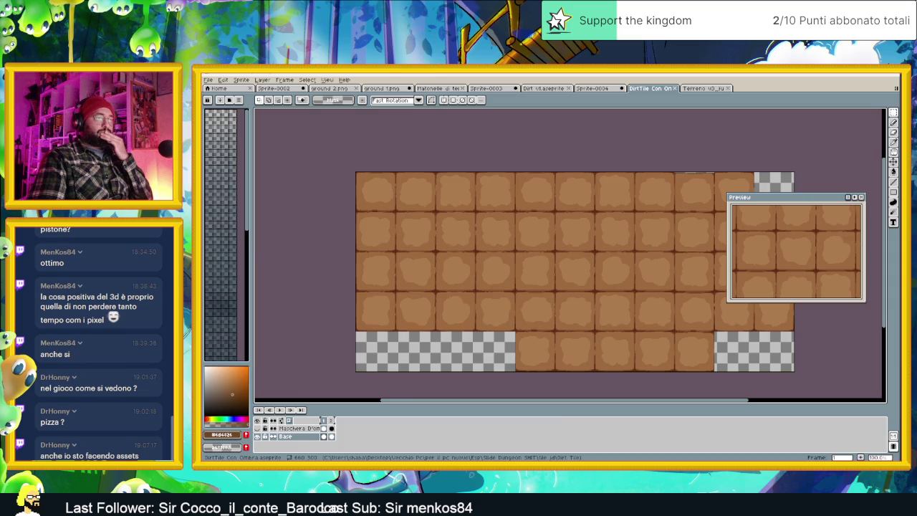
key(super+Down)
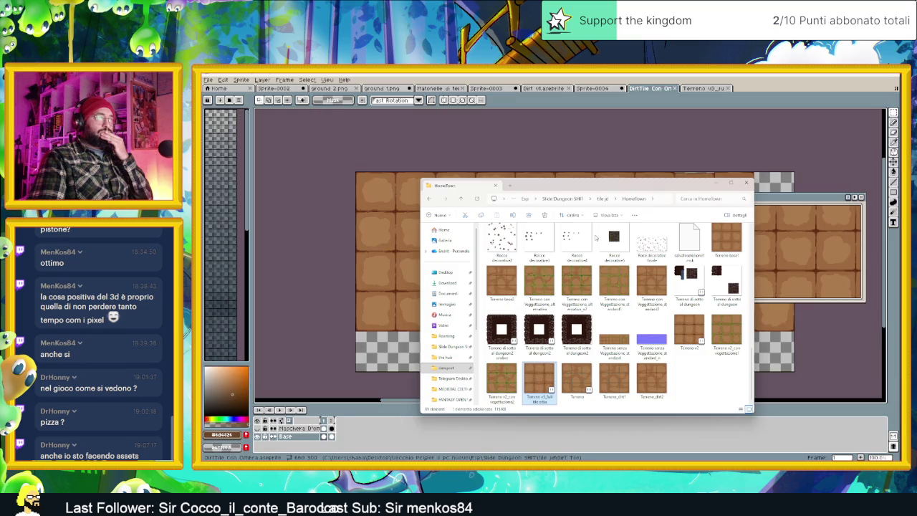
Open Dirt v1.png in Aseprite by dragging it in from the Dirt Tile folder.
key(alt+Up)
double_click(501, 242)
click(542, 245)
drag(538, 245, 641, 147)
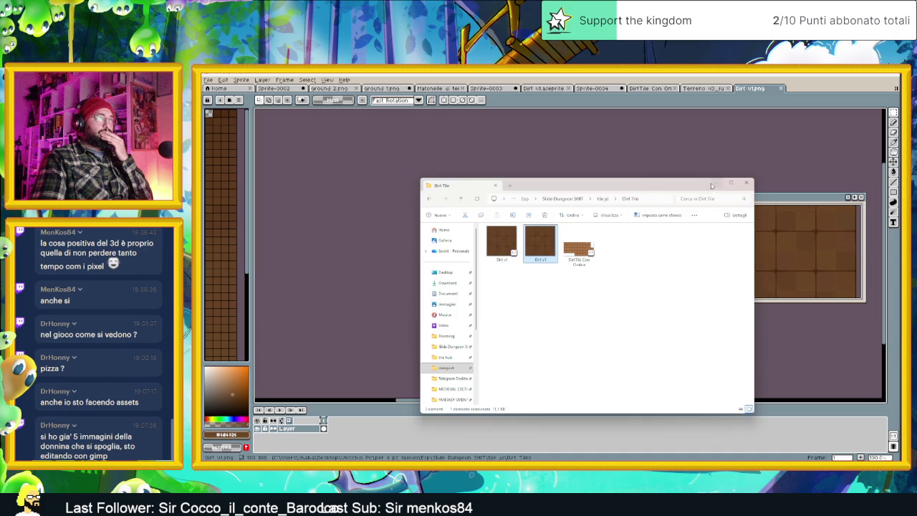
click(673, 170)
Paste the whole dark Dirt v1 3x3 block onto the DirtTile Con Ombra sheet's top-left.
key(ctrl+a)
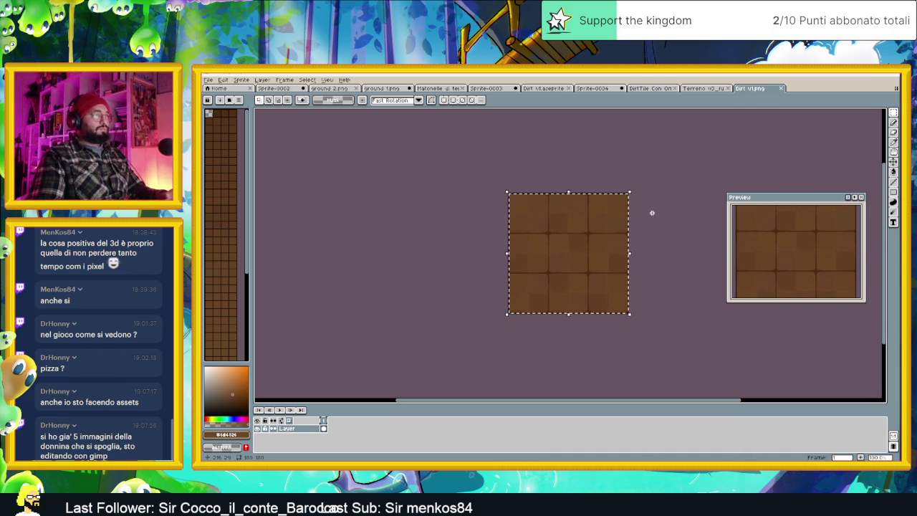
click(699, 88)
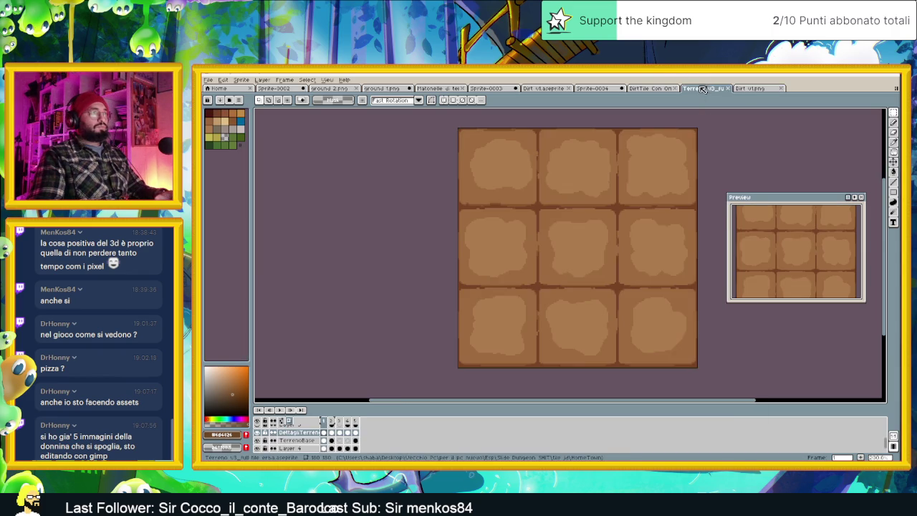
click(645, 88)
key(ctrl+v)
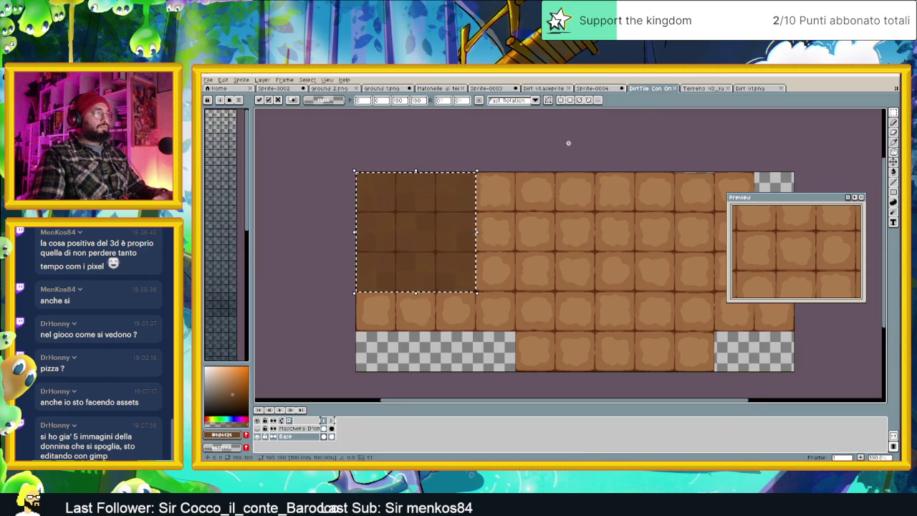
Drop the first dark block, then paste a second copy beside it aligned to the grid.
click(563, 147)
drag(584, 197, 550, 197)
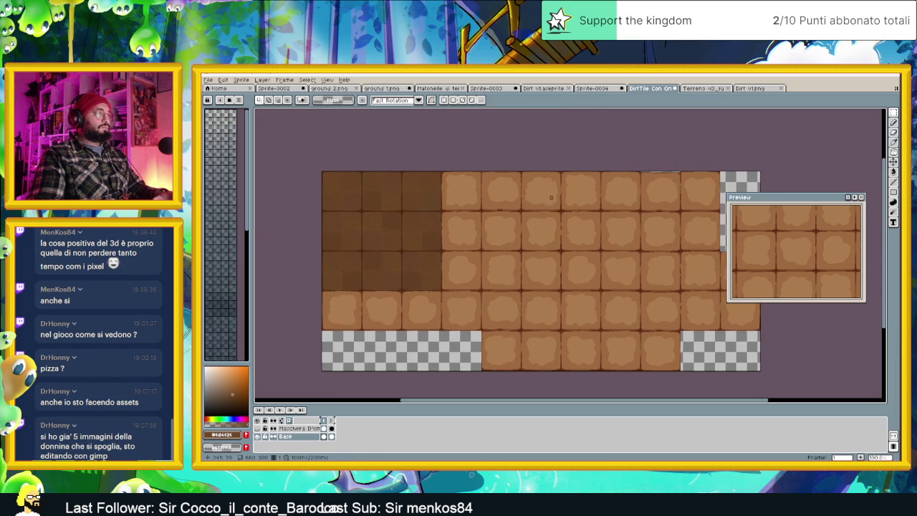
key(ctrl+v)
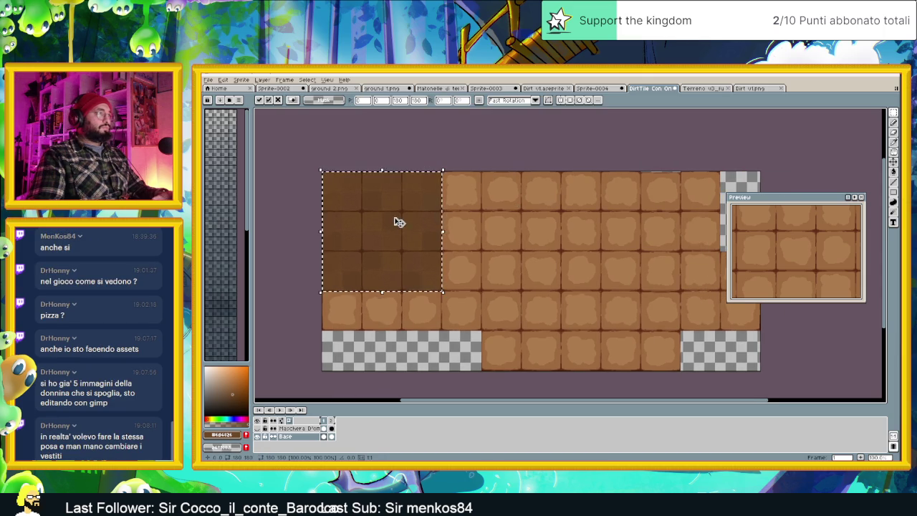
drag(406, 220, 515, 221)
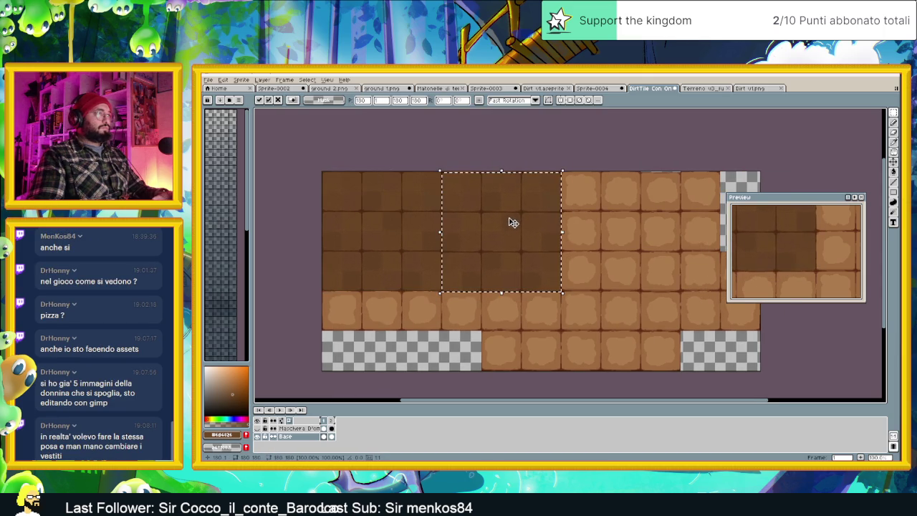
scroll(494, 208, up, 1)
scroll(459, 183, up, 1)
scroll(458, 197, up, 1)
mouse_move(488, 221)
mouse_down()
mouse_move(475, 217)
mouse_move(483, 216)
mouse_up()
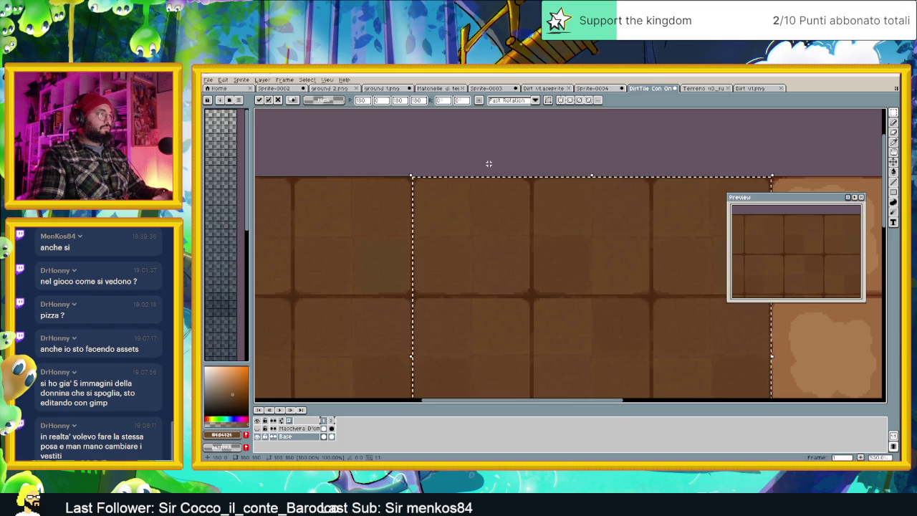
scroll(491, 179, down, 3)
scroll(490, 215, up, 3)
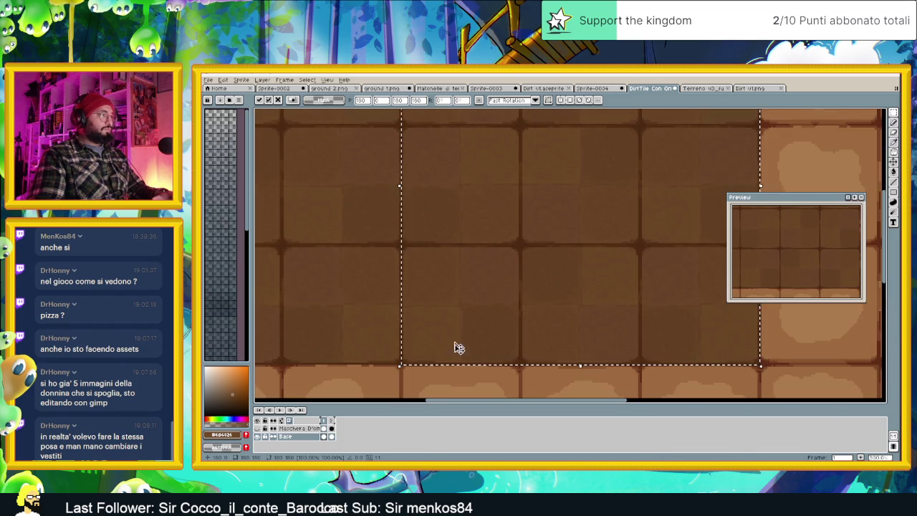
click(469, 378)
Paste a third dark tile copy into the next block to the right and commit it.
scroll(502, 309, down, 2)
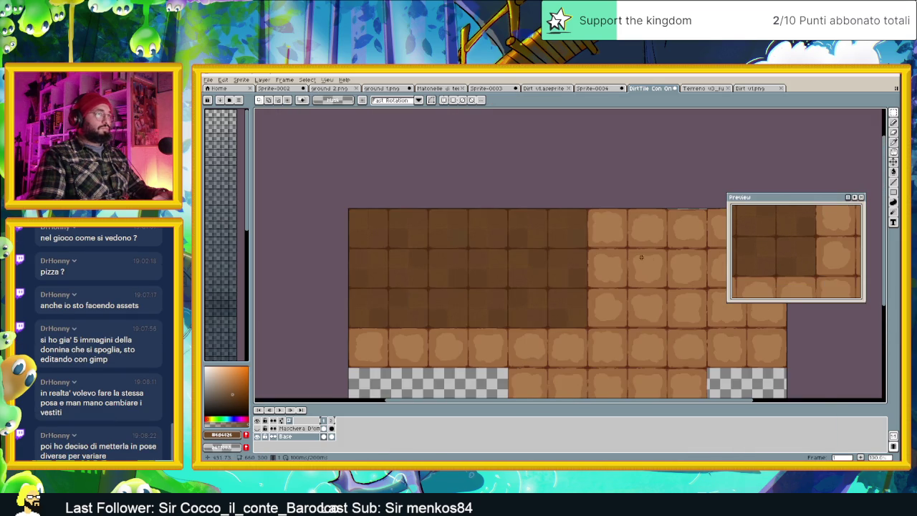
drag(638, 256, 526, 259)
key(ctrl+v)
mouse_move(331, 242)
mouse_down()
mouse_move(461, 260)
mouse_move(578, 251)
mouse_move(566, 247)
mouse_up()
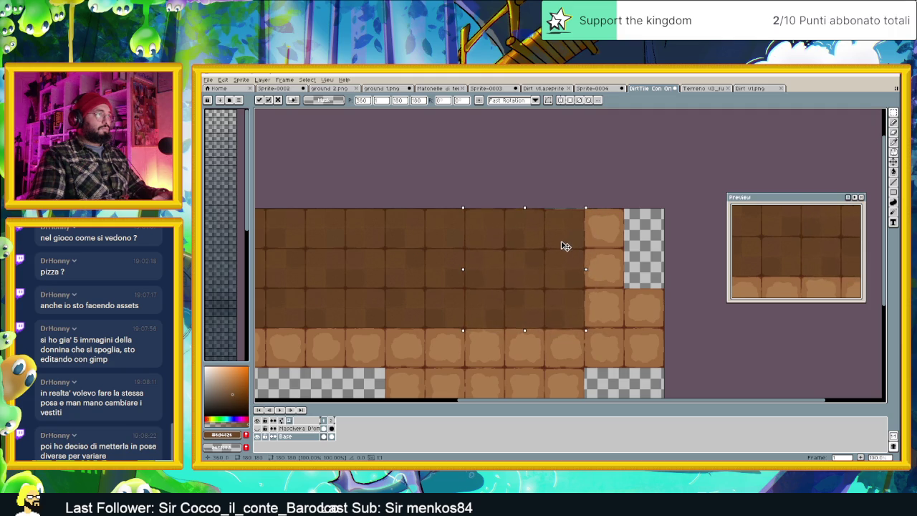
scroll(497, 244, up, 2)
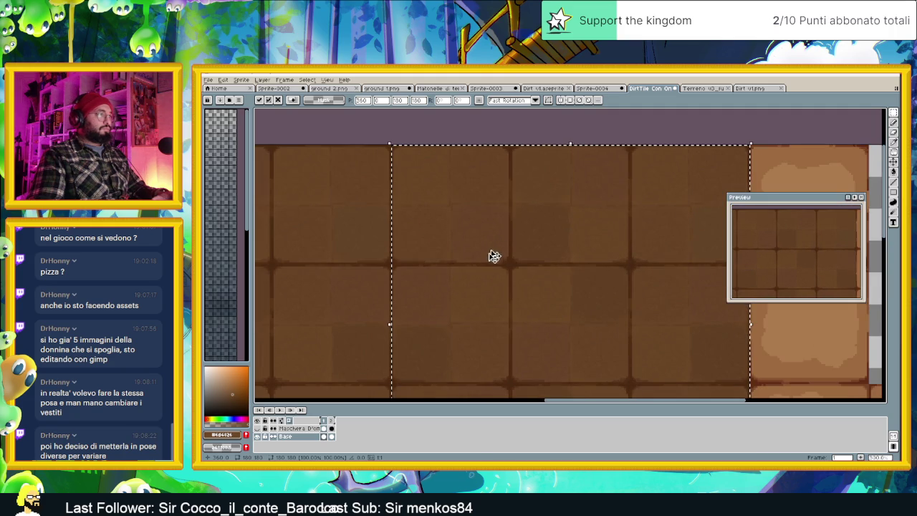
scroll(494, 249, down, 1)
drag(489, 252, 502, 172)
scroll(440, 268, down, 2)
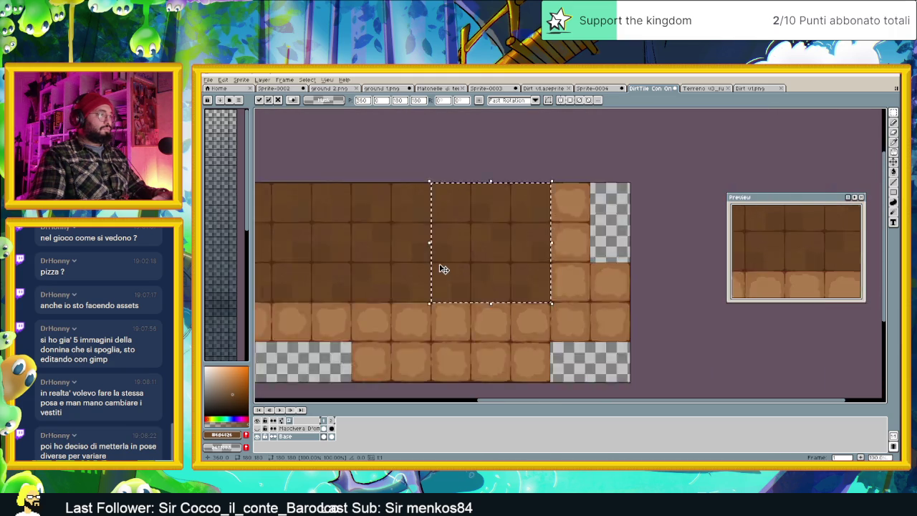
scroll(442, 275, down, 1)
key(Return)
Select a block of the dark tiles and move it down the sheet.
scroll(418, 268, up, 1)
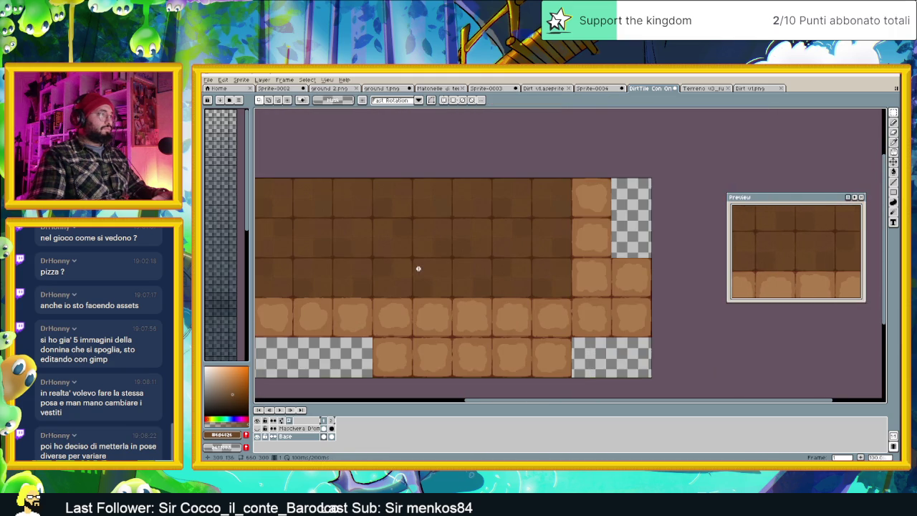
drag(586, 180, 373, 306)
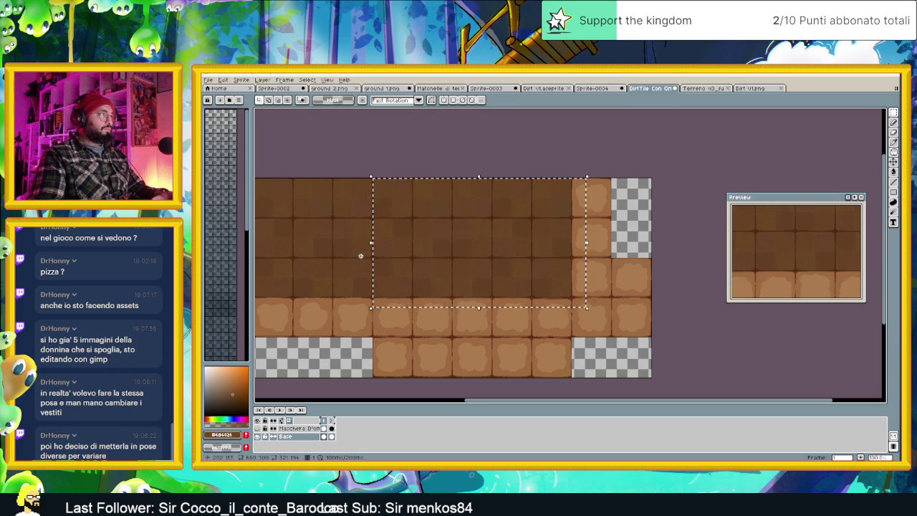
scroll(355, 215, up, 2)
scroll(402, 210, up, 2)
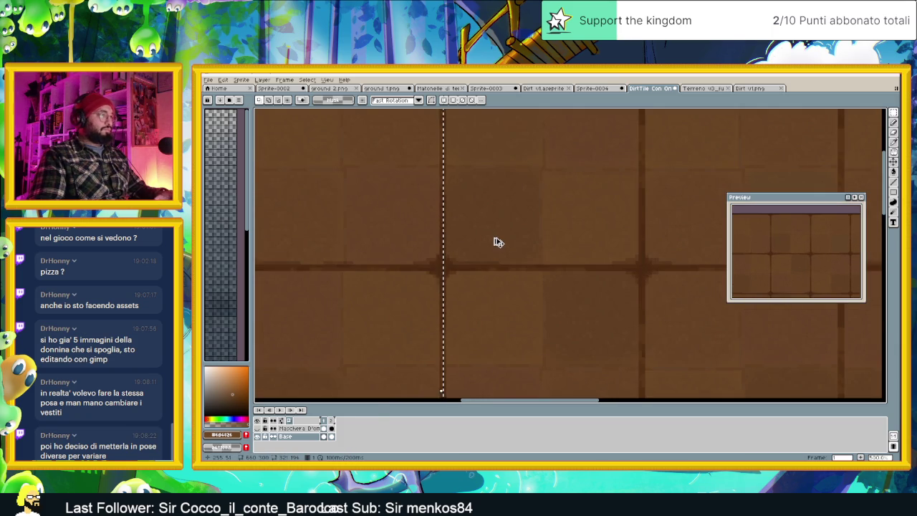
scroll(495, 242, down, 3)
scroll(524, 258, down, 1)
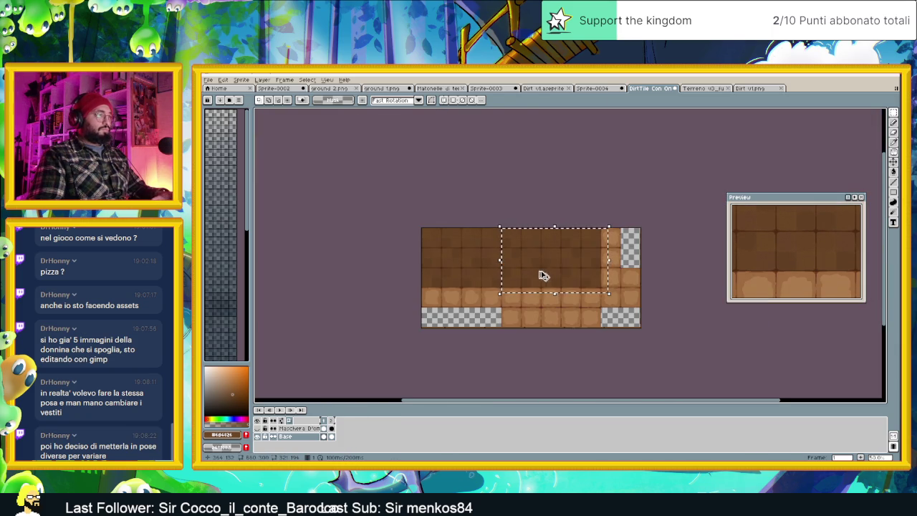
drag(544, 276, 542, 319)
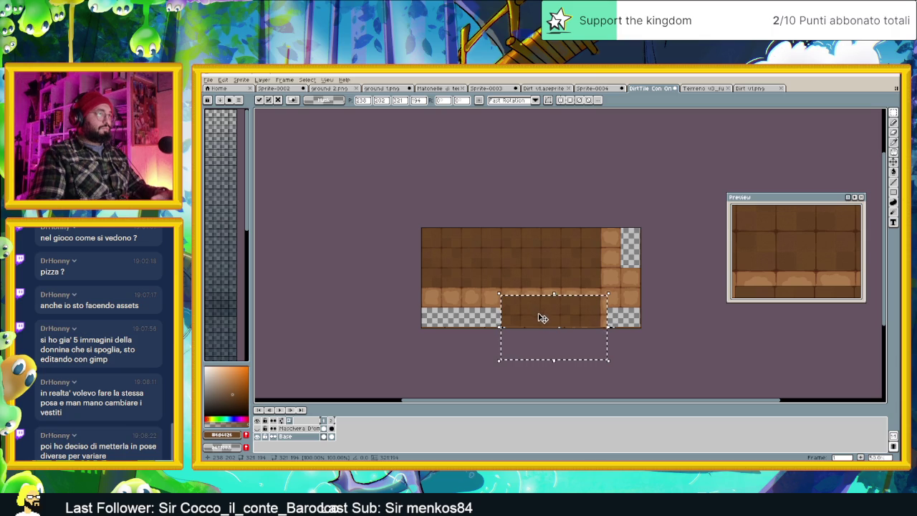
scroll(543, 312, up, 2)
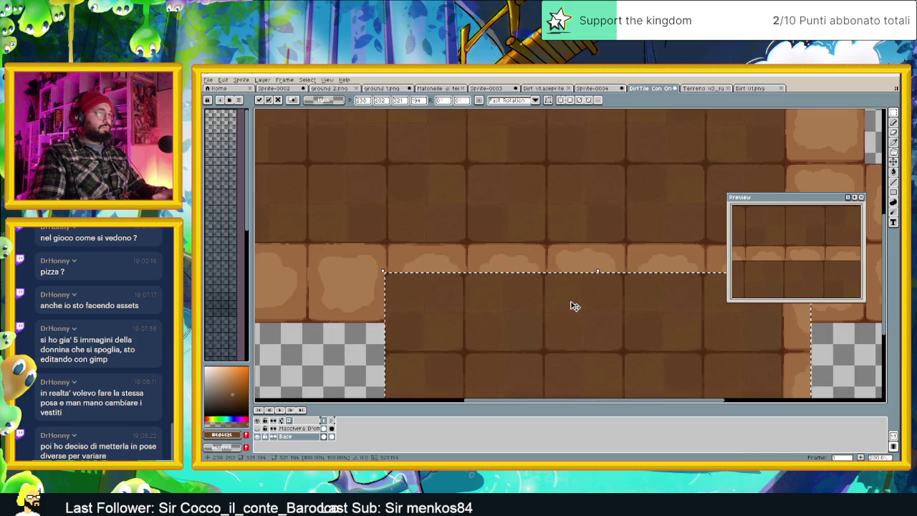
drag(575, 306, 524, 308)
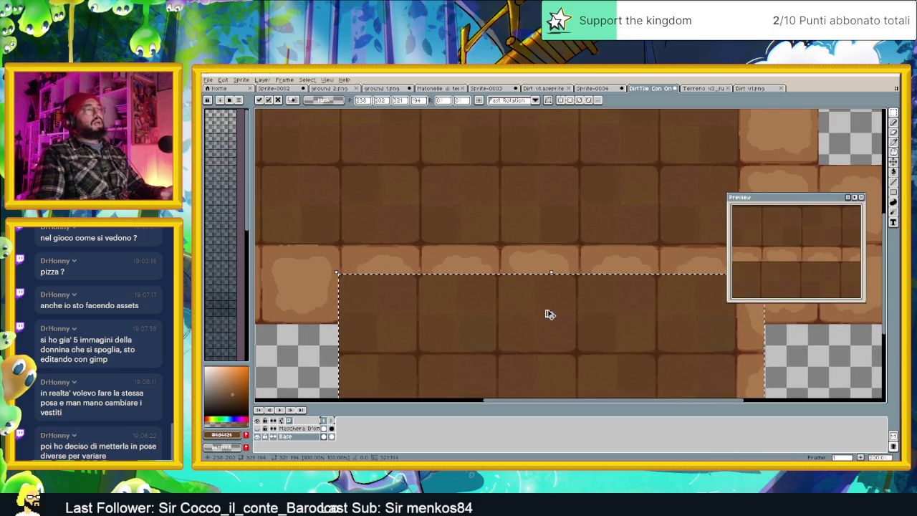
Undo the pasted dark tile blocks.
key(ctrl+z)
key(ctrl+z)
scroll(545, 301, down, 2)
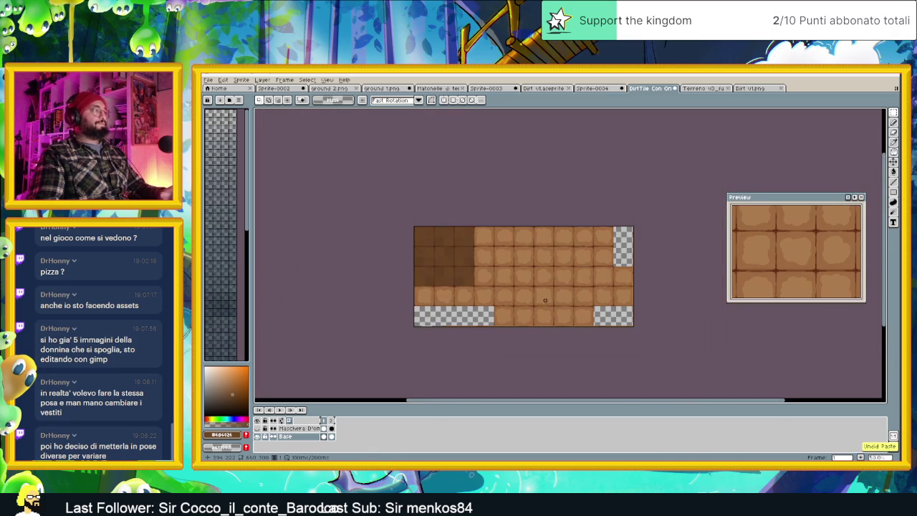
key(ctrl+z)
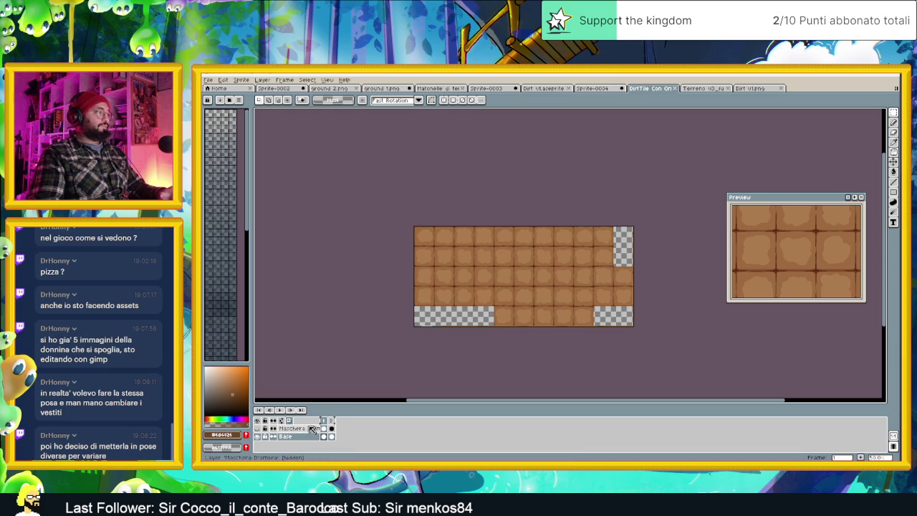
Add a new empty layer and bring the copied Dirt v1 block over to DirtTile Con Ombra.
right_click(306, 437)
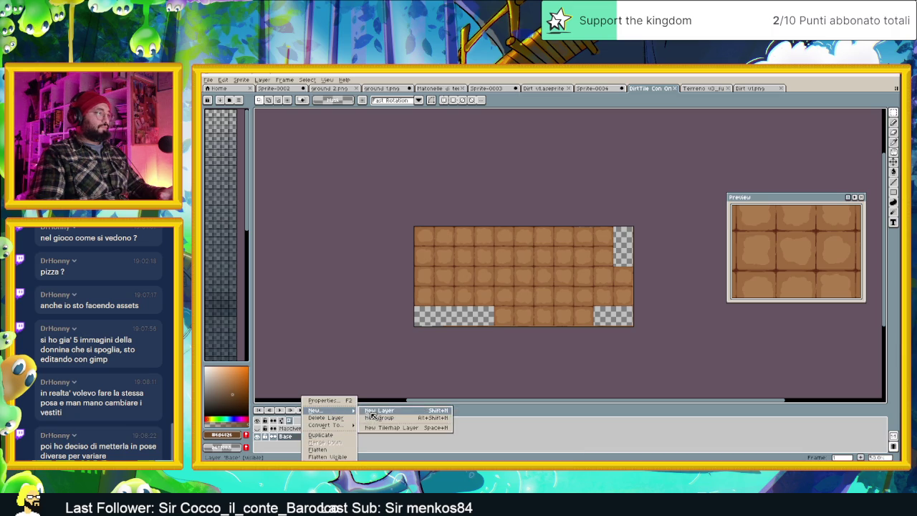
click(380, 410)
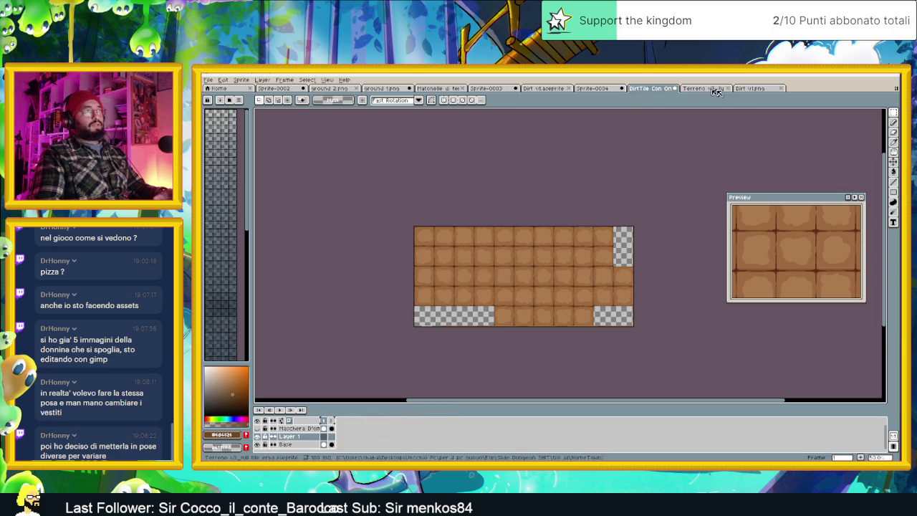
click(749, 88)
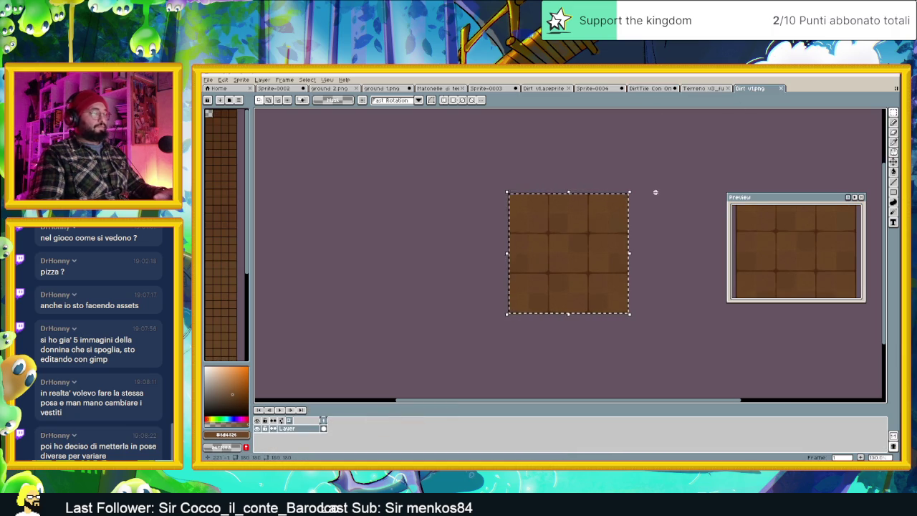
click(649, 88)
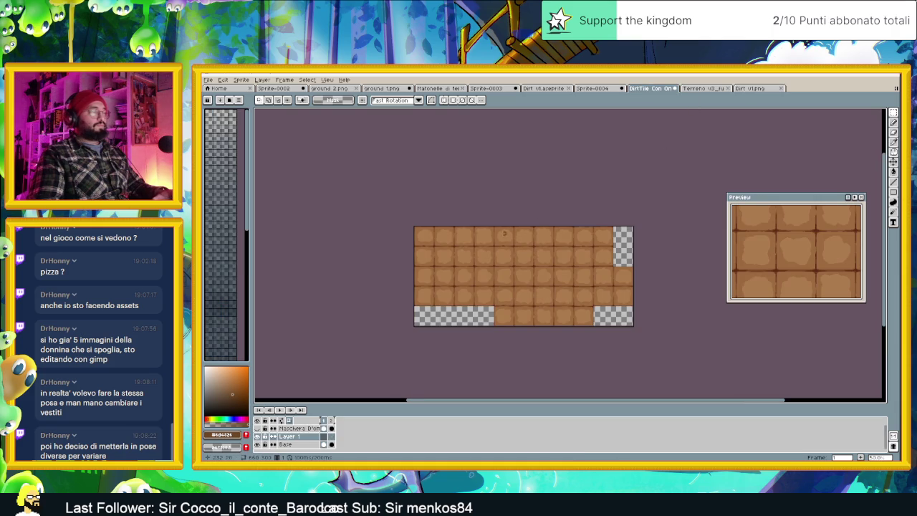
Paste the dark 3x3 dirt block, slide it one block right and drop it in place.
key(ctrl+v)
scroll(460, 245, up, 1)
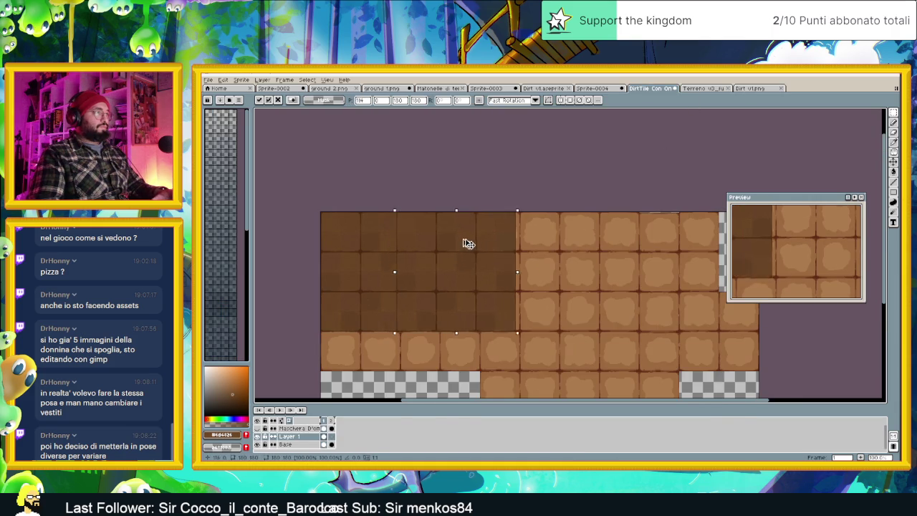
drag(415, 247, 508, 245)
scroll(485, 245, up, 2)
drag(419, 216, 403, 210)
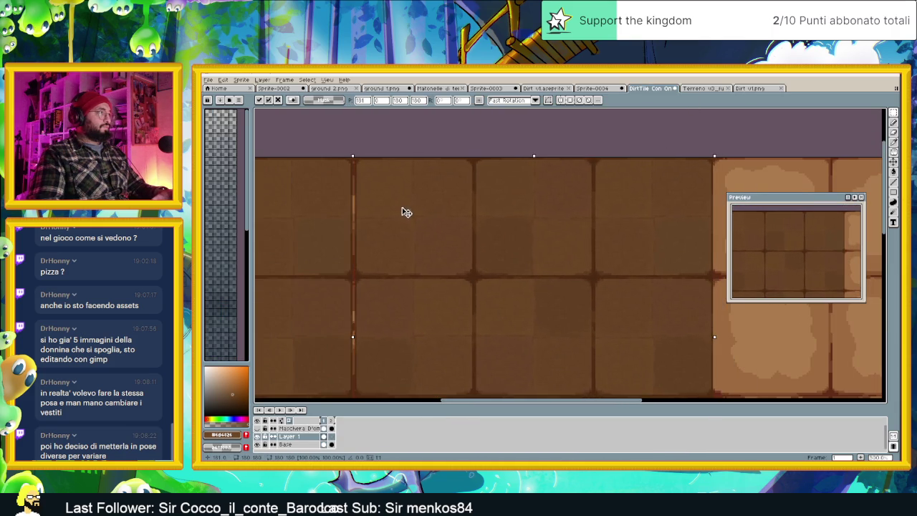
scroll(414, 213, down, 1)
scroll(414, 213, down, 2)
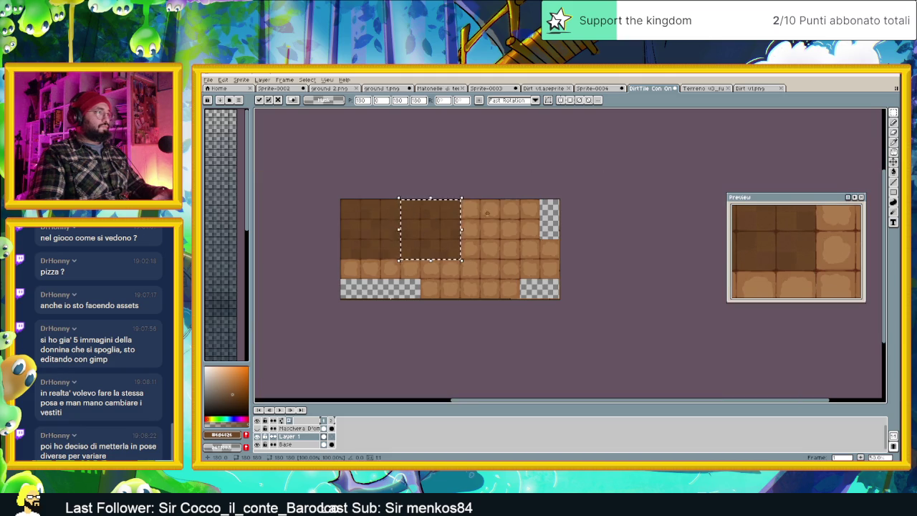
click(501, 220)
Paste a second dark block along the sheet's top and commit it.
scroll(501, 221, up, 1)
scroll(500, 221, up, 1)
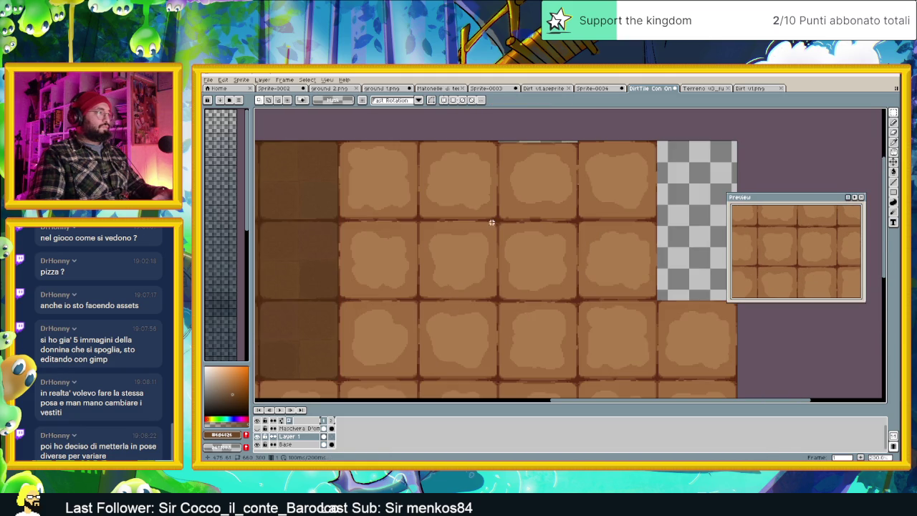
key(ctrl+v)
mouse_move(467, 222)
mouse_down()
mouse_move(522, 215)
mouse_move(473, 218)
mouse_move(462, 247)
mouse_move(458, 215)
mouse_up()
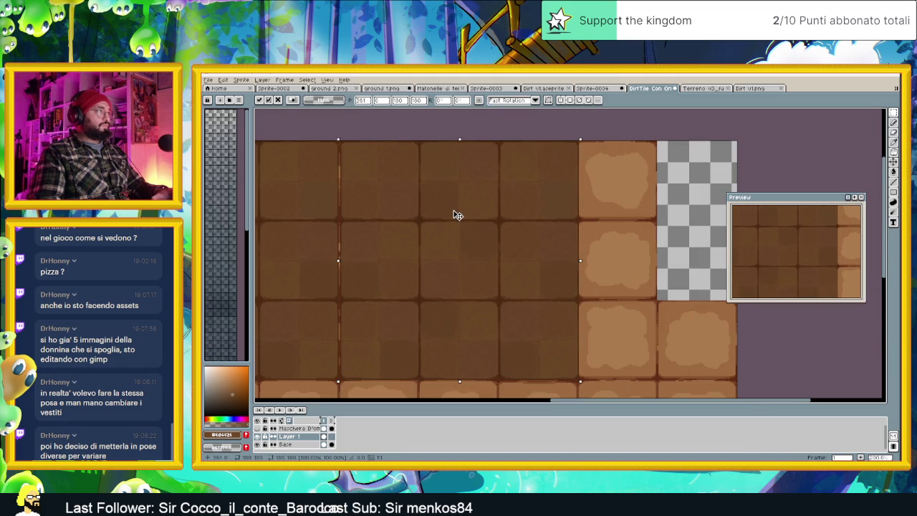
click(645, 195)
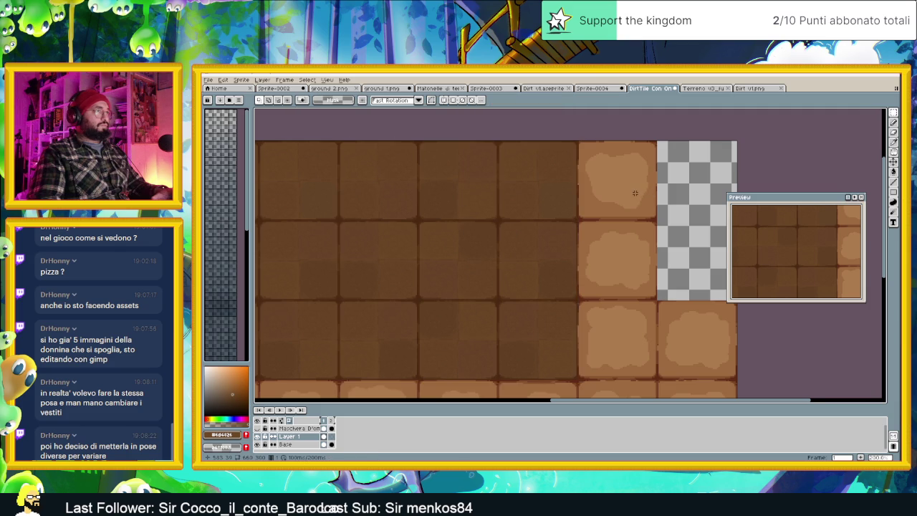
Select the block of dark tiles in the middle of the sheet.
scroll(629, 199, down, 2)
scroll(628, 207, up, 1)
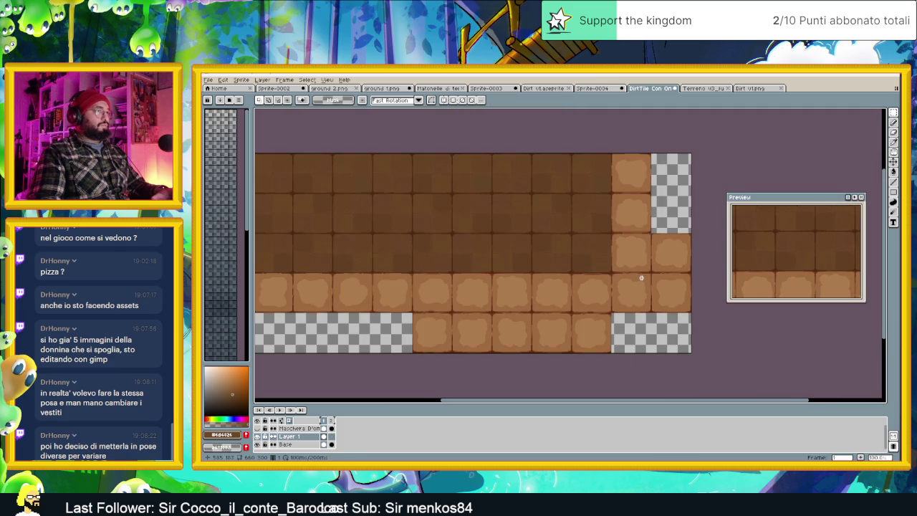
drag(641, 278, 651, 280)
drag(570, 254, 427, 128)
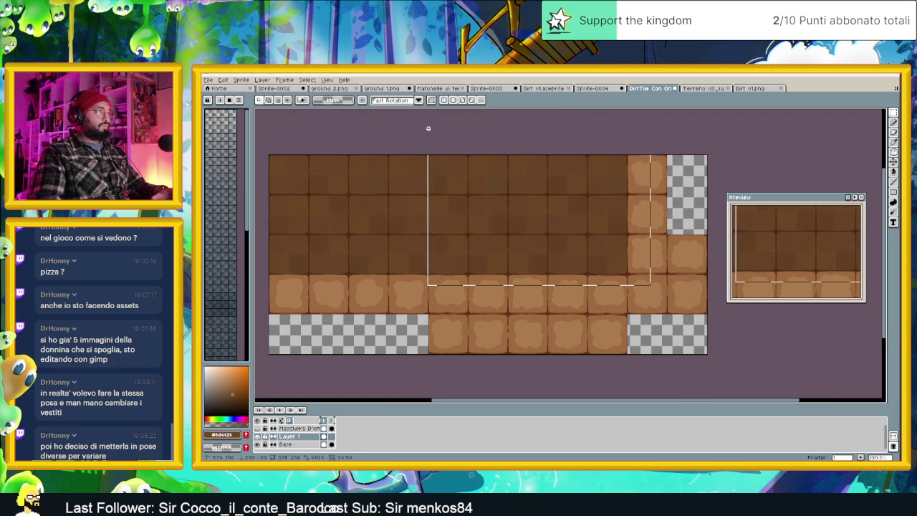
scroll(430, 152, up, 2)
scroll(459, 172, up, 1)
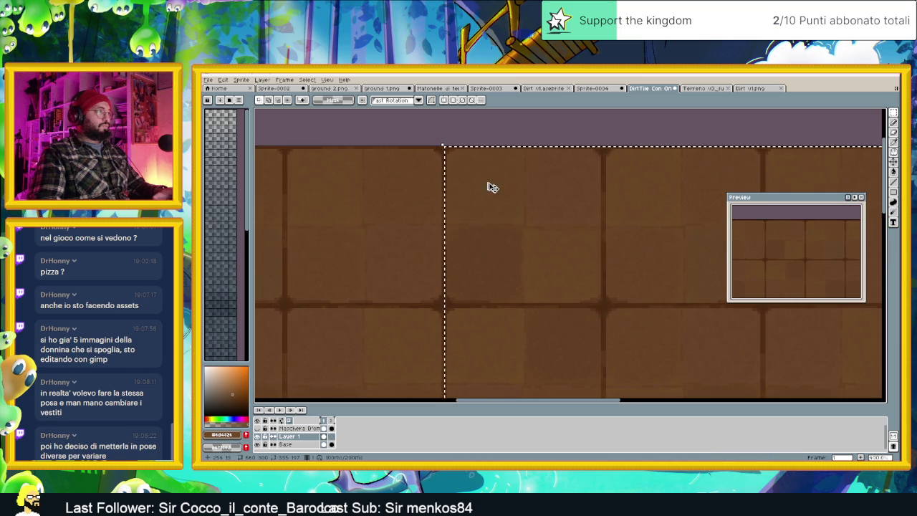
scroll(508, 190, down, 1)
scroll(514, 193, down, 3)
scroll(551, 233, up, 1)
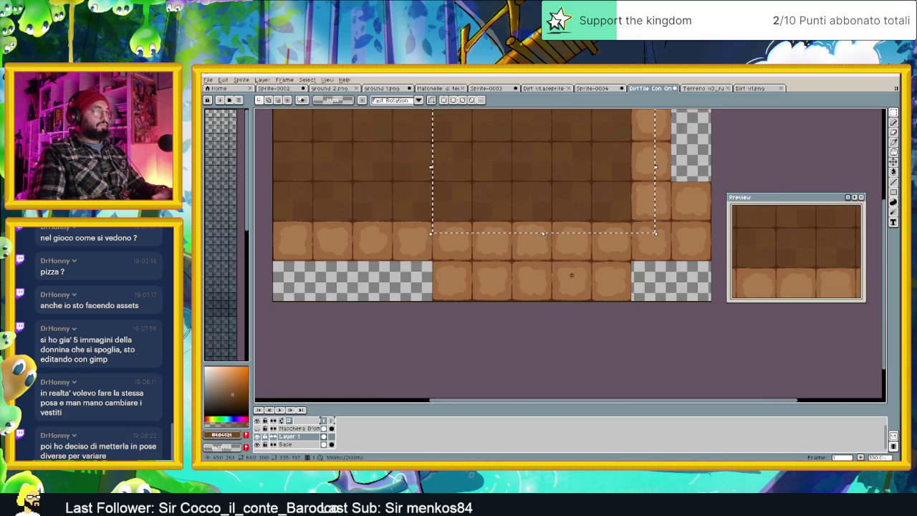
Move the selected dark tiles down one row, nudge them into alignment and deselect.
drag(552, 231, 547, 276)
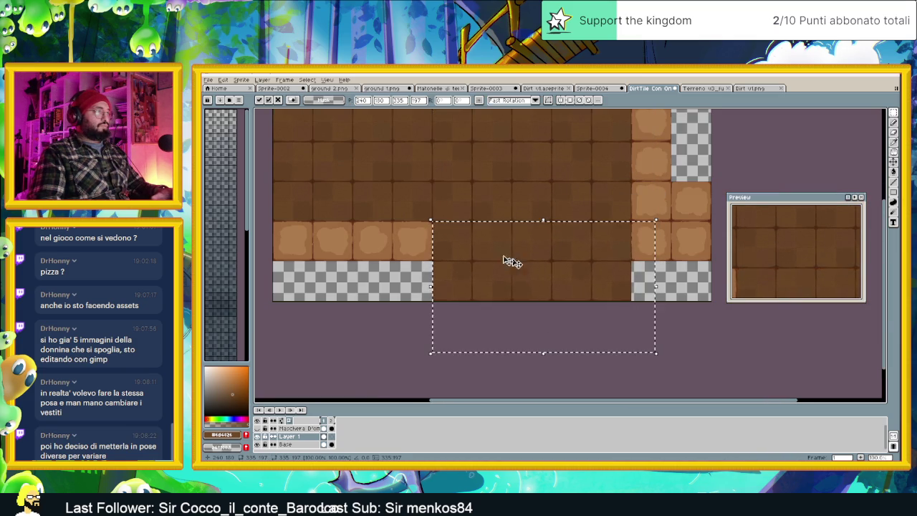
scroll(501, 258, up, 2)
scroll(452, 236, up, 1)
key(Left)
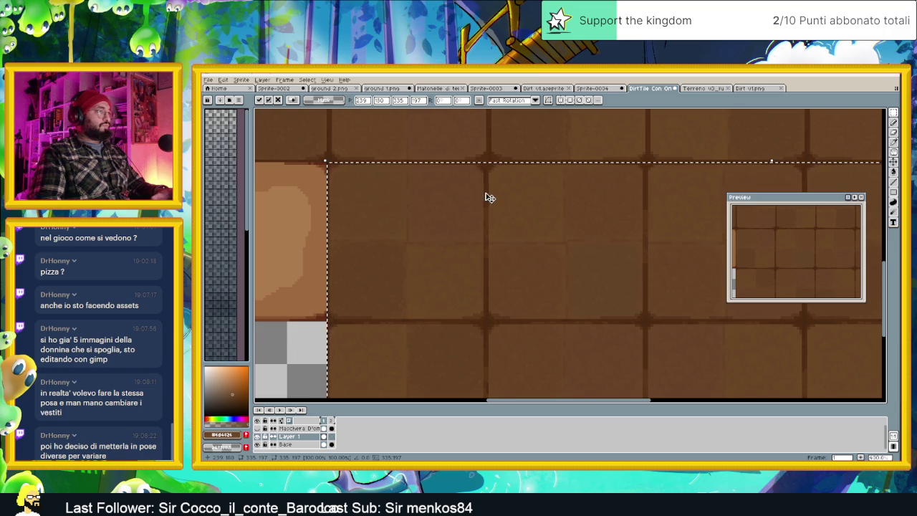
scroll(476, 244, up, 1)
key(Right)
scroll(410, 263, down, 3)
scroll(438, 263, down, 3)
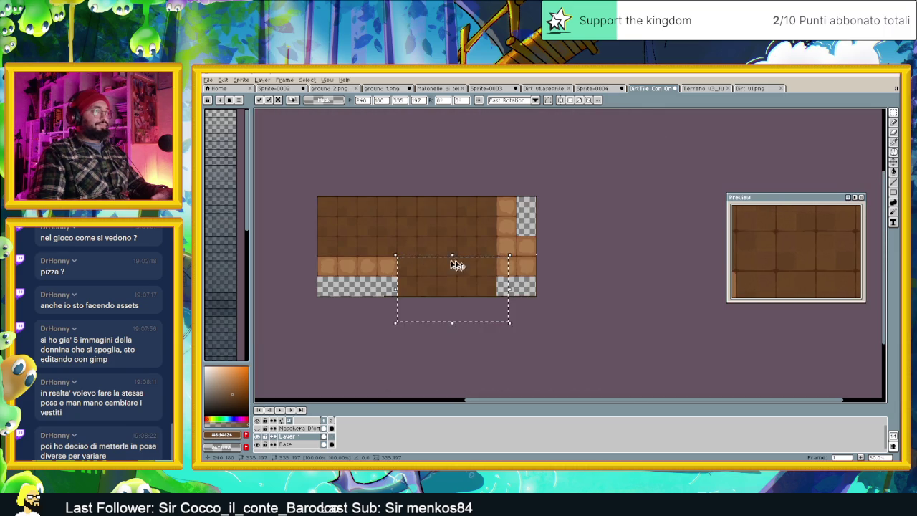
key(ctrl+d)
Pan and zoom across the sheet to inspect the dark tile coverage.
scroll(512, 223, up, 1)
scroll(512, 223, up, 1)
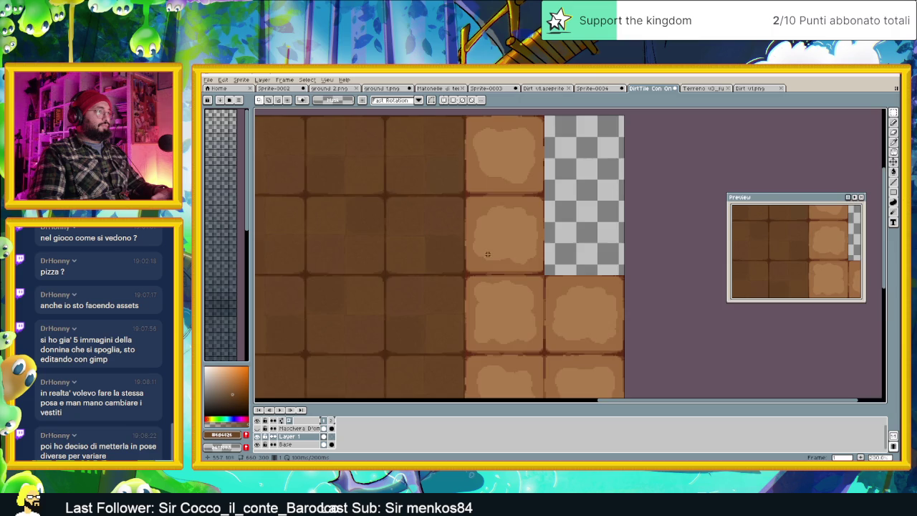
scroll(487, 252, down, 1)
drag(479, 254, 521, 252)
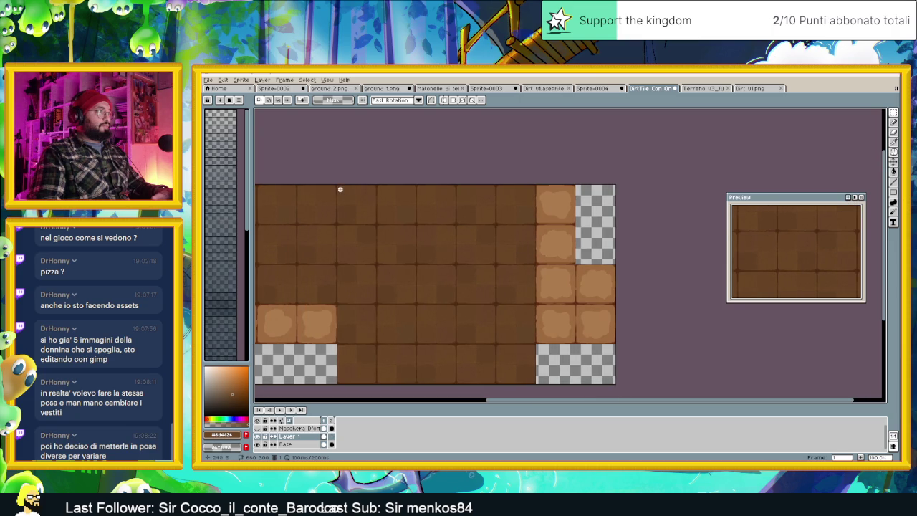
scroll(335, 184, up, 1)
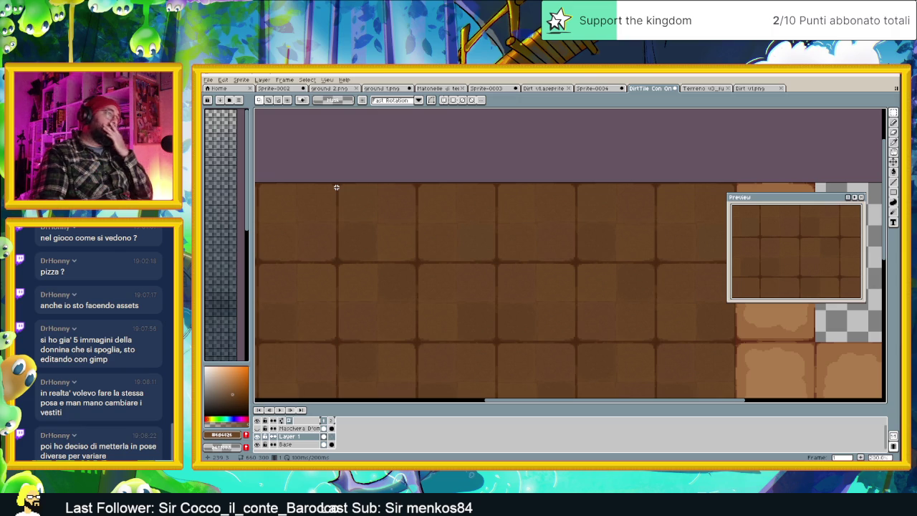
scroll(342, 196, down, 2)
Pan the view to the lower-left light tiles and move the preview panel aside.
scroll(346, 196, up, 1)
drag(416, 221, 536, 219)
drag(290, 225, 418, 230)
scroll(418, 231, up, 1)
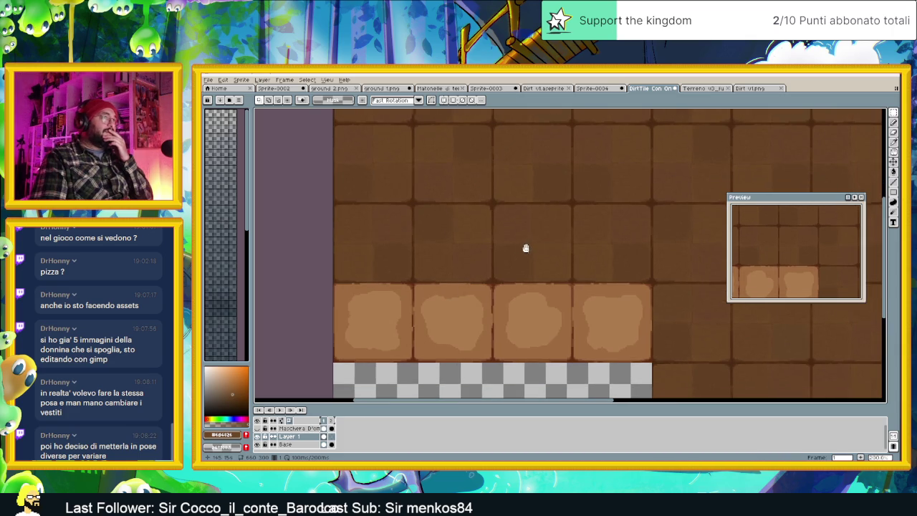
mouse_move(536, 246)
mouse_down()
mouse_move(526, 228)
mouse_move(565, 225)
mouse_up()
scroll(524, 227, up, 1)
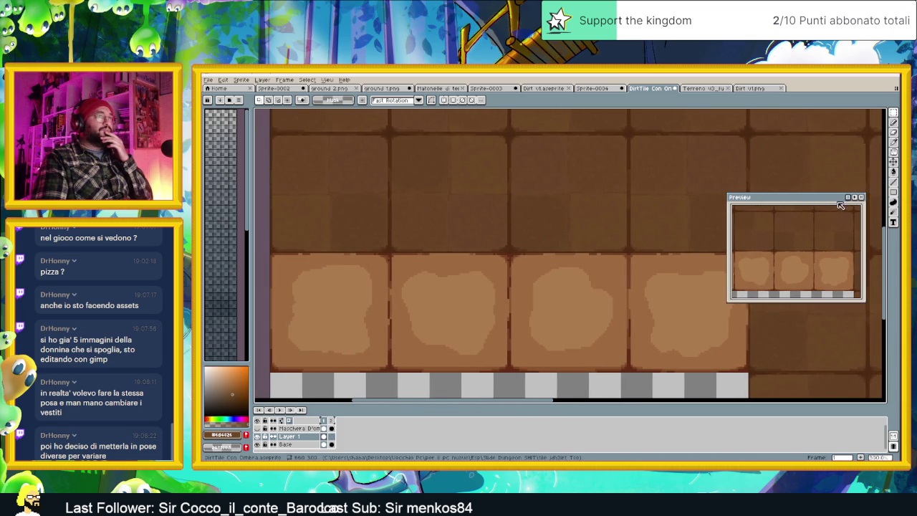
drag(818, 201, 858, 199)
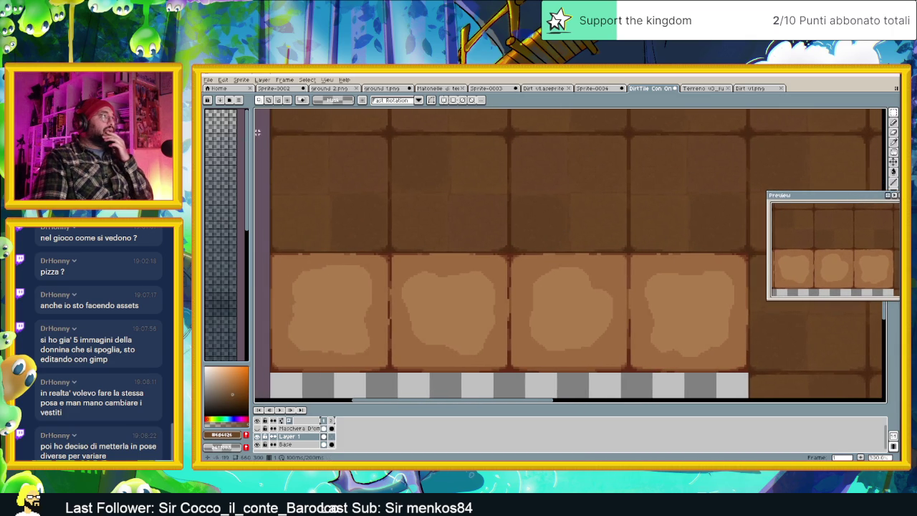
Select the upper dark tiles, move them down over the light tiles, commit and deselect.
mouse_move(265, 134)
mouse_down()
mouse_move(496, 303)
mouse_move(645, 365)
mouse_move(748, 393)
mouse_up()
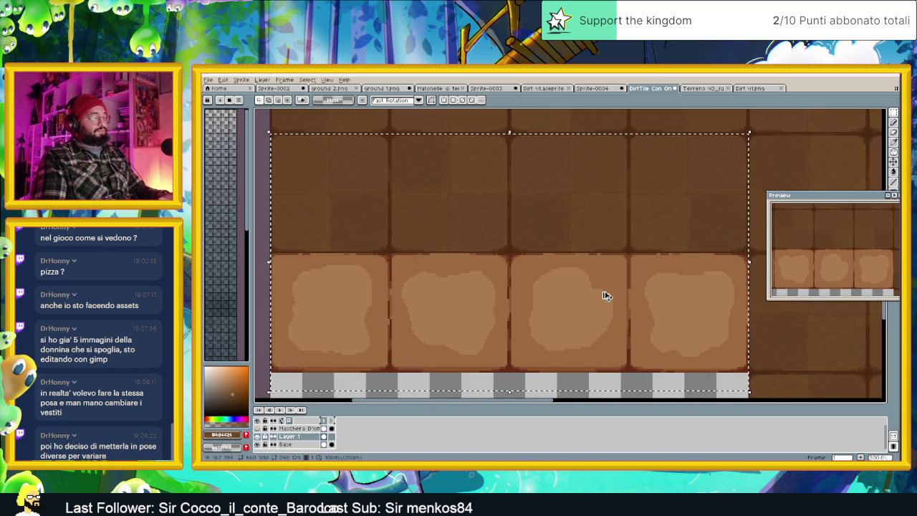
mouse_move(504, 174)
mouse_down()
mouse_move(493, 293)
mouse_move(486, 285)
mouse_up()
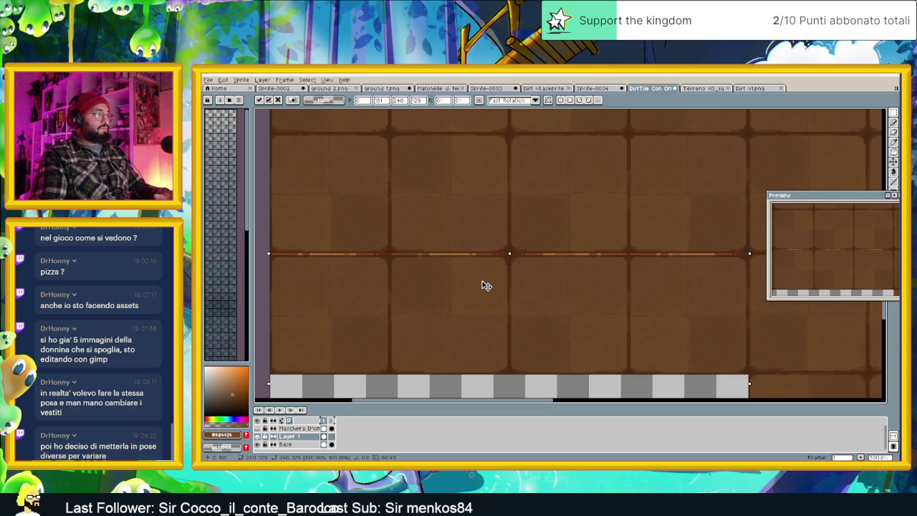
key(Return)
scroll(551, 316, down, 3)
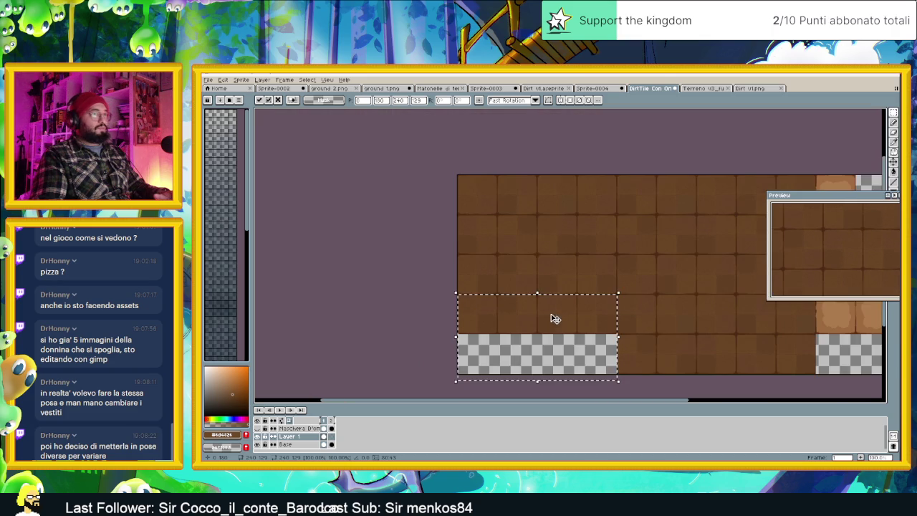
key(ctrl+d)
Pan to show the whole tile sheet and start selecting a column of dark tiles.
drag(784, 368, 530, 350)
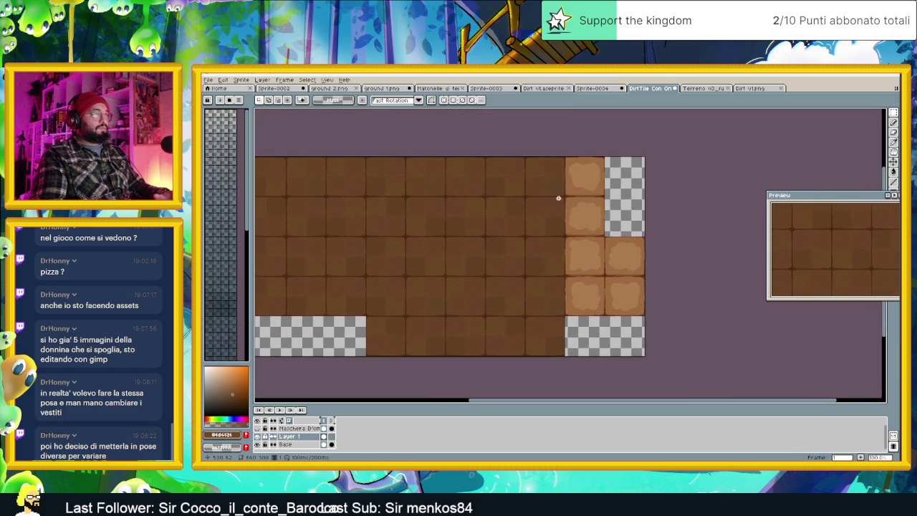
scroll(571, 204, up, 2)
scroll(565, 141, down, 2)
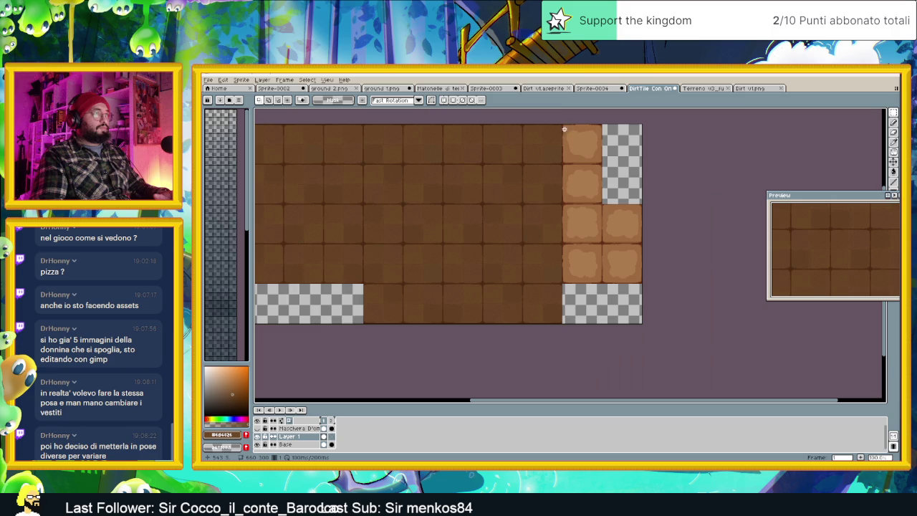
drag(566, 123, 516, 268)
Select a column of dark dirt tiles and shift it one tile right, aligned to the grid.
scroll(524, 285, up, 2)
scroll(520, 276, up, 2)
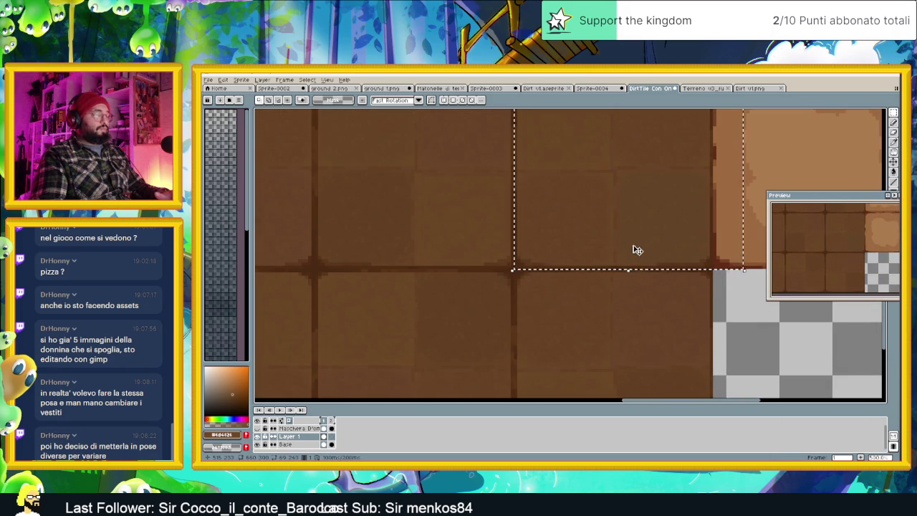
scroll(647, 230, down, 1)
scroll(647, 230, down, 1)
scroll(647, 210, down, 1)
scroll(581, 311, down, 1)
scroll(559, 287, down, 1)
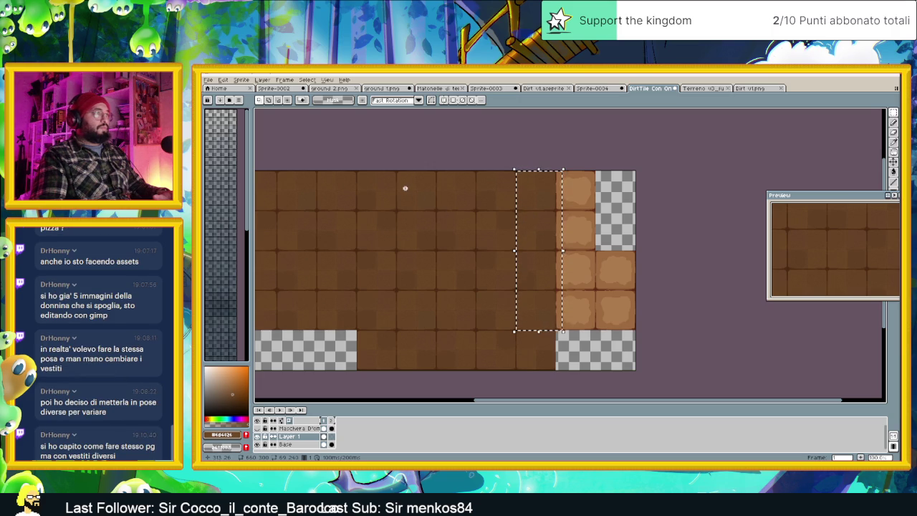
click(355, 172)
scroll(432, 175, up, 1)
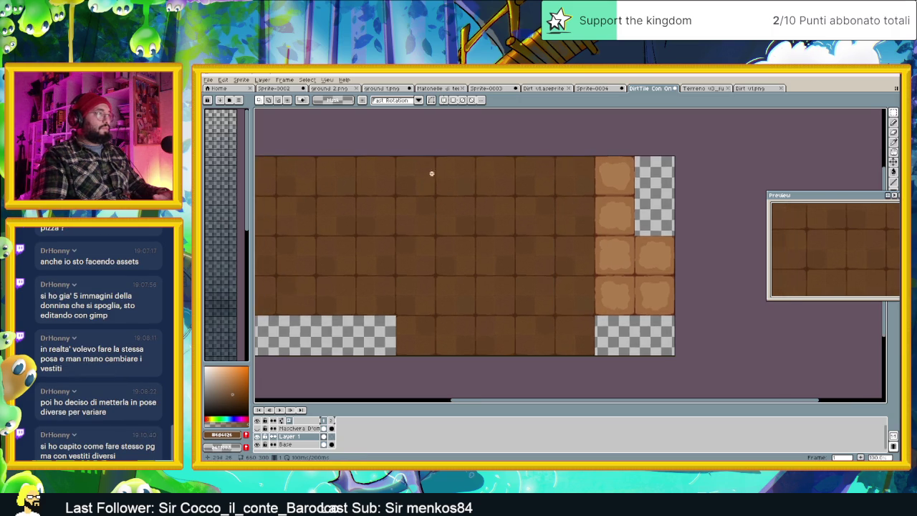
scroll(400, 169, up, 2)
drag(385, 126, 498, 395)
scroll(498, 395, down, 4)
scroll(498, 395, up, 1)
scroll(498, 387, up, 3)
drag(498, 363, 501, 255)
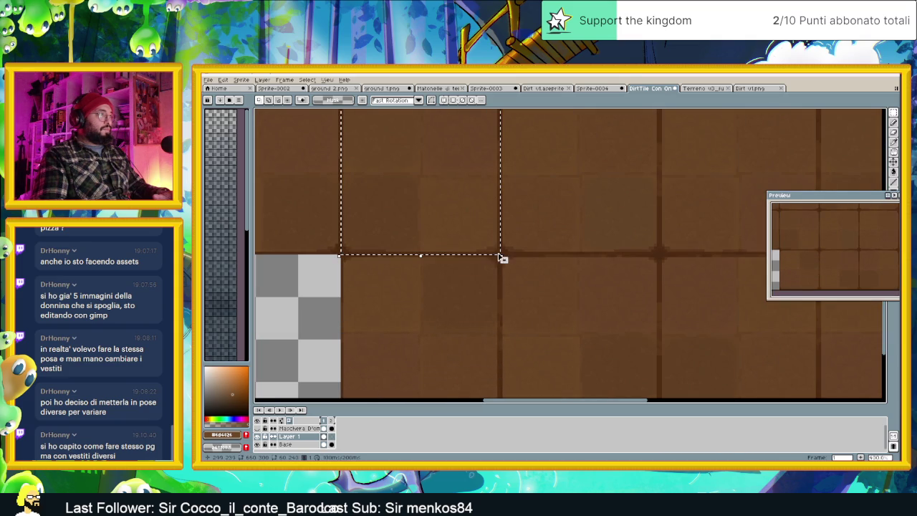
scroll(597, 260, down, 2)
scroll(597, 261, down, 3)
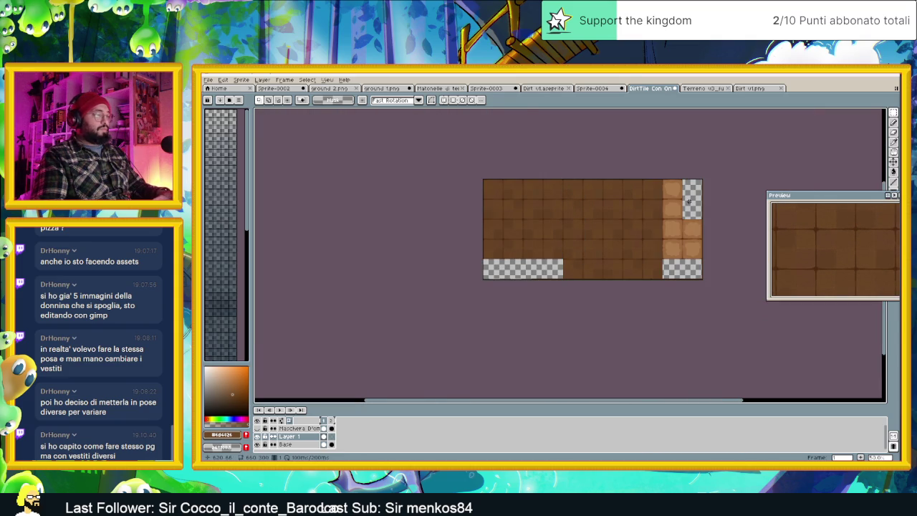
drag(577, 225, 669, 225)
scroll(669, 191, up, 3)
scroll(677, 188, up, 2)
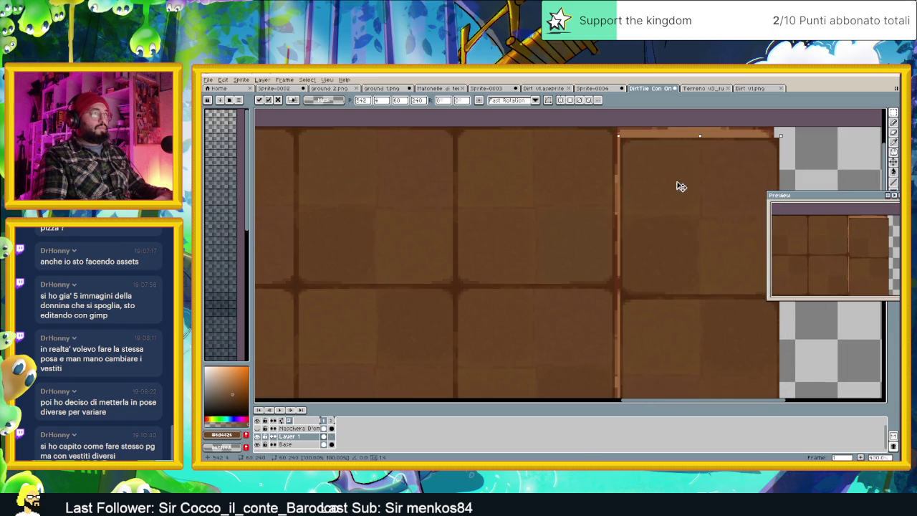
drag(681, 188, 676, 179)
scroll(694, 231, down, 2)
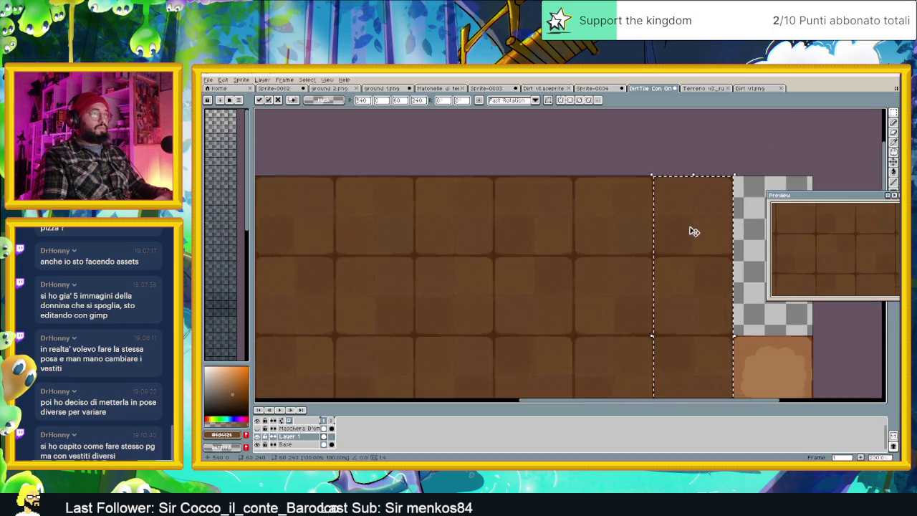
scroll(694, 230, down, 2)
key(ctrl+d)
Paste a tall block of dark tiles over the remaining light tiles on the right.
drag(526, 349, 525, 311)
scroll(516, 306, up, 2)
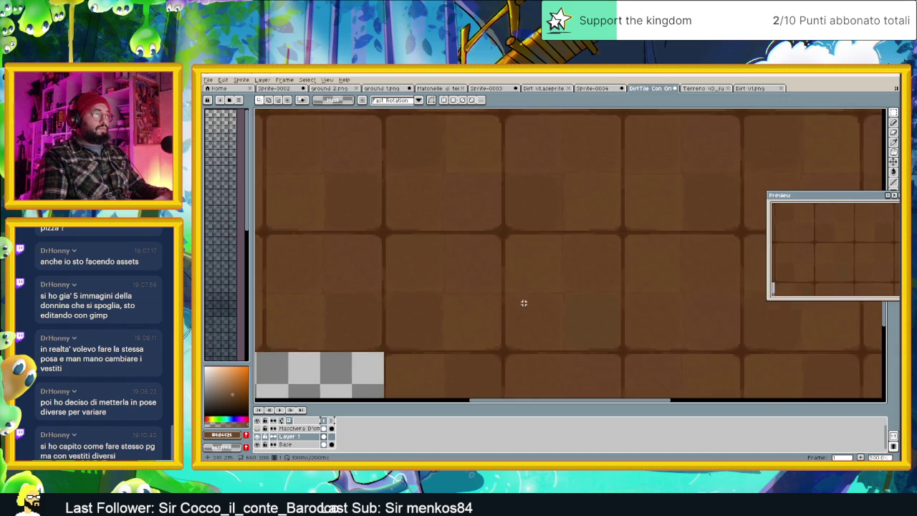
scroll(530, 302, down, 2)
scroll(538, 283, up, 2)
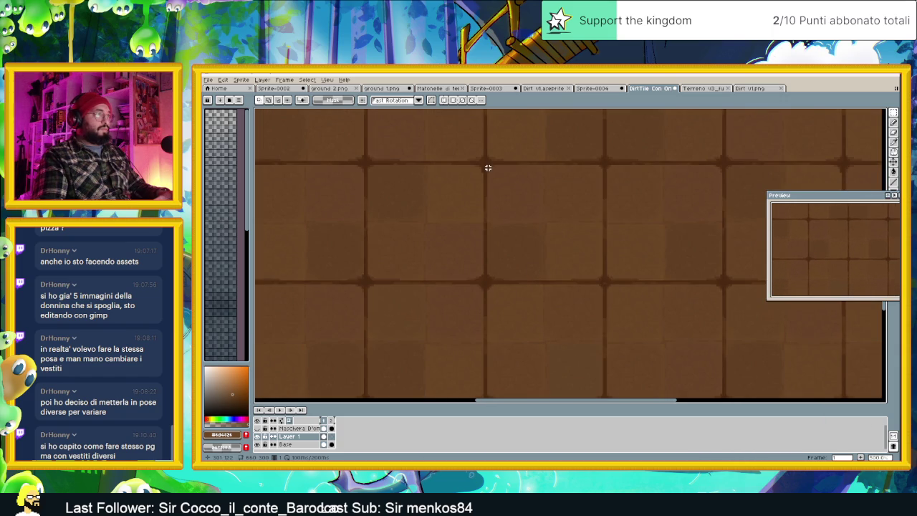
drag(505, 190, 603, 344)
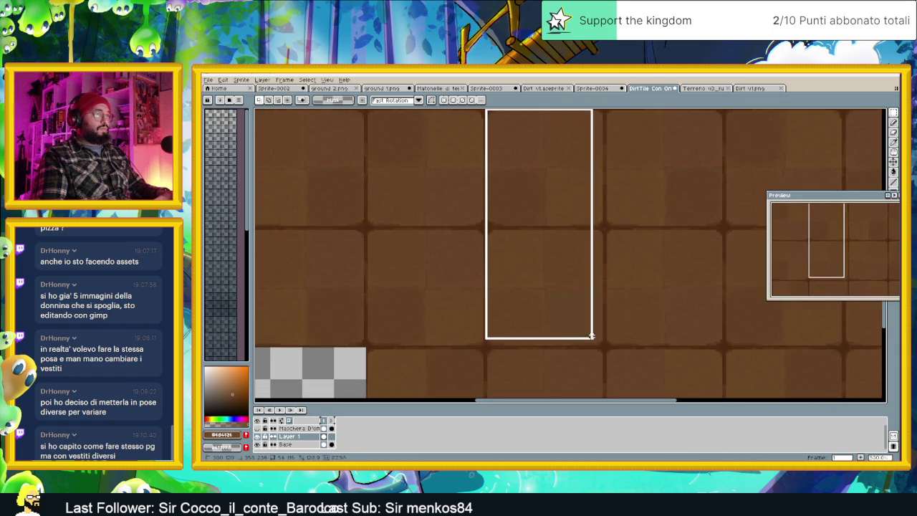
drag(603, 346, 603, 345)
scroll(662, 316, down, 2)
scroll(607, 298, down, 2)
scroll(606, 299, right, 3)
scroll(600, 300, up, 1)
key(ctrl+v)
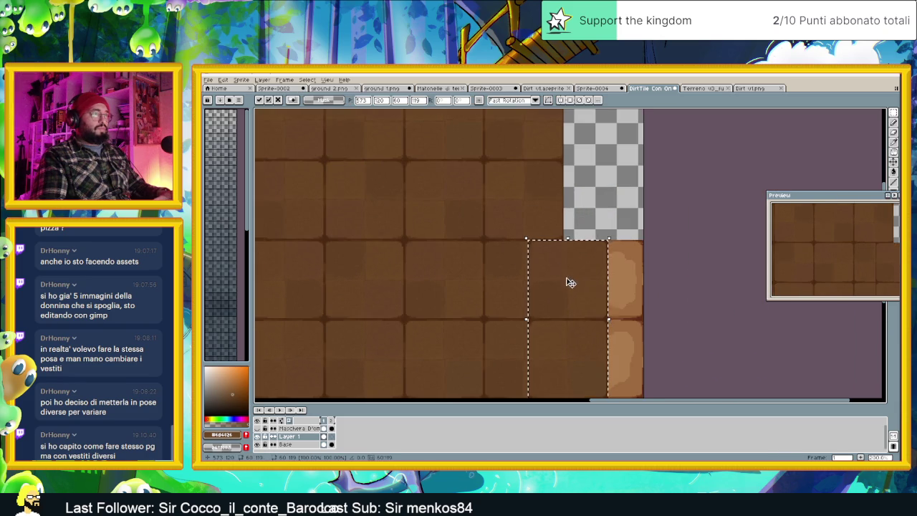
drag(567, 282, 607, 282)
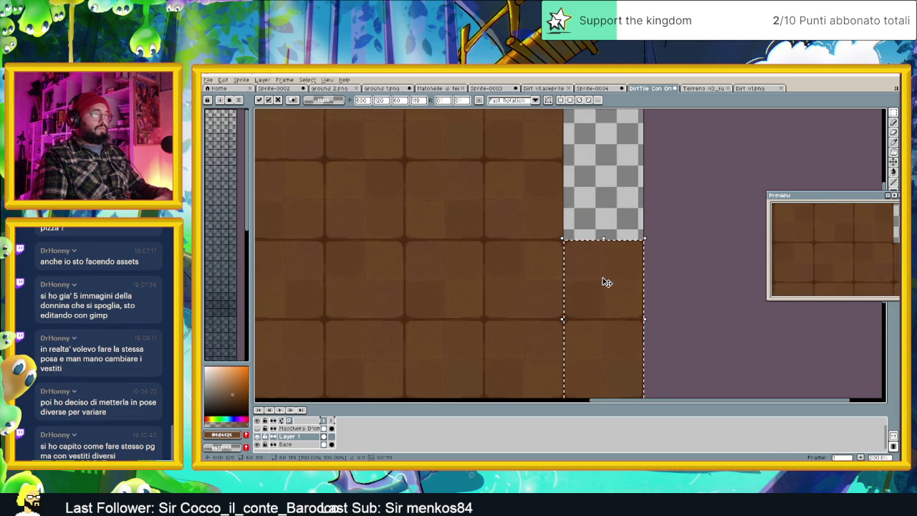
click(686, 234)
scroll(682, 240, down, 1)
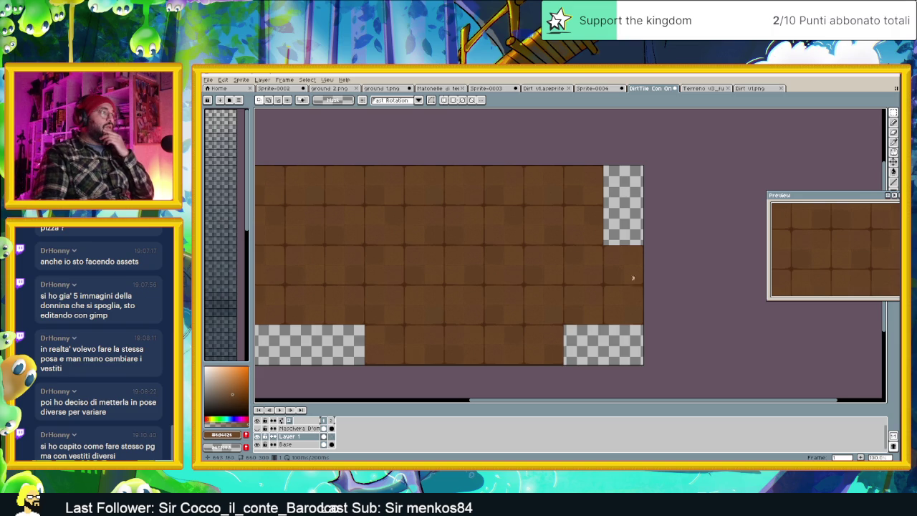
Make the Maschera D'ombra layer visible and set its blend mode to Subtract.
key(minus)
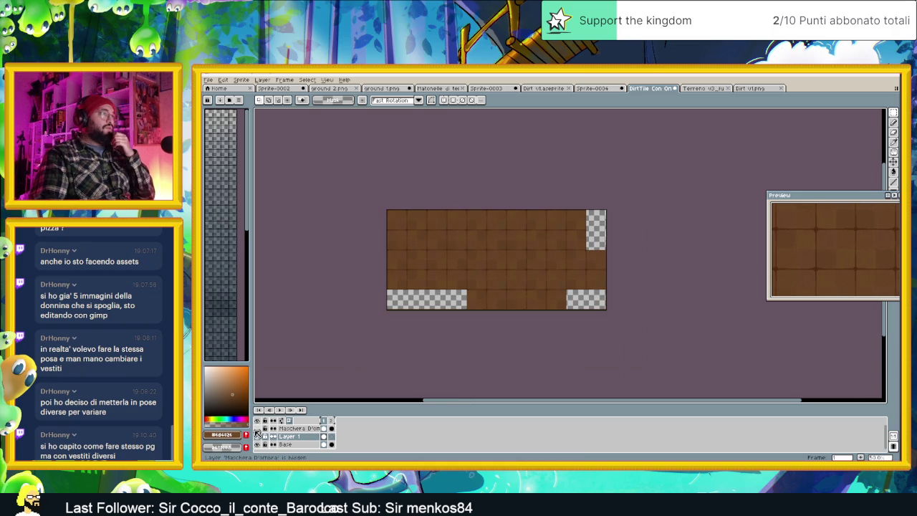
click(257, 429)
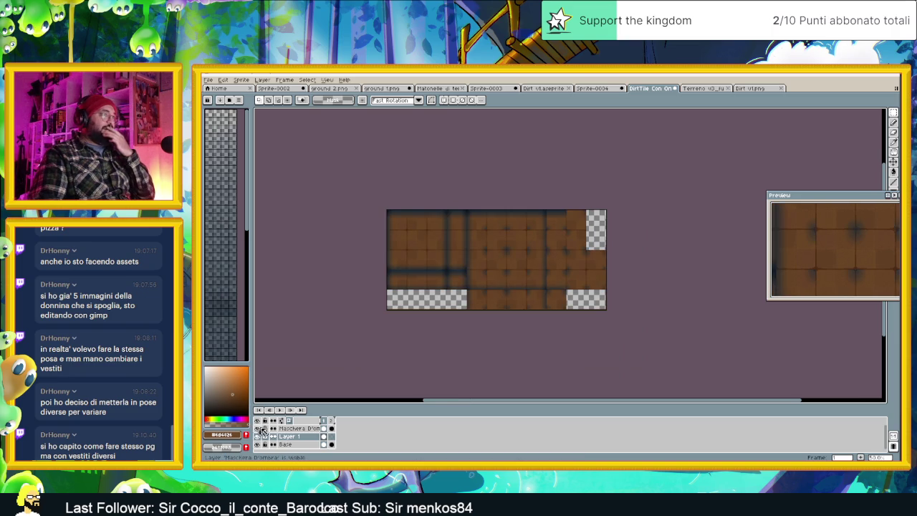
scroll(483, 232, up, 1)
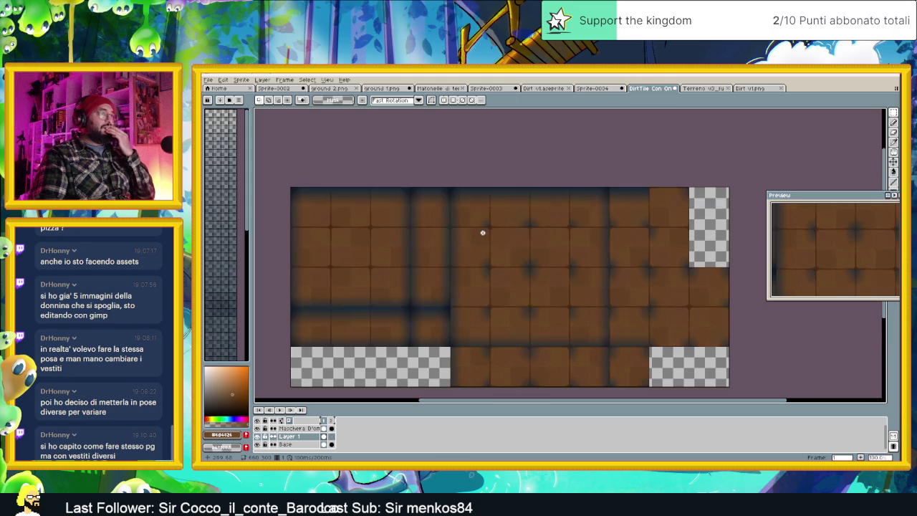
double_click(299, 429)
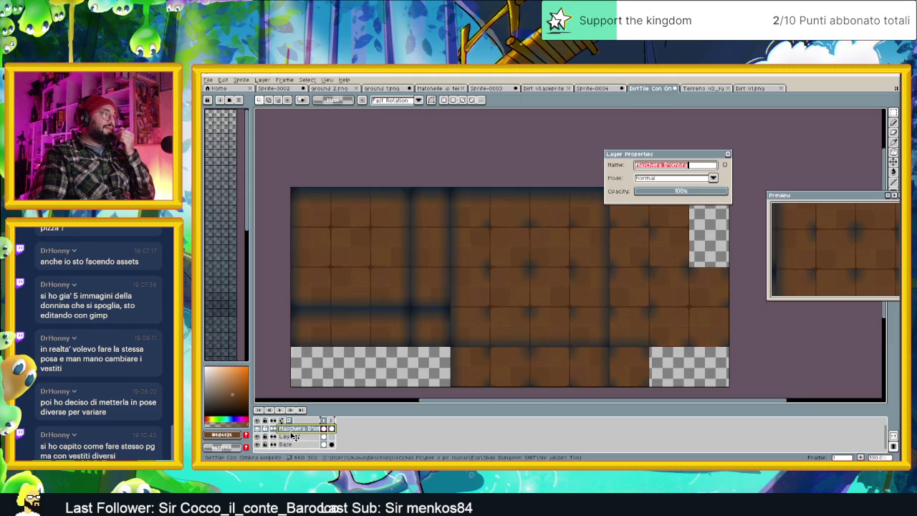
click(671, 181)
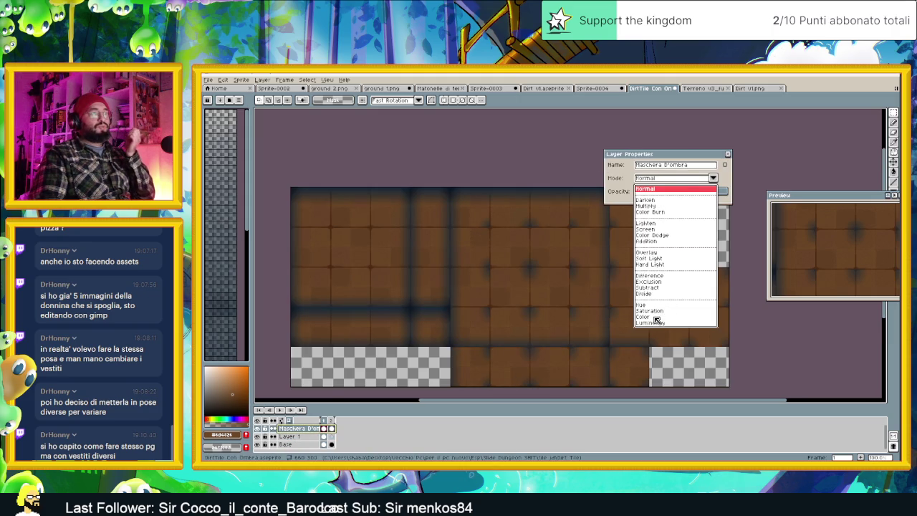
click(656, 287)
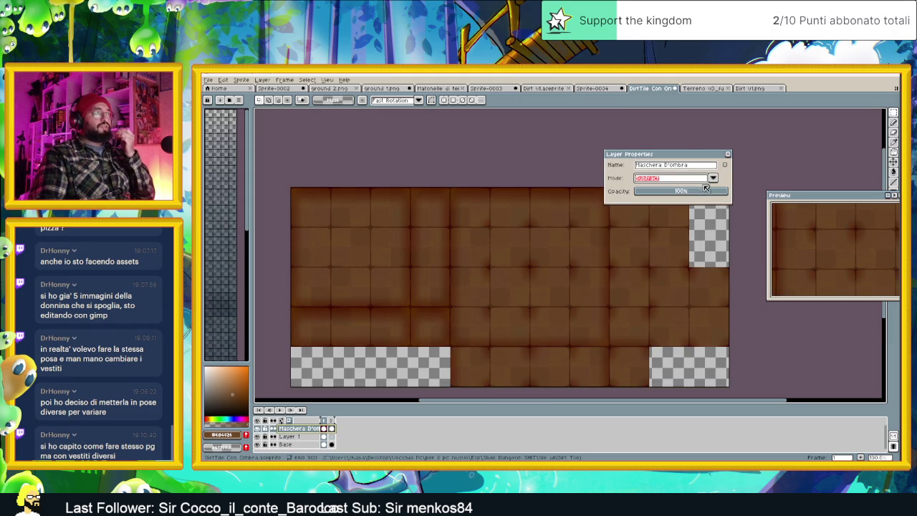
click(729, 154)
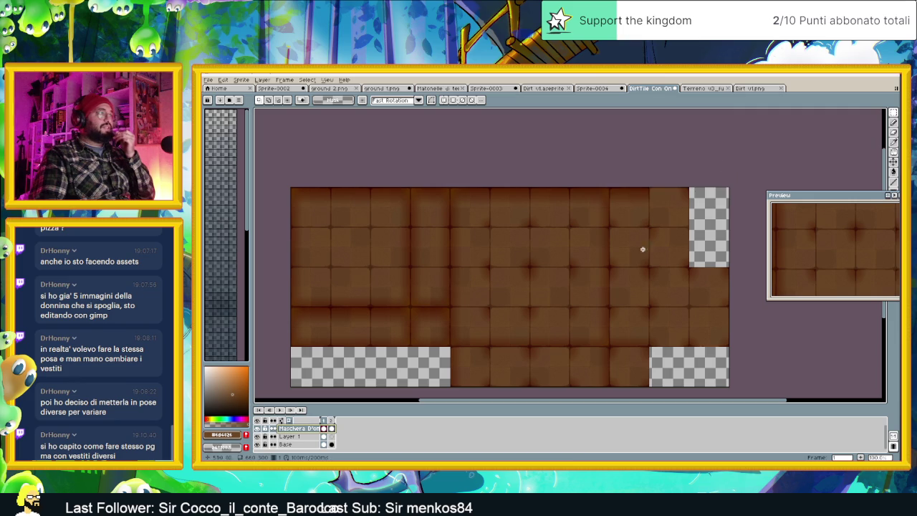
scroll(610, 276, down, 2)
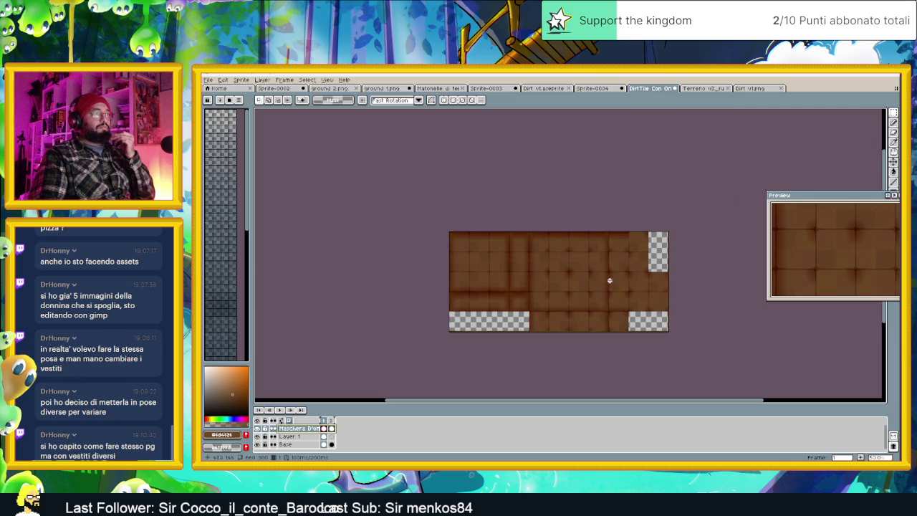
scroll(610, 280, up, 2)
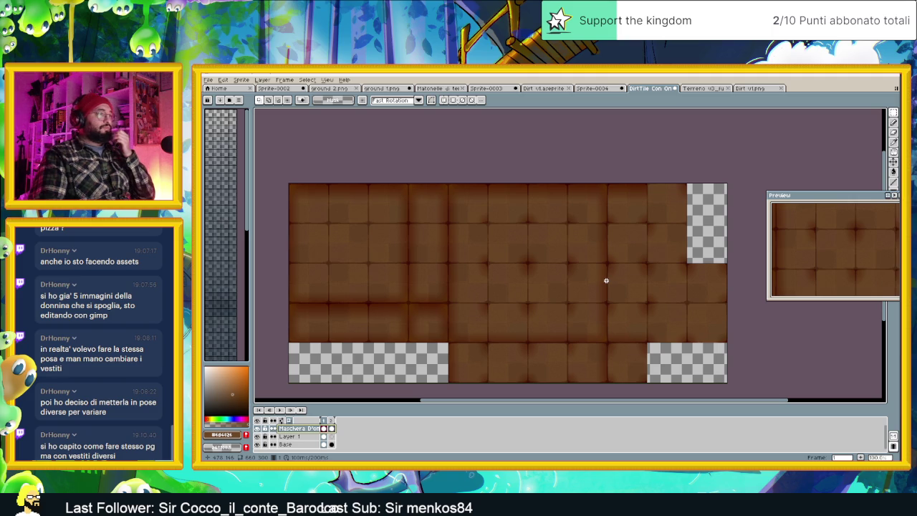
click(208, 79)
mouse_move(219, 145)
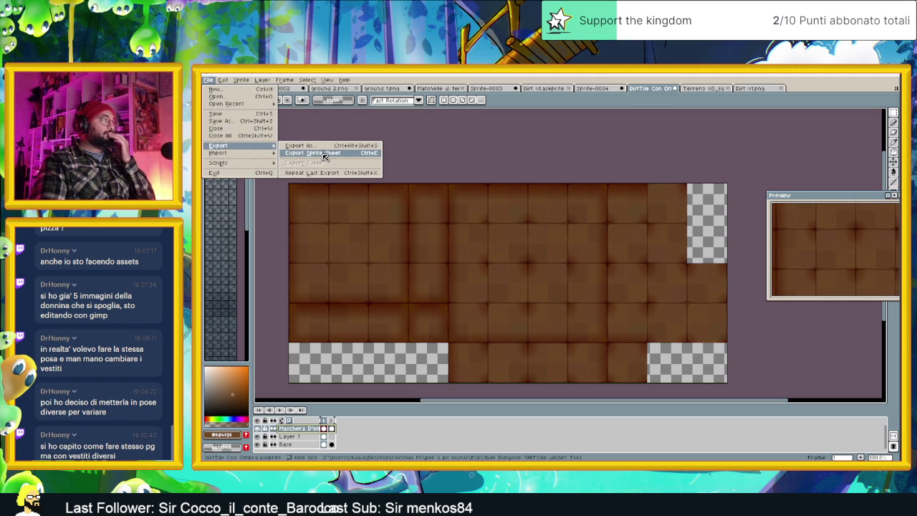
Export DirtTile Con Ombra.png with only the selected frames.
click(327, 148)
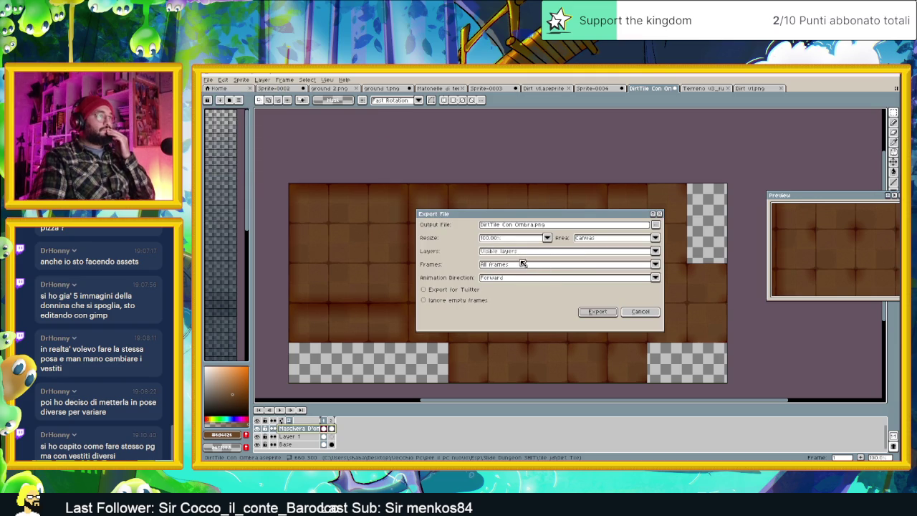
click(521, 265)
click(507, 281)
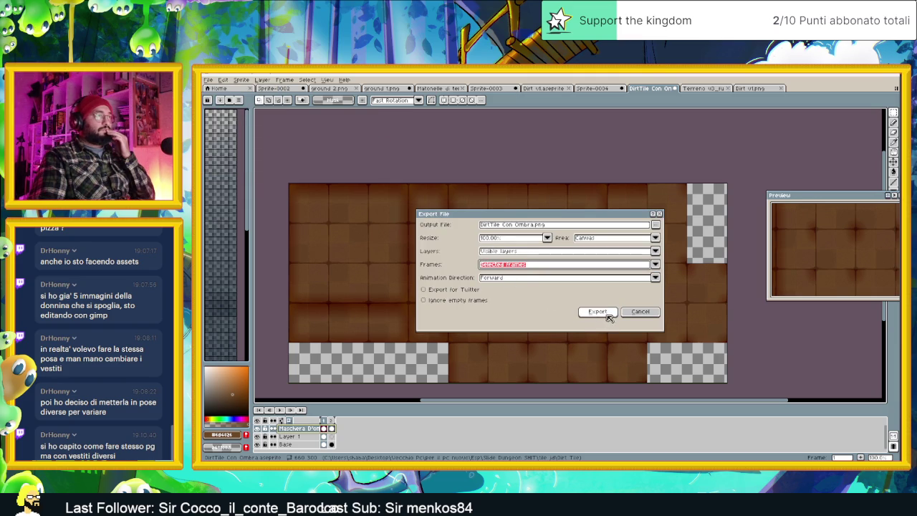
click(598, 313)
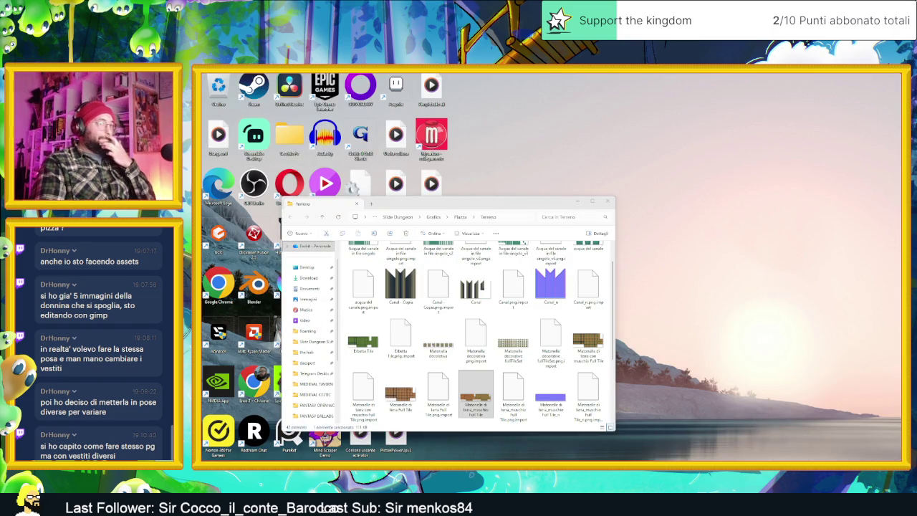
Switch from File Explorer back to the Godot editor.
key(alt+Tab)
key(alt+Tab)
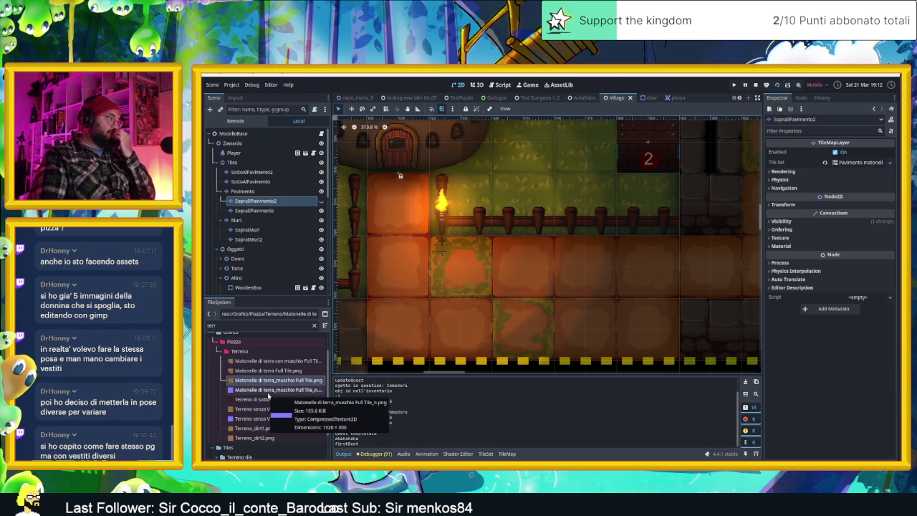
Widen the side panels and select Matonelle di terra_muschio Full Tile.png in FileSystem.
click(291, 390)
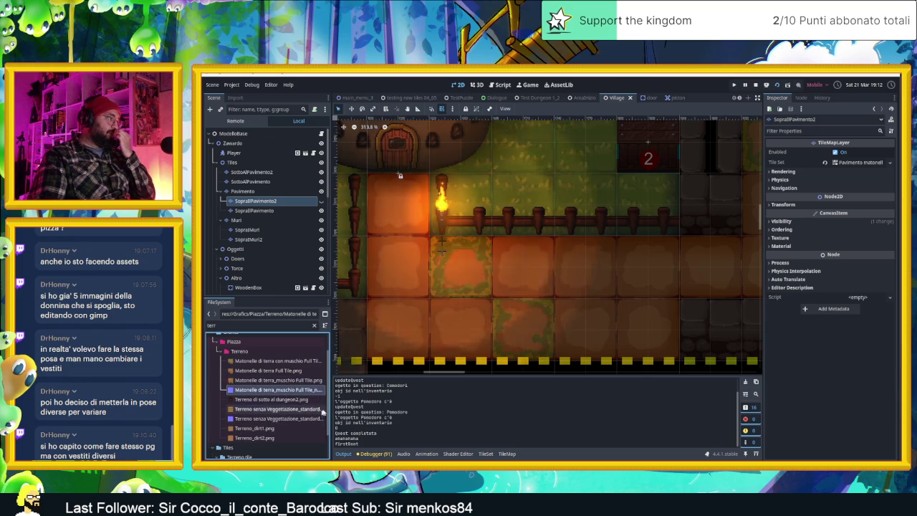
drag(331, 405, 360, 405)
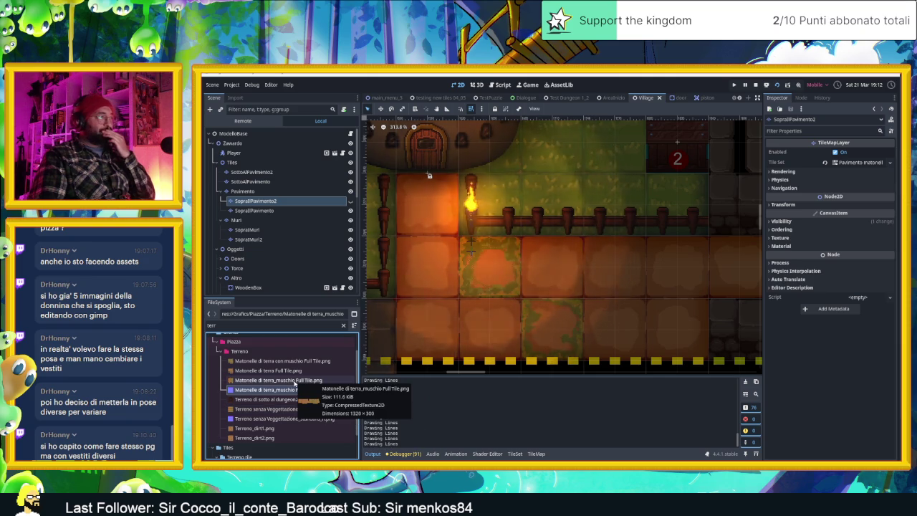
click(294, 381)
right_click(294, 381)
key(Escape)
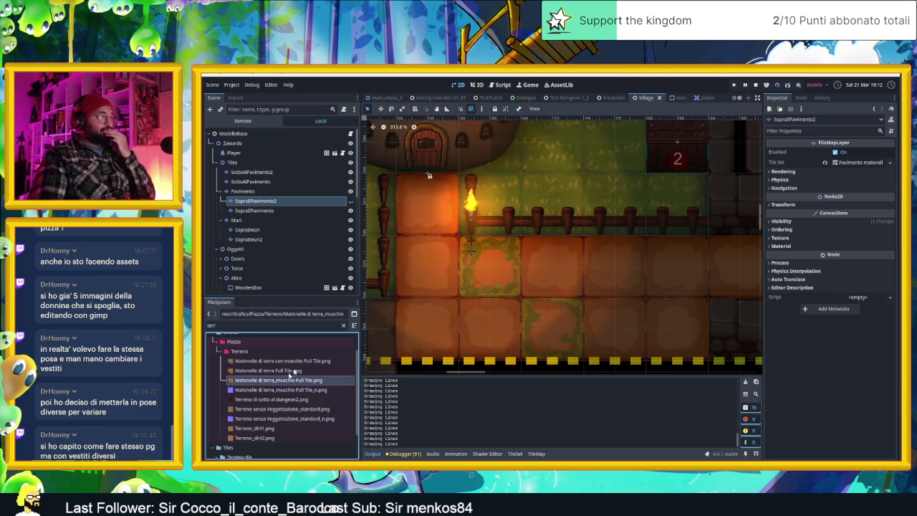
Select the Pavimento layer, pick the Pavimento matonelle source, and open its TileSet.
click(242, 191)
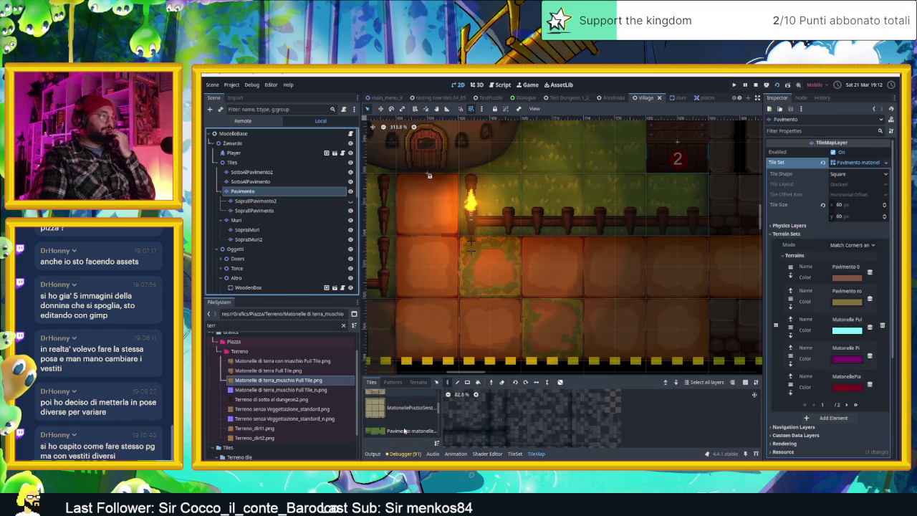
scroll(405, 423, down, 1)
click(406, 408)
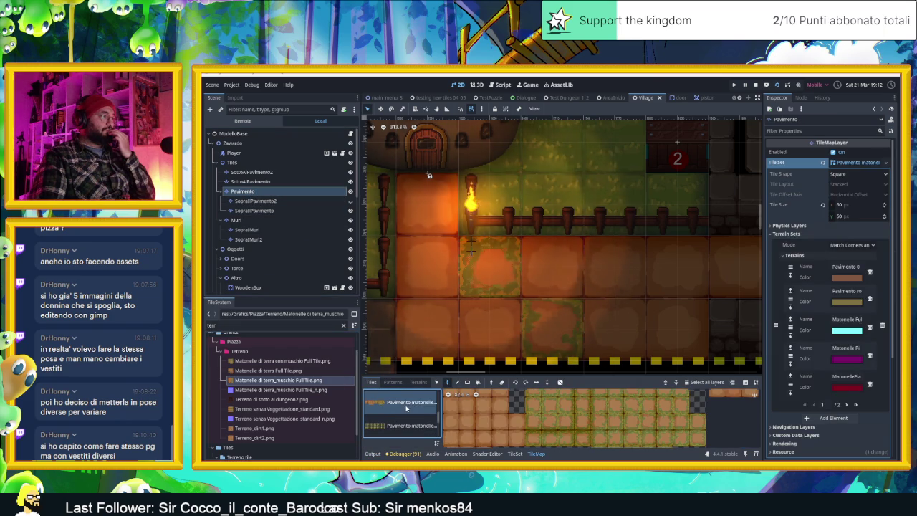
scroll(406, 415, up, 1)
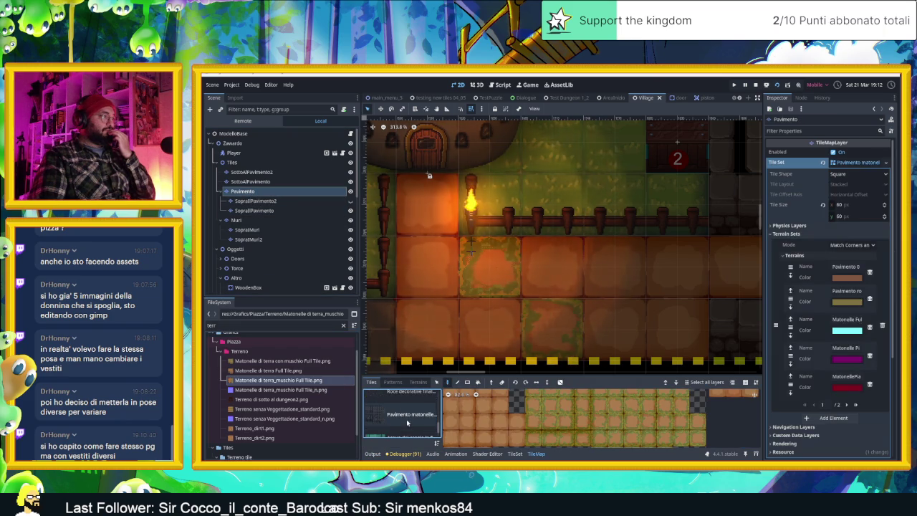
scroll(401, 410, down, 1)
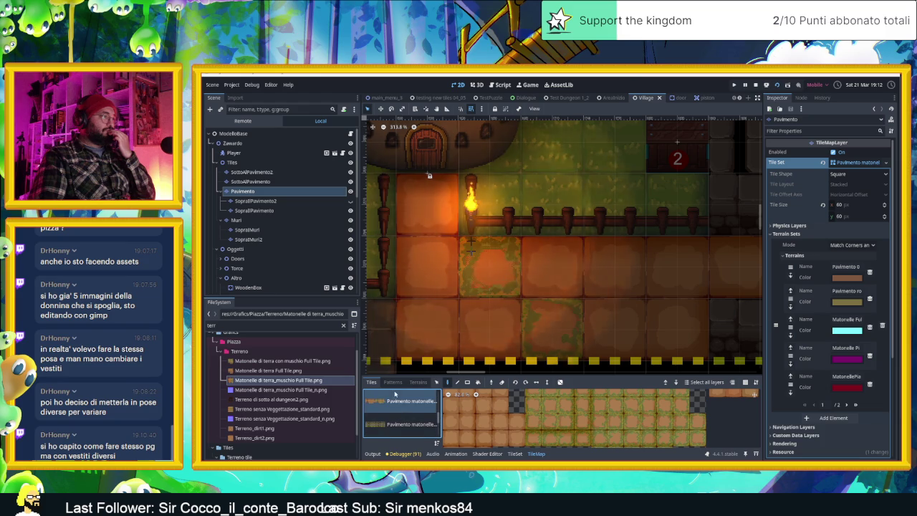
click(515, 453)
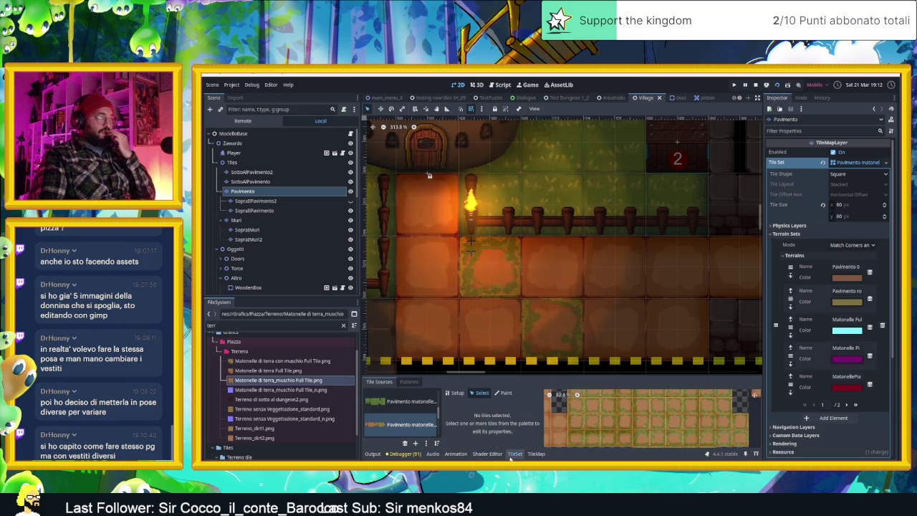
Reveal the selected atlas source's texture in the FileSystem dock.
scroll(416, 420, down, 1)
scroll(415, 421, up, 1)
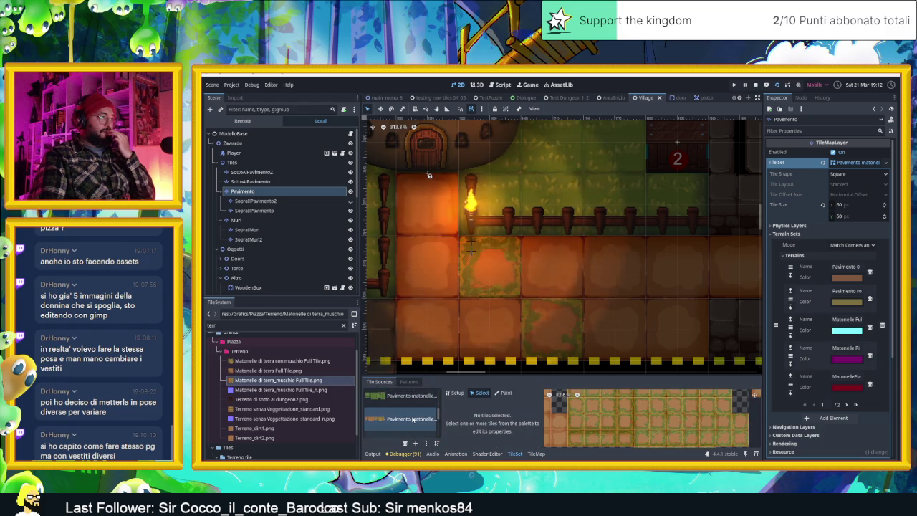
click(455, 393)
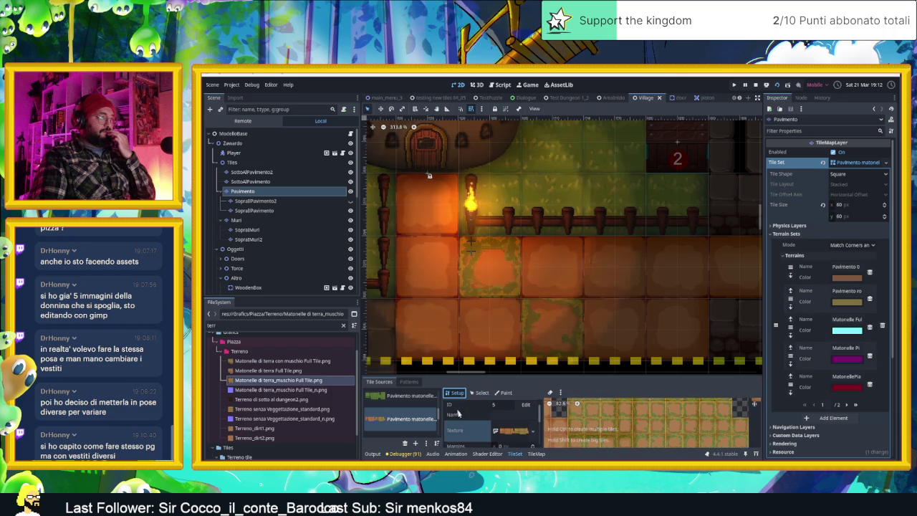
scroll(511, 430, down, 2)
click(534, 434)
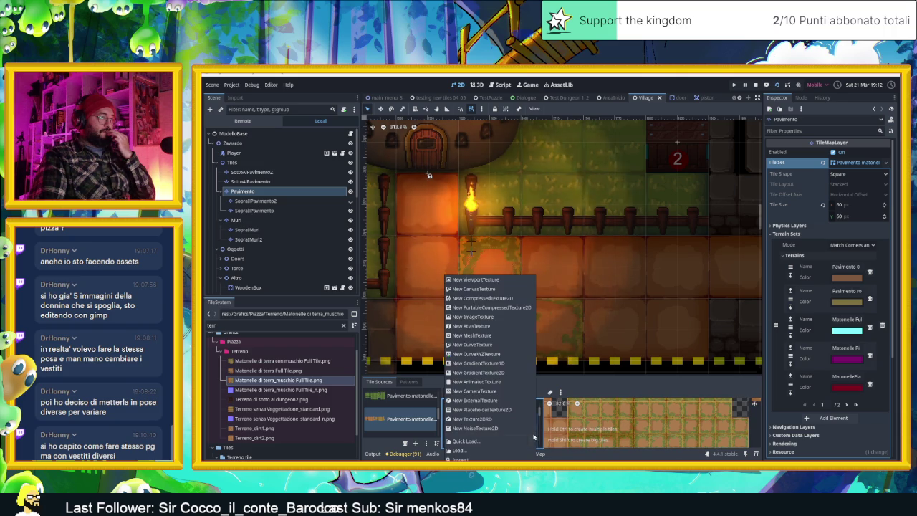
click(544, 367)
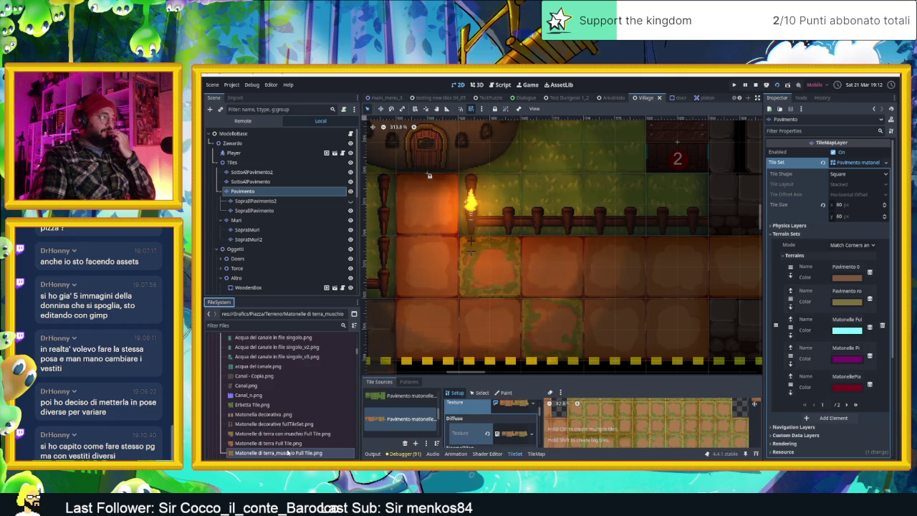
Open the moss dirt tile file's folder in File Explorer.
scroll(306, 432, down, 2)
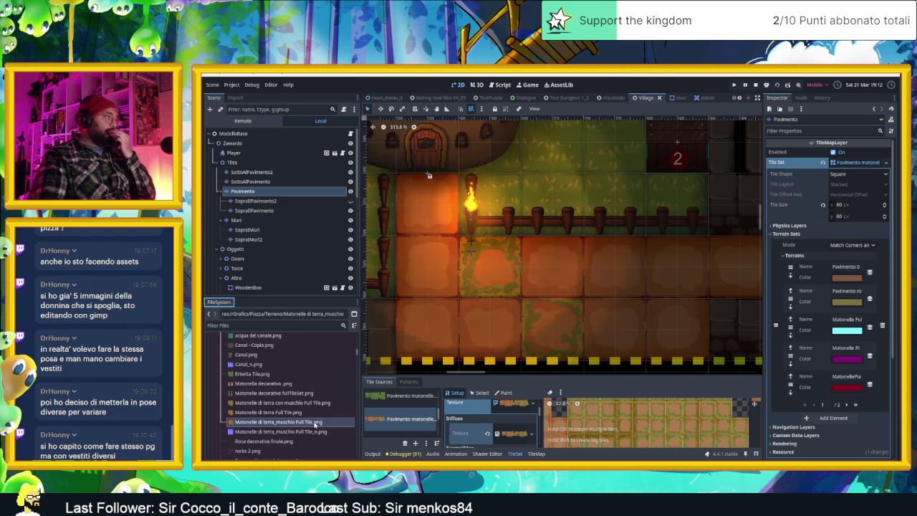
right_click(315, 422)
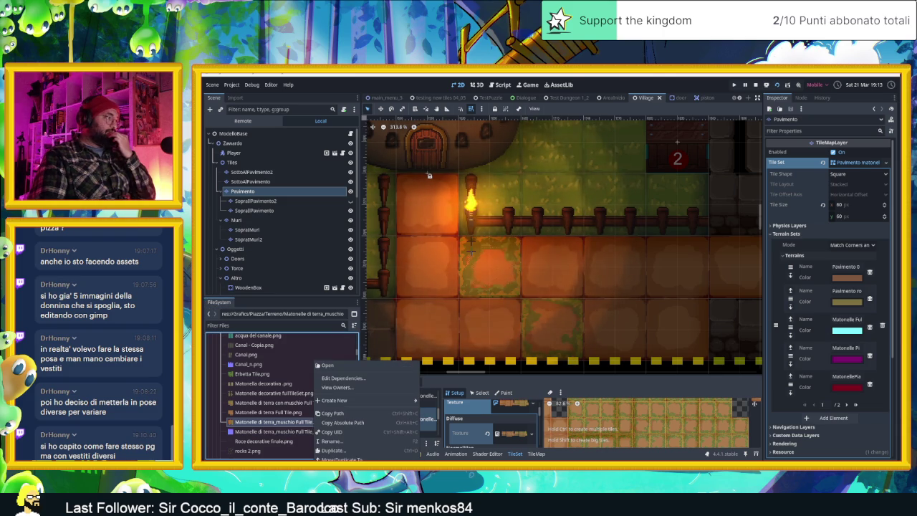
click(343, 488)
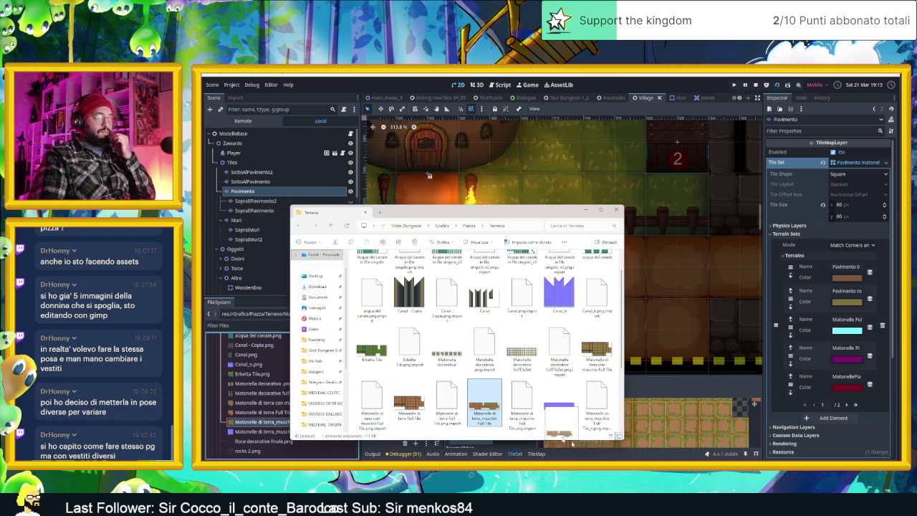
Switch to Aseprite, look around the dirt tile sheet, then minimize the window.
key(alt+Tab)
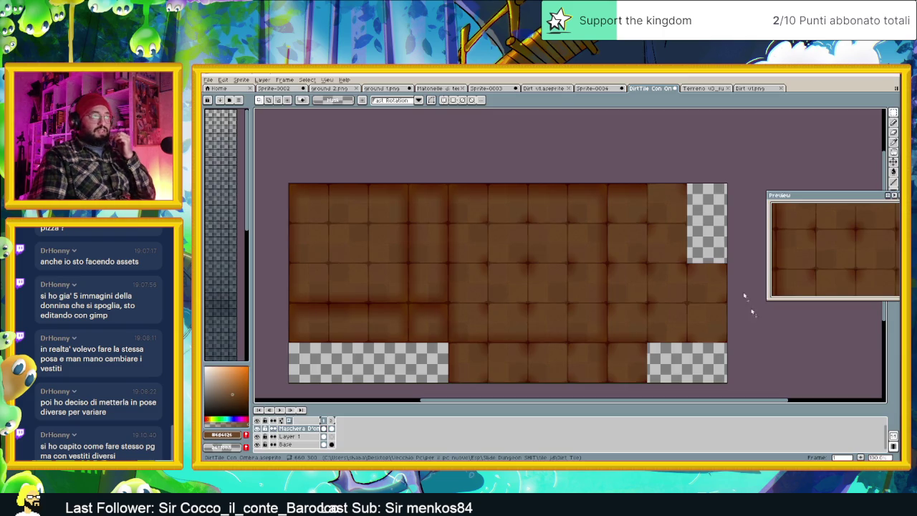
scroll(573, 234, down, 2)
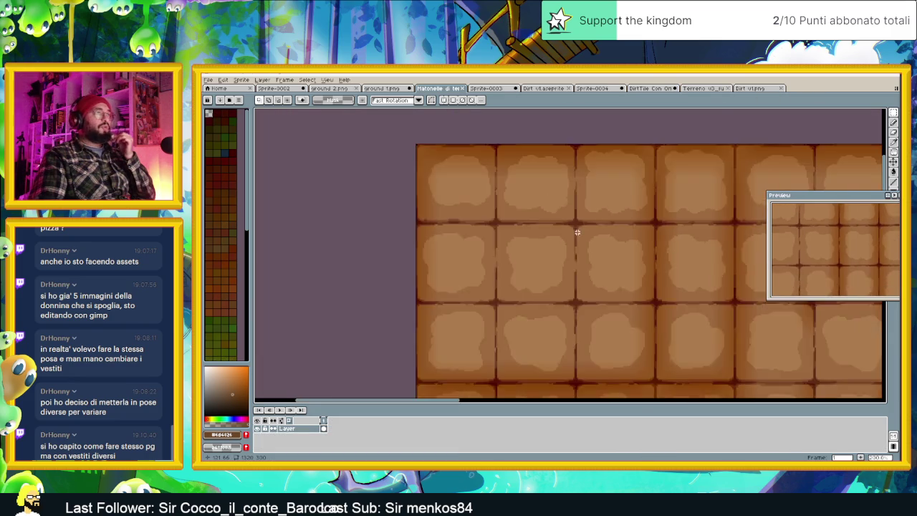
scroll(573, 234, down, 2)
scroll(573, 234, right, 2)
scroll(570, 237, up, 1)
scroll(570, 237, up, 1)
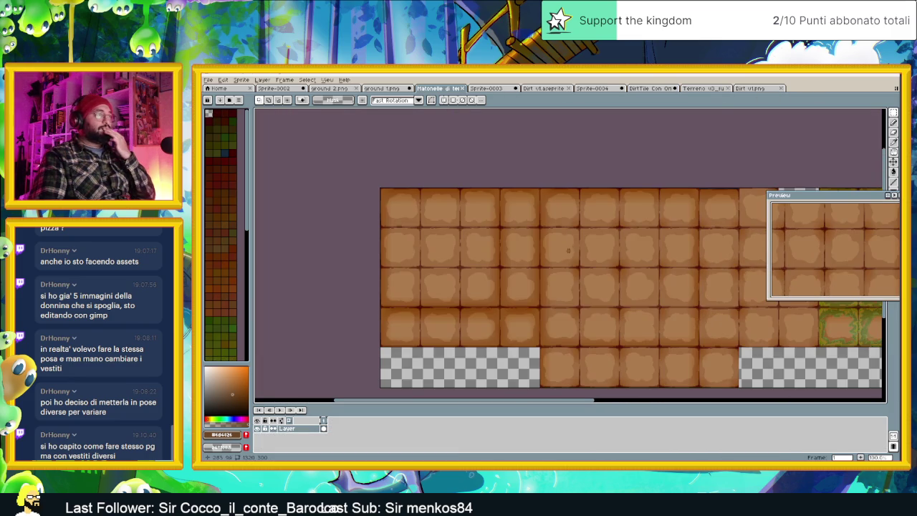
scroll(537, 263, down, 1)
scroll(537, 262, right, 2)
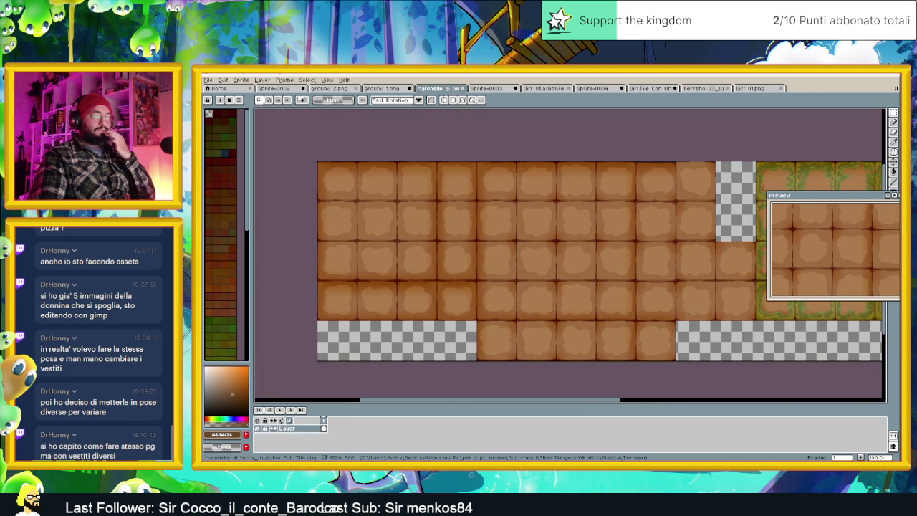
key(super+Down)
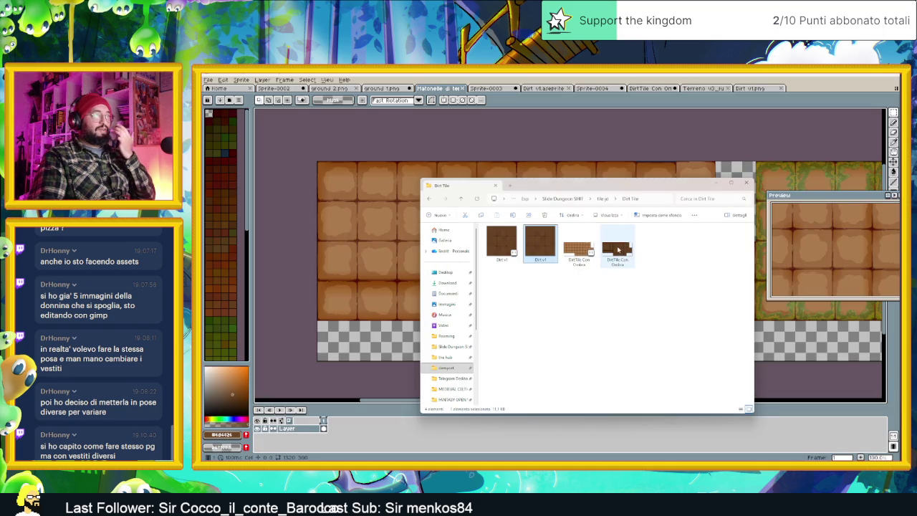
Close the Dirt Tile folder window, recentre the DirtTile sheet and select all of it.
click(628, 249)
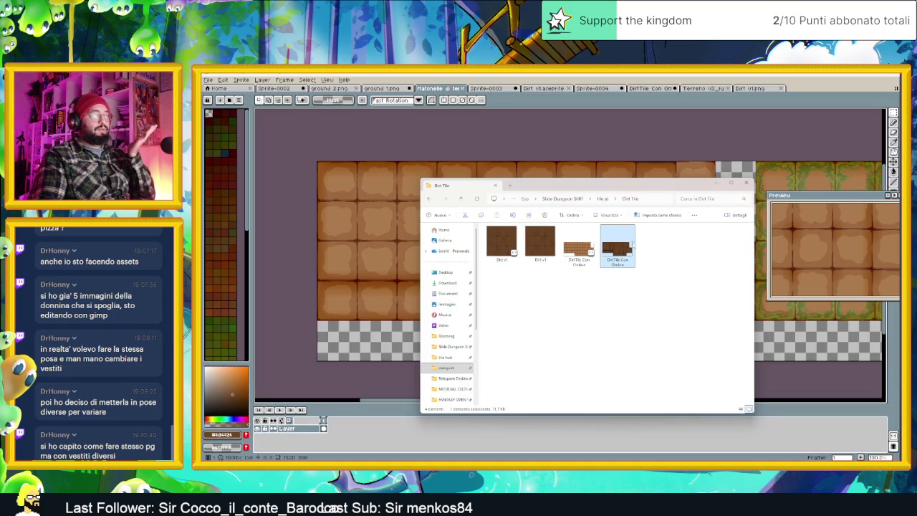
click(614, 253)
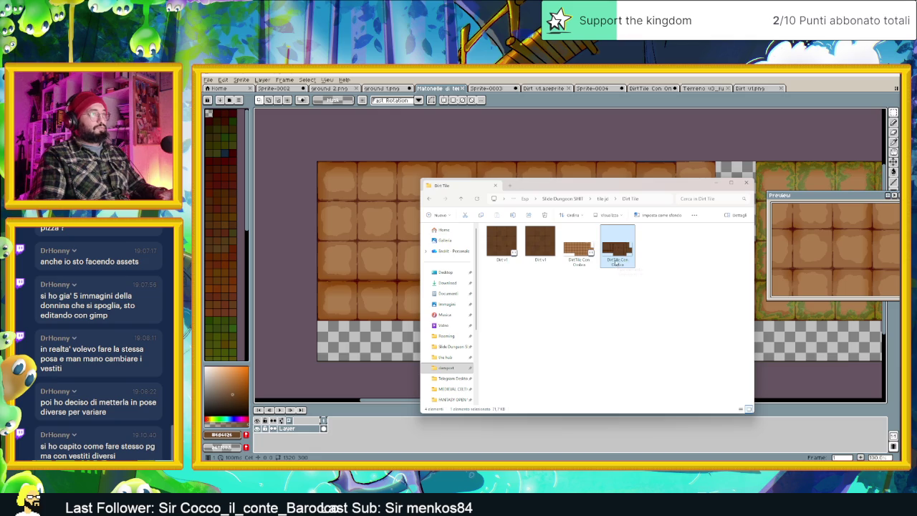
click(721, 187)
scroll(661, 226, down, 3)
drag(660, 229, 597, 233)
scroll(597, 234, up, 1)
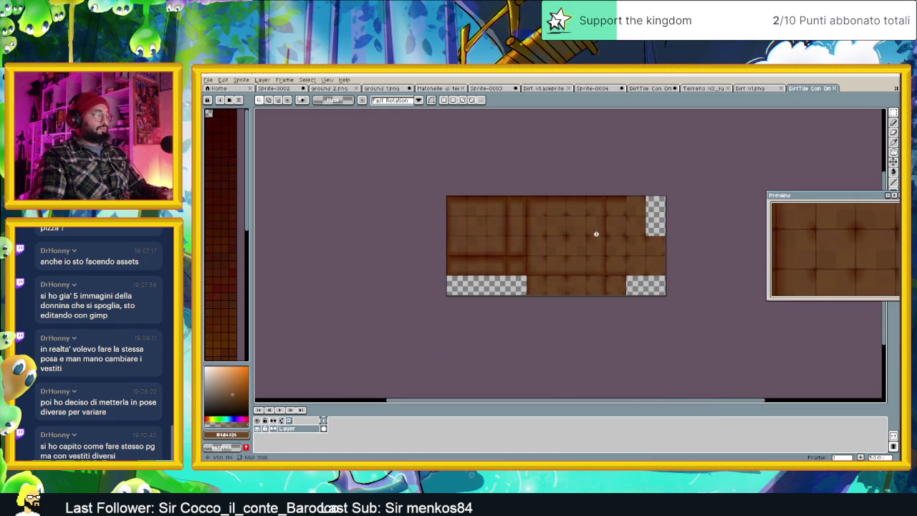
key(ctrl+a)
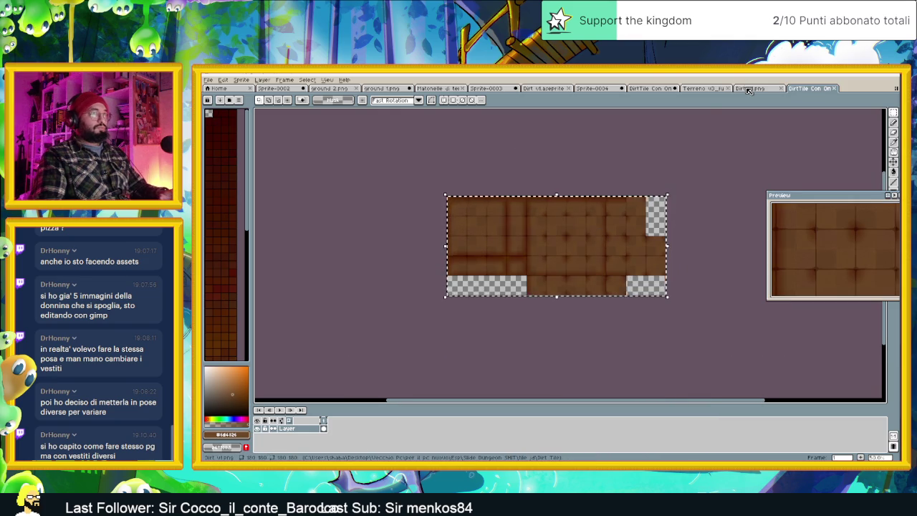
Cycle through Dirt v1, Terreno v3, ground 2 and ground 1, ending on the Matonelle sheet.
click(749, 89)
click(719, 90)
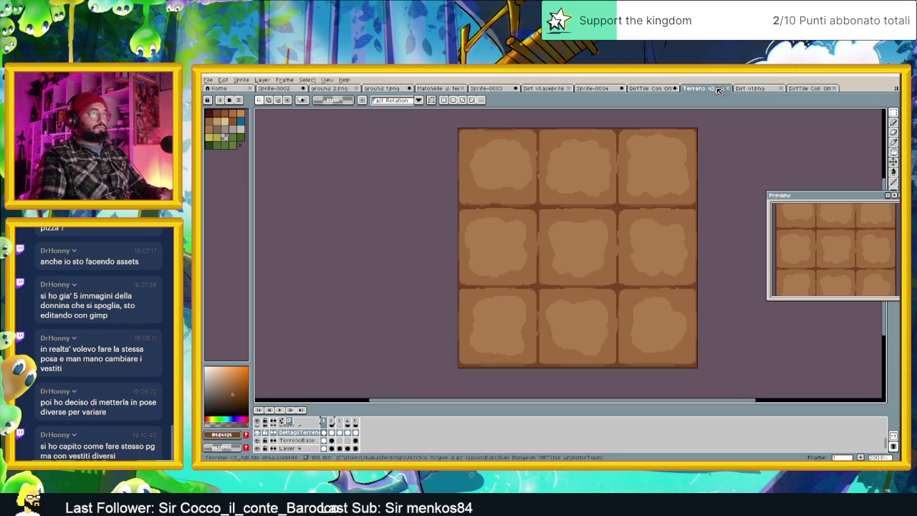
click(656, 88)
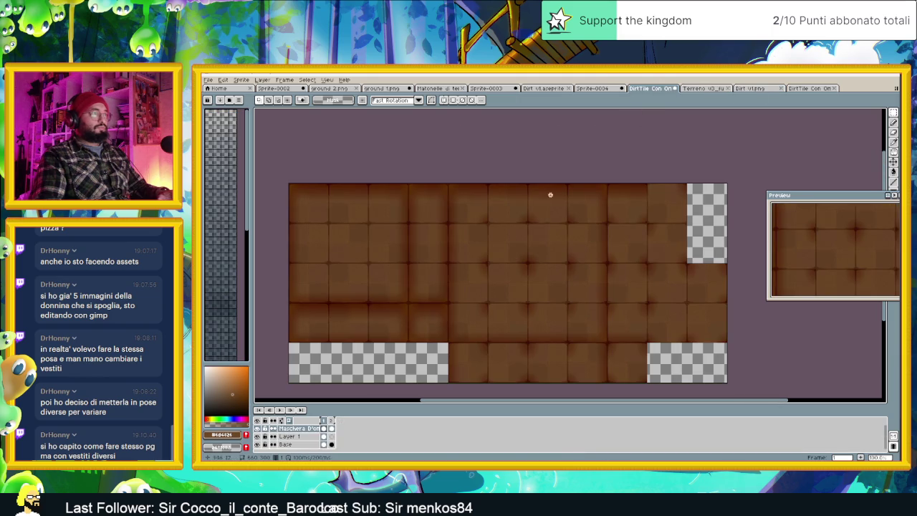
click(750, 88)
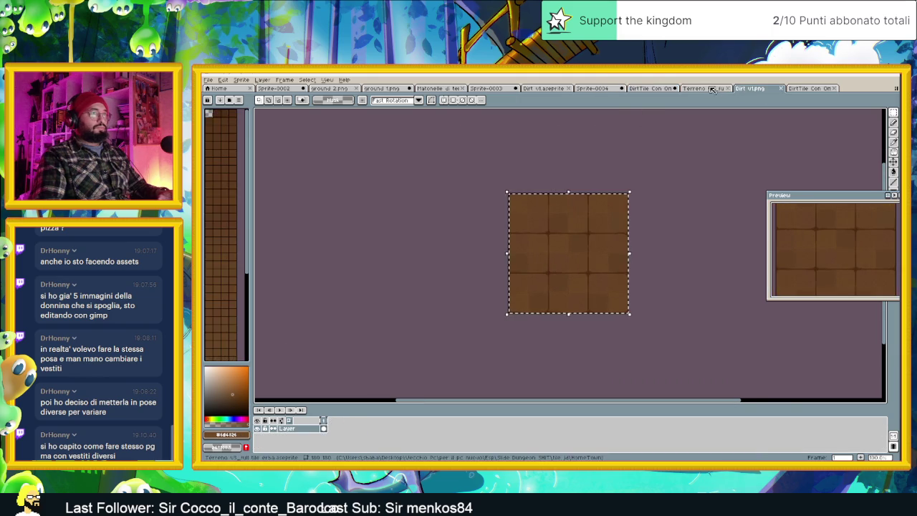
click(705, 88)
scroll(708, 124, down, 1)
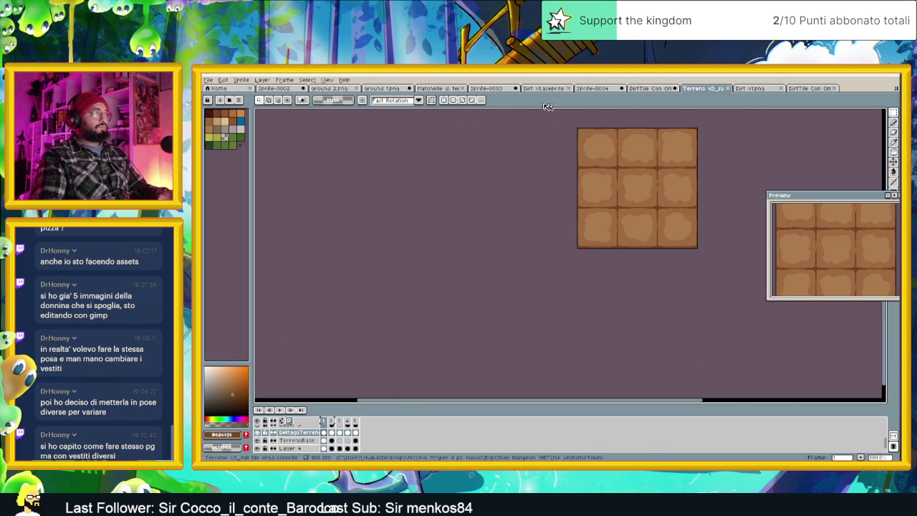
click(275, 88)
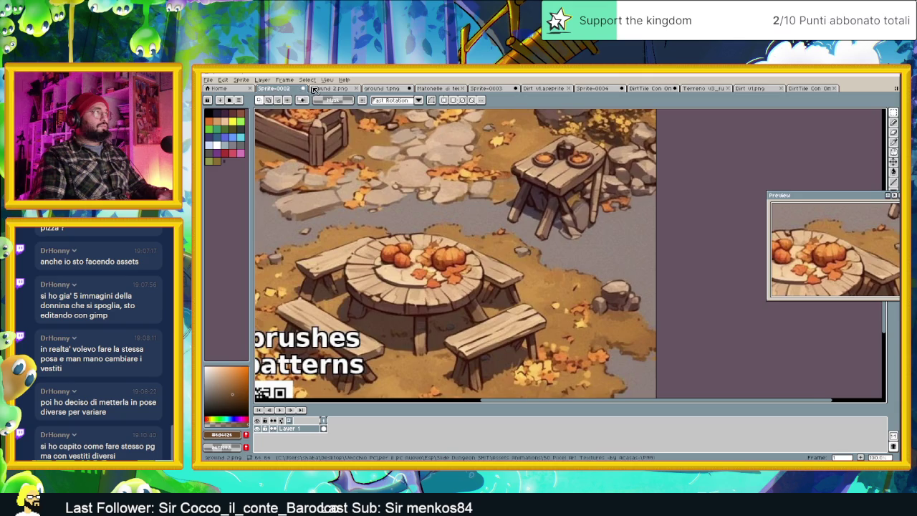
click(315, 89)
click(381, 88)
click(437, 88)
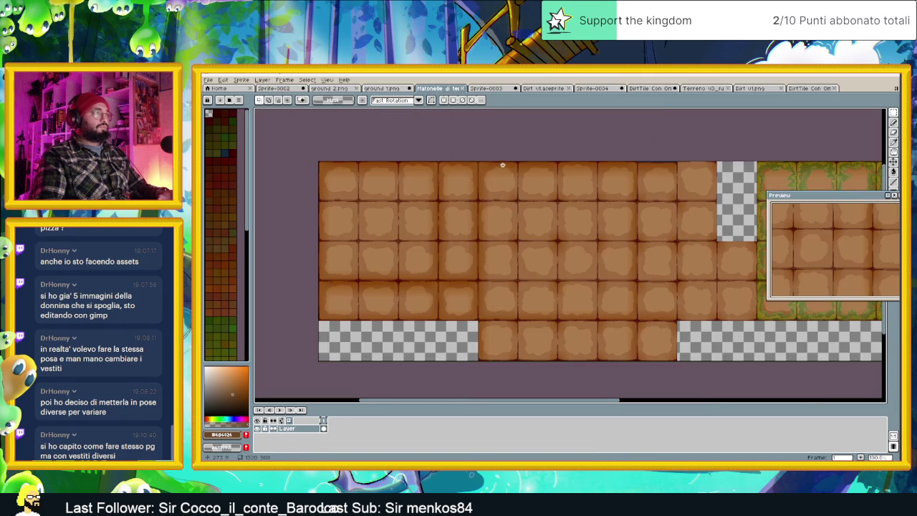
Paste the dark redrawn tiles over the Matonelle sheet, save it, and return to Godot.
key(ctrl+v)
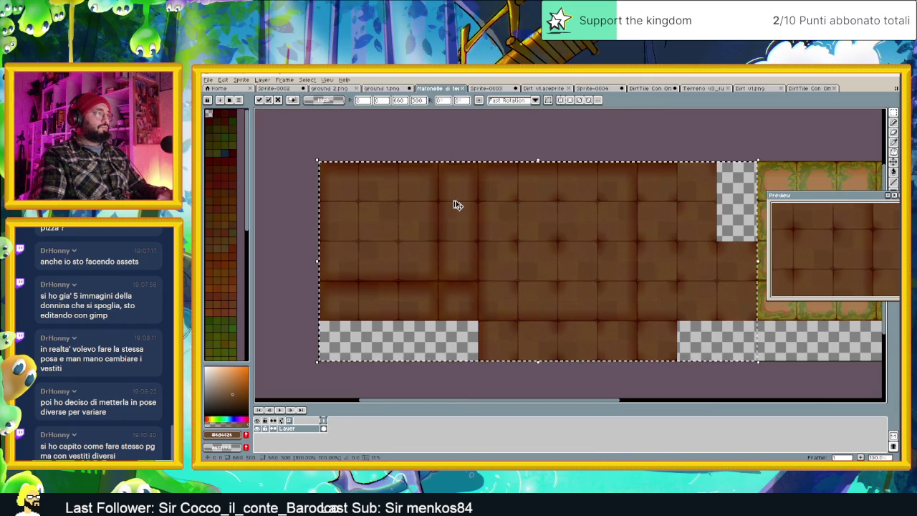
click(475, 141)
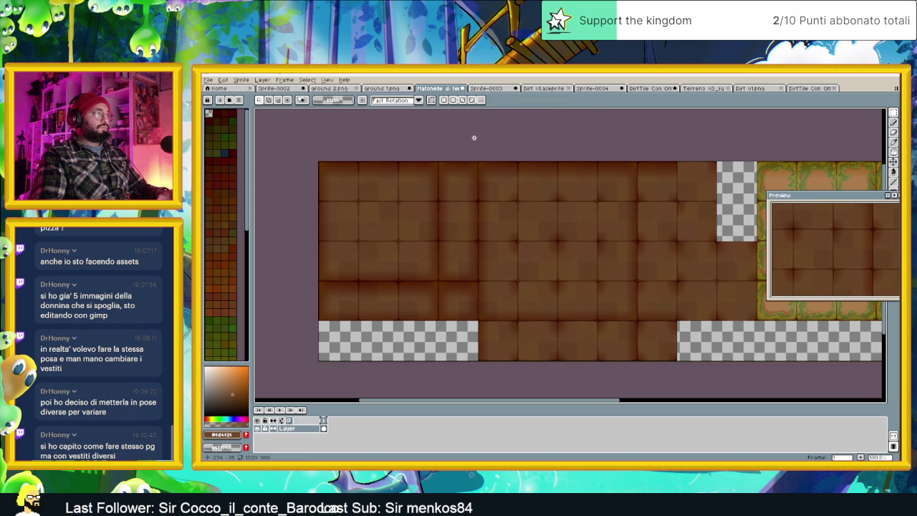
scroll(586, 180, down, 1)
key(ctrl+s)
scroll(550, 232, up, 1)
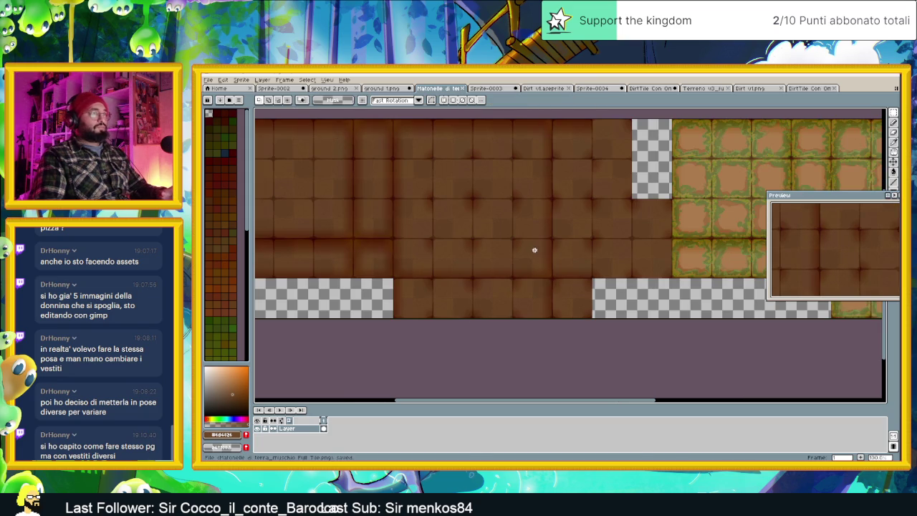
key(alt+Tab)
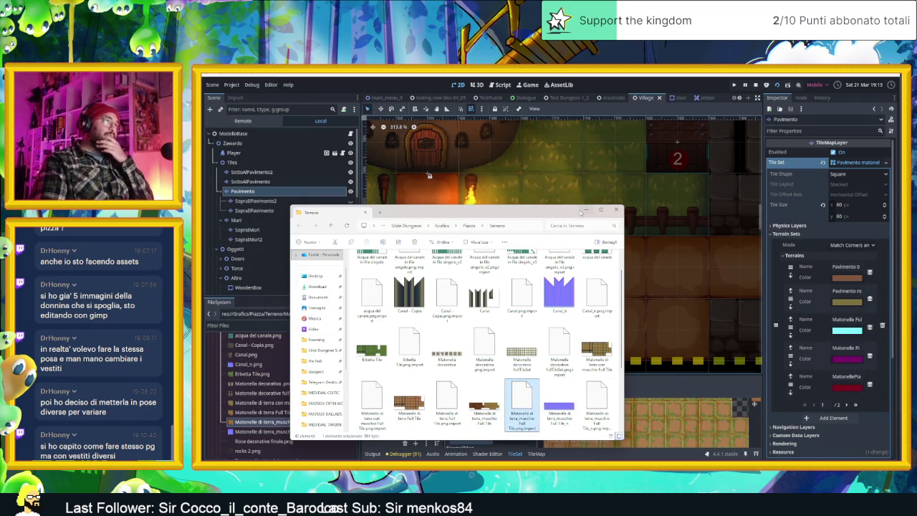
Replace the atlas source's diffuse texture with the updated dirt tile PNG.
key(alt+Tab)
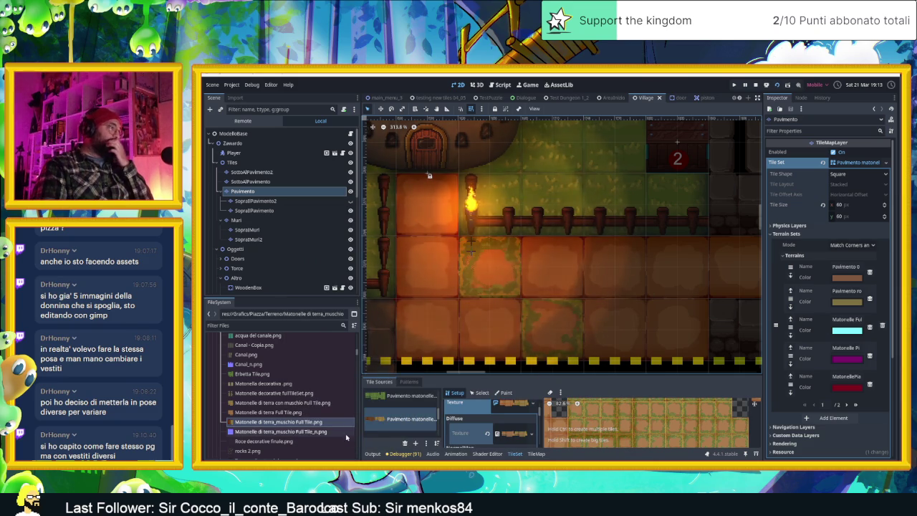
scroll(520, 415, down, 1)
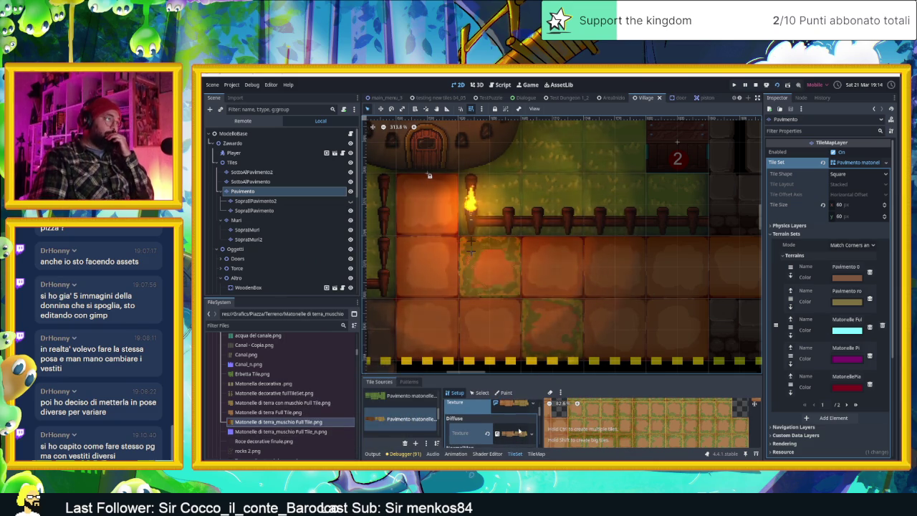
click(534, 428)
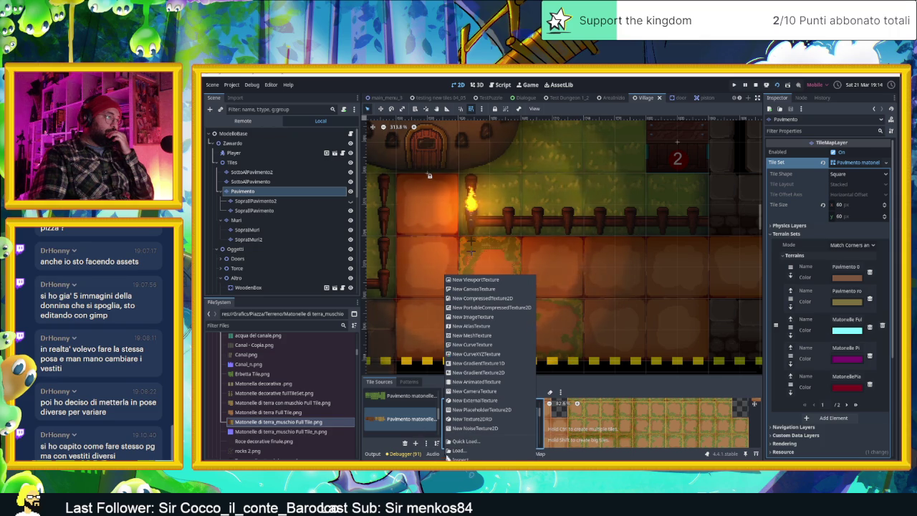
click(424, 424)
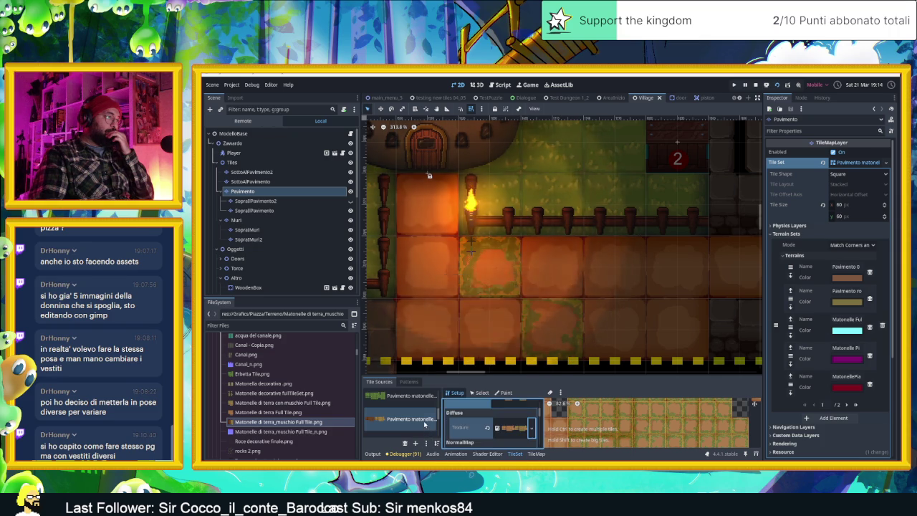
click(488, 428)
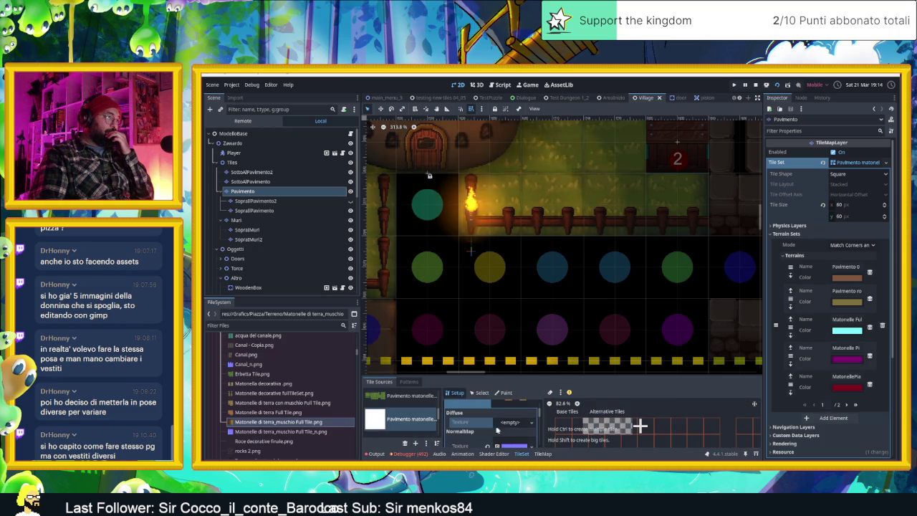
drag(285, 426, 509, 419)
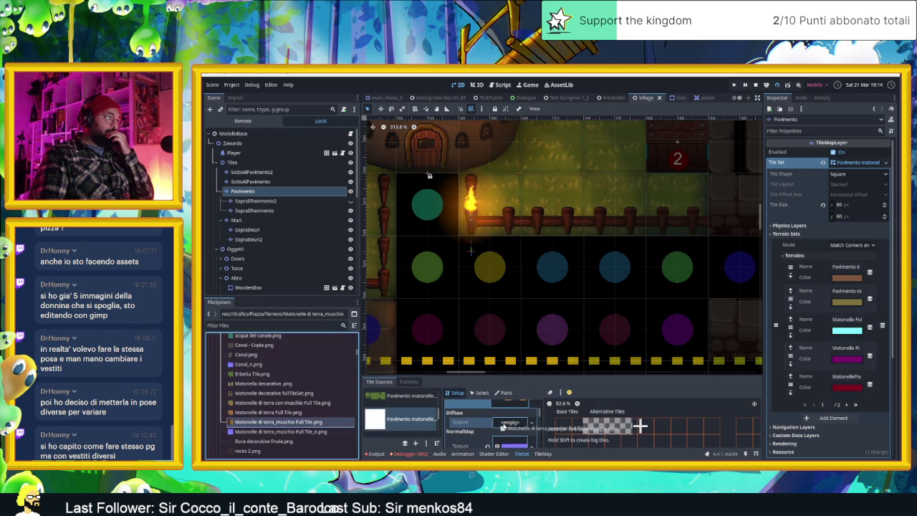
Show the SopraAlPavimento2 layer again and run the Village scene to test the tiles.
scroll(555, 300, down, 2)
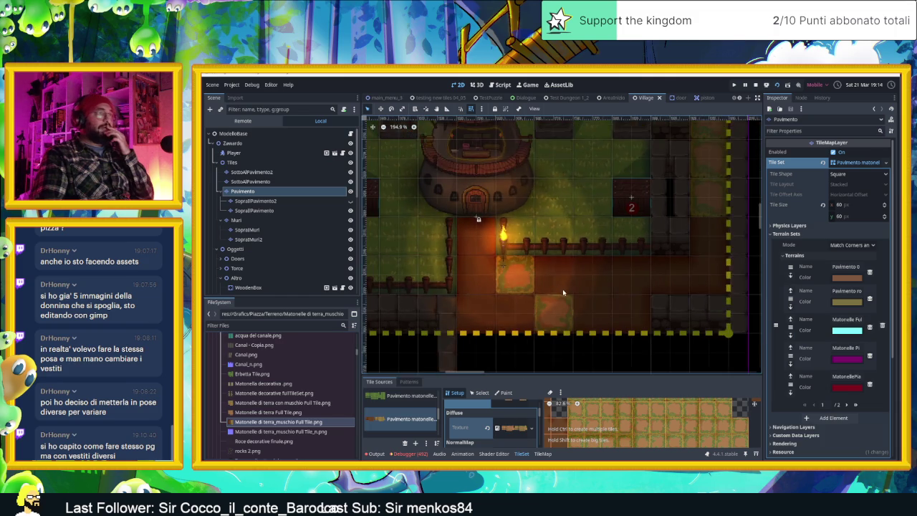
scroll(567, 308, down, 2)
scroll(529, 295, up, 2)
scroll(520, 296, up, 1)
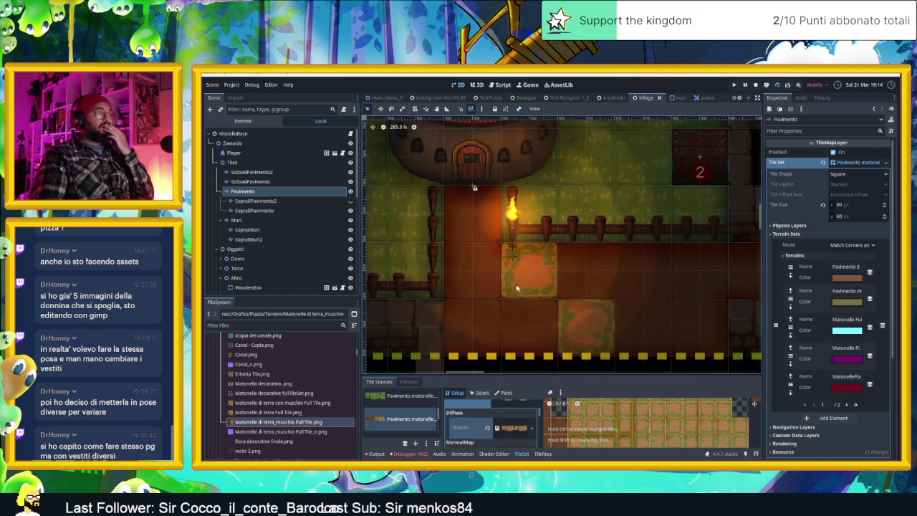
scroll(513, 296, up, 2)
scroll(545, 294, down, 1)
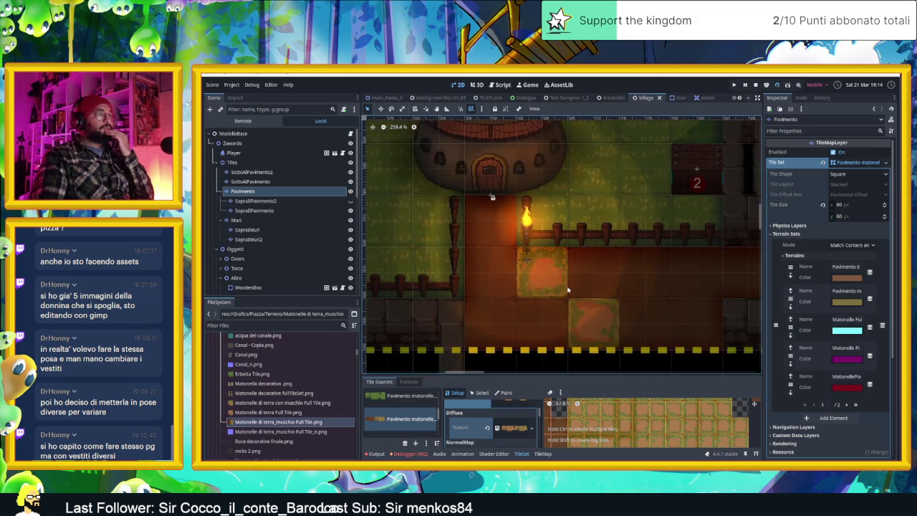
scroll(595, 290, down, 1)
scroll(640, 284, down, 1)
scroll(644, 297, right, 1)
scroll(628, 272, right, 2)
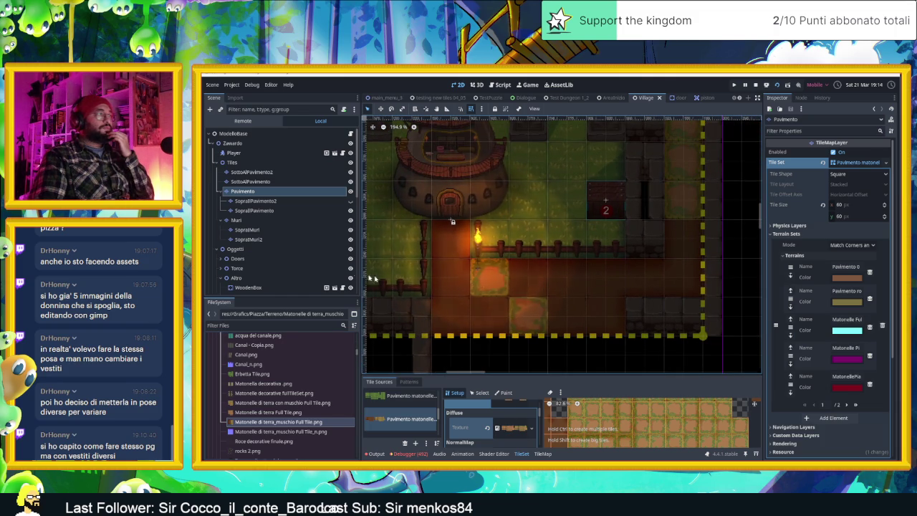
click(350, 201)
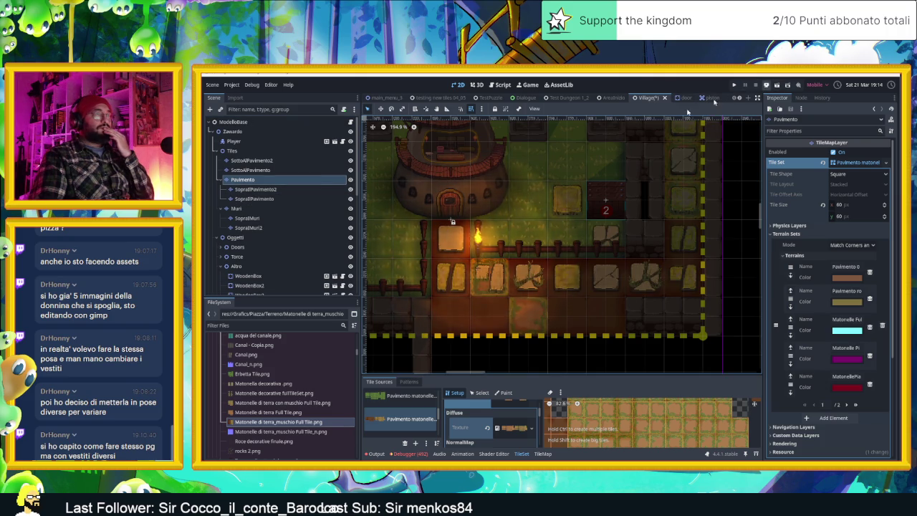
scroll(555, 308, up, 1)
scroll(556, 308, up, 1)
scroll(556, 308, up, 1)
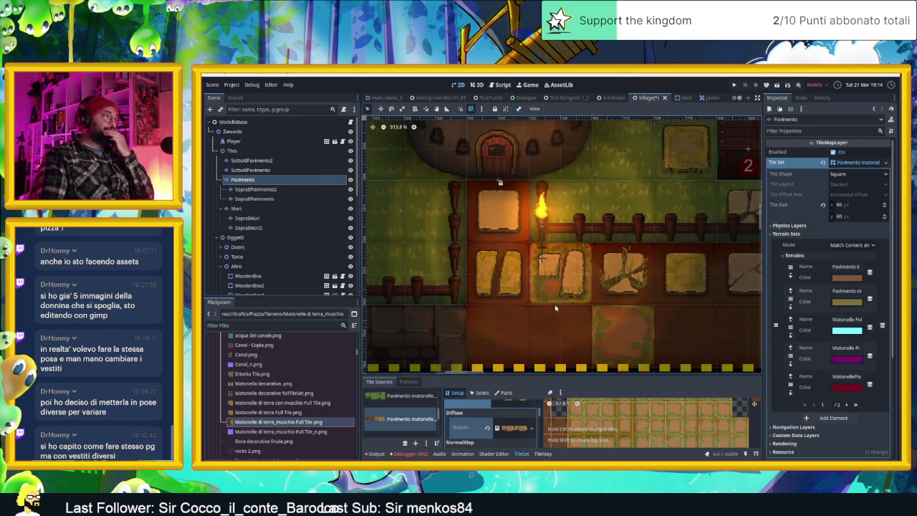
scroll(550, 292, down, 1)
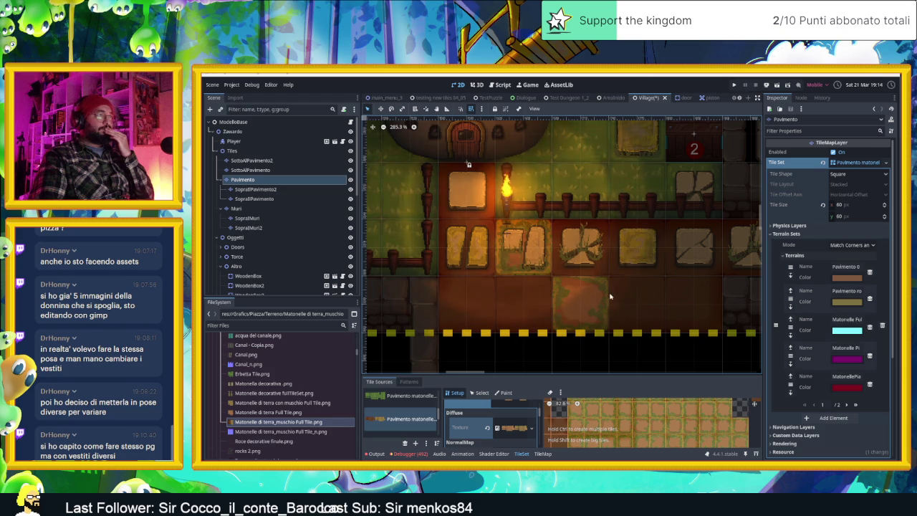
click(778, 85)
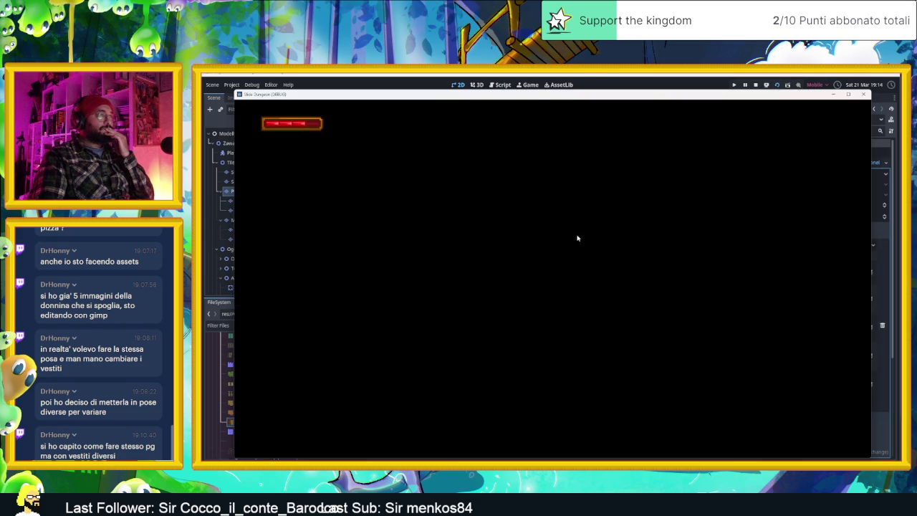
Walk the slime through the corridor and around the tower room on the new dirt floor.
key(Down)
key(Left)
key(Down)
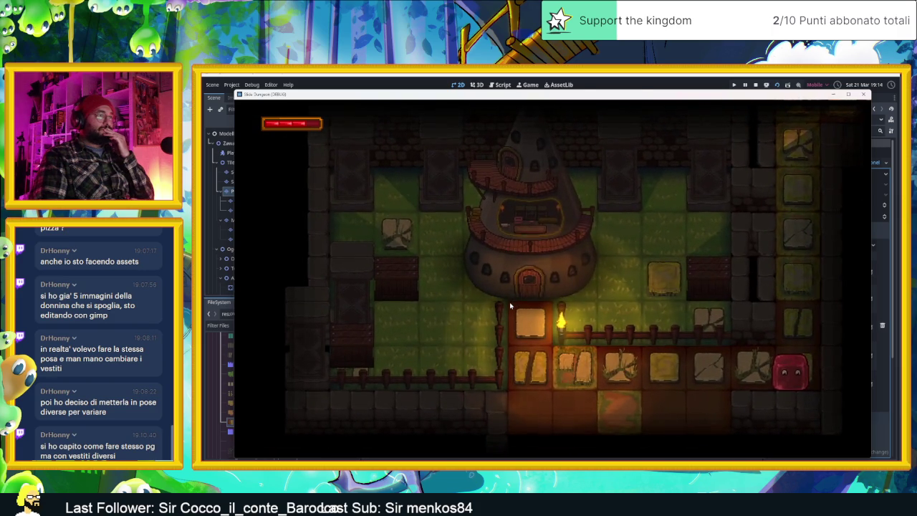
key(Left)
key(Right)
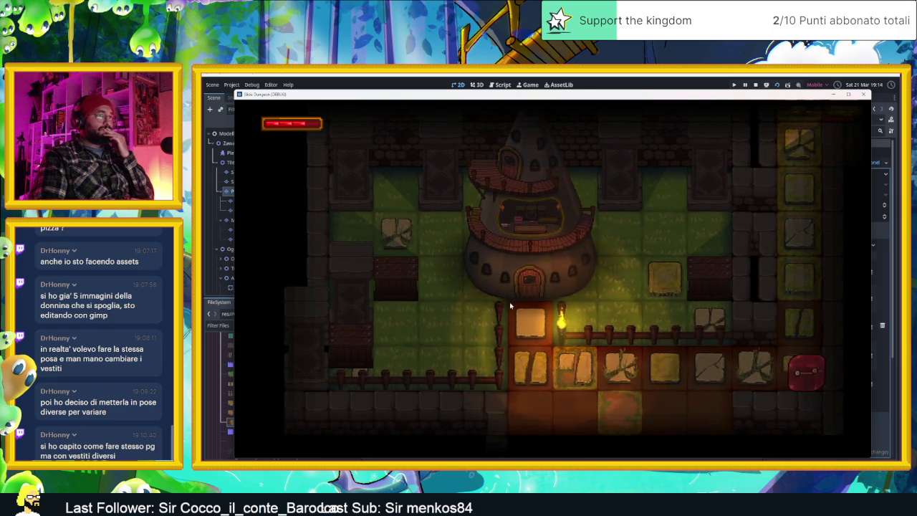
key(Up)
key(Down)
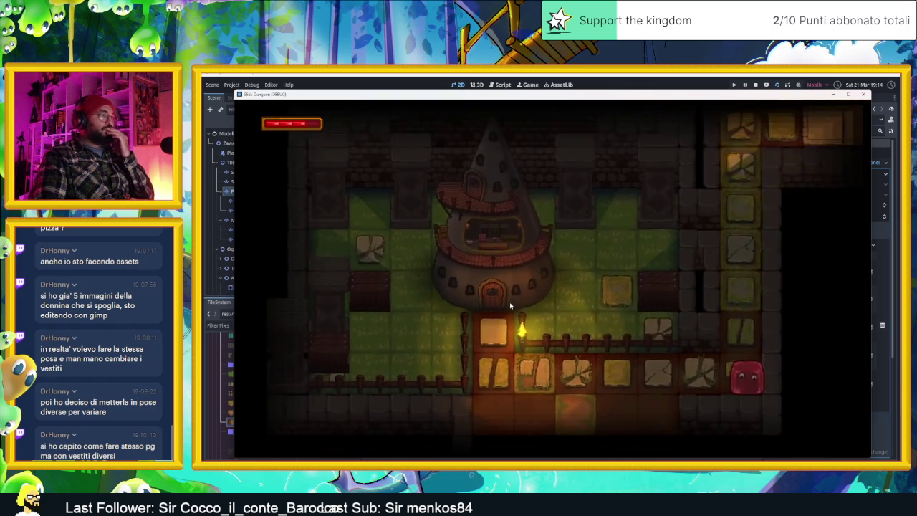
key(Left)
key(Right)
Move the slime into the dark room and up to the tower door, then stop the game.
key(Up)
key(Down)
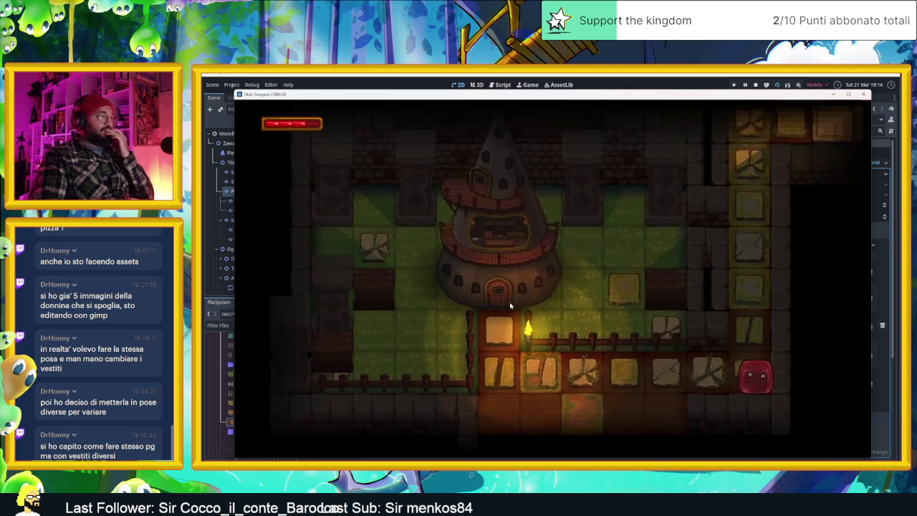
key(Left)
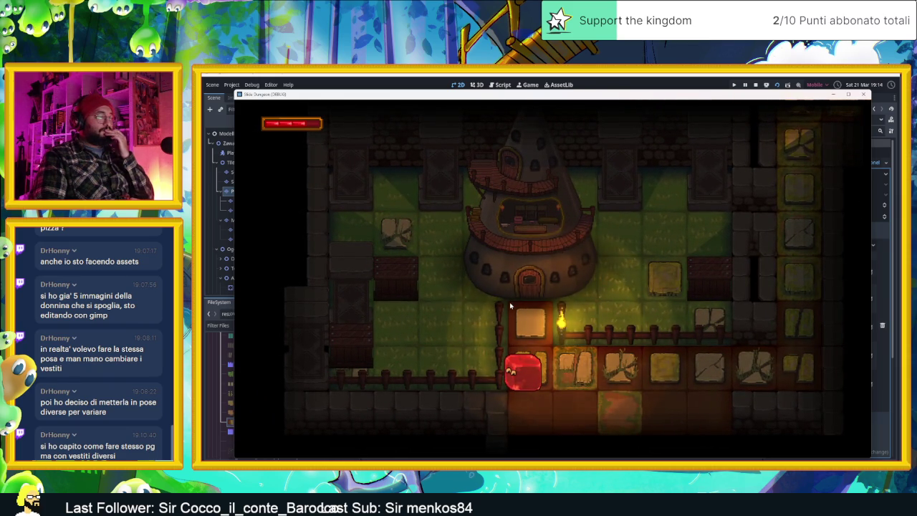
key(Right)
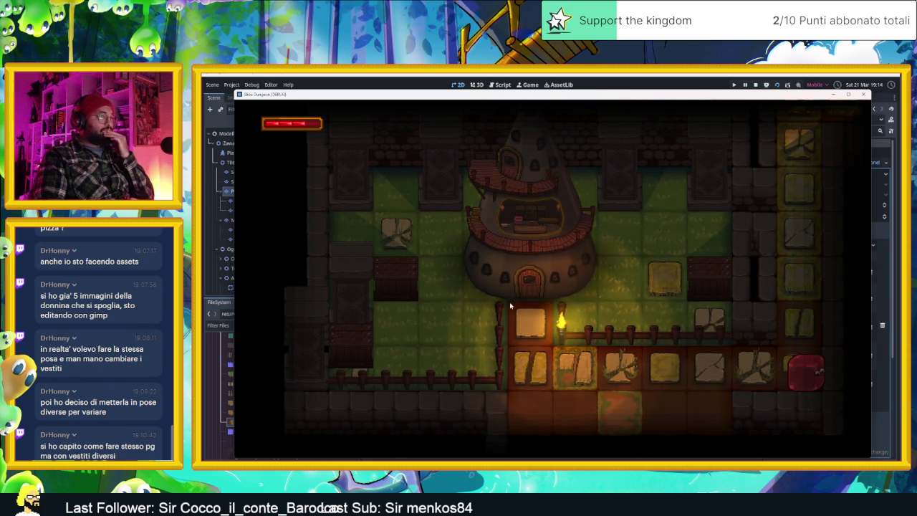
key(Left)
key(Up)
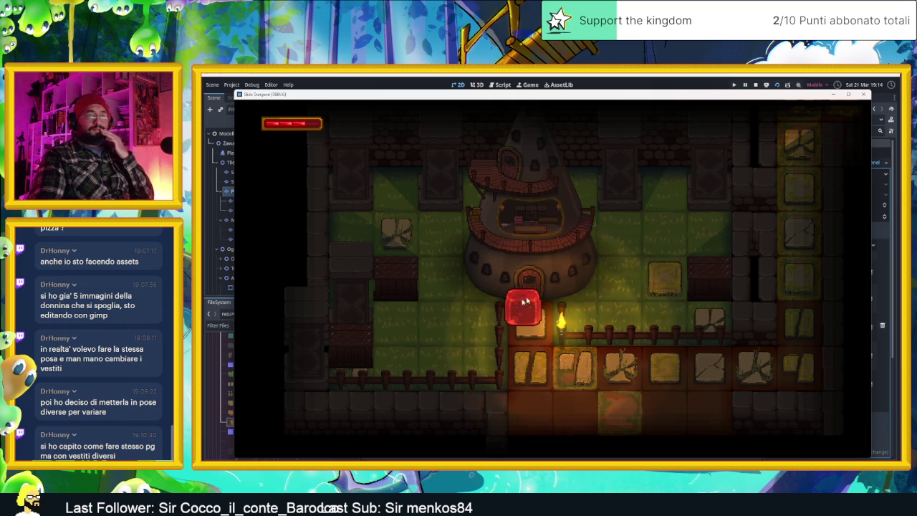
click(865, 94)
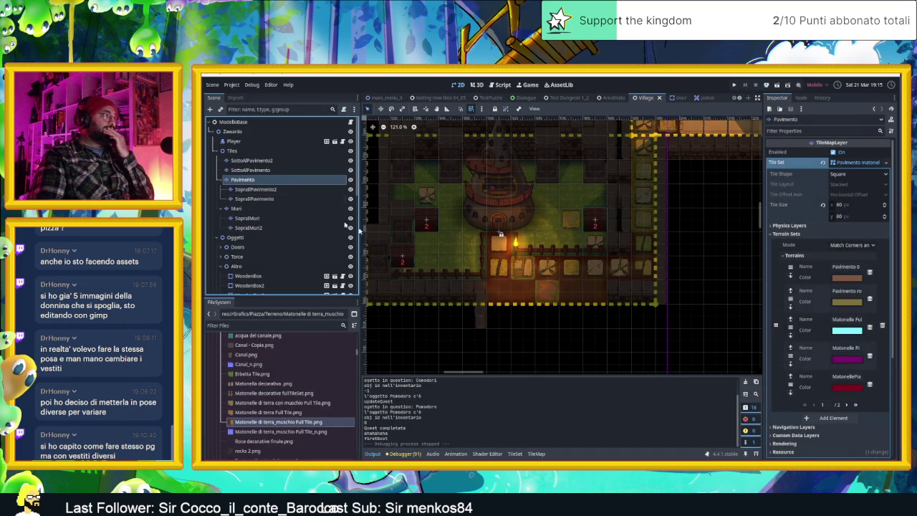
Select Terreno Dirt in the TileMap panel's Terrains painting mode.
scroll(549, 266, down, 1)
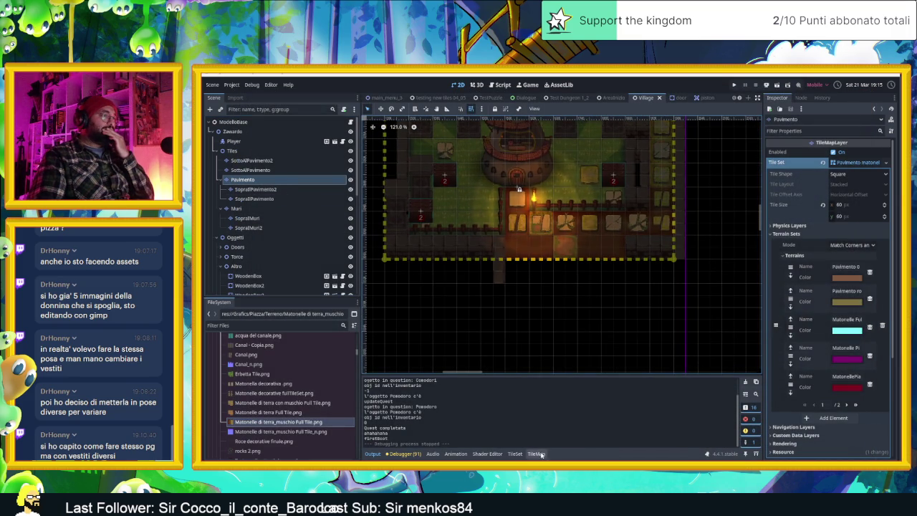
click(541, 454)
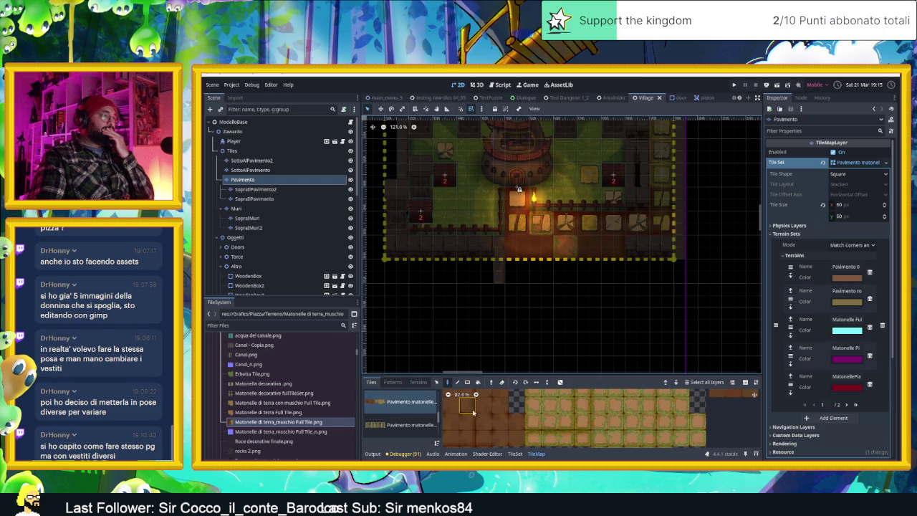
click(419, 382)
scroll(403, 432, down, 2)
scroll(405, 431, down, 2)
scroll(407, 430, down, 2)
scroll(409, 428, down, 2)
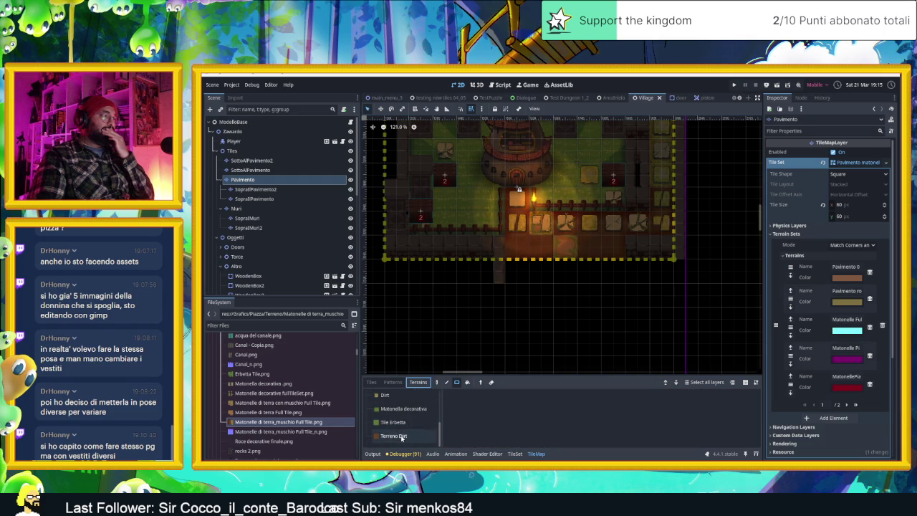
click(402, 435)
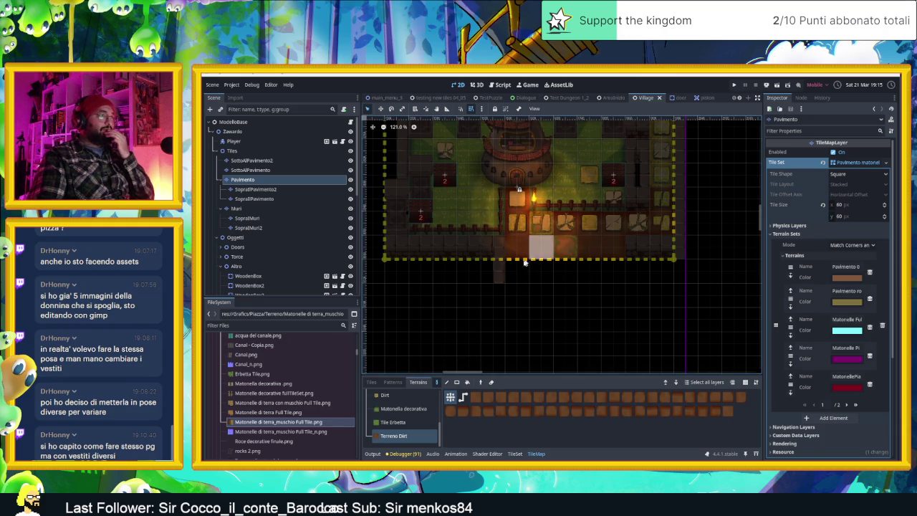
Paint a dirt path below the village and a dirt row to its right.
drag(521, 332, 541, 331)
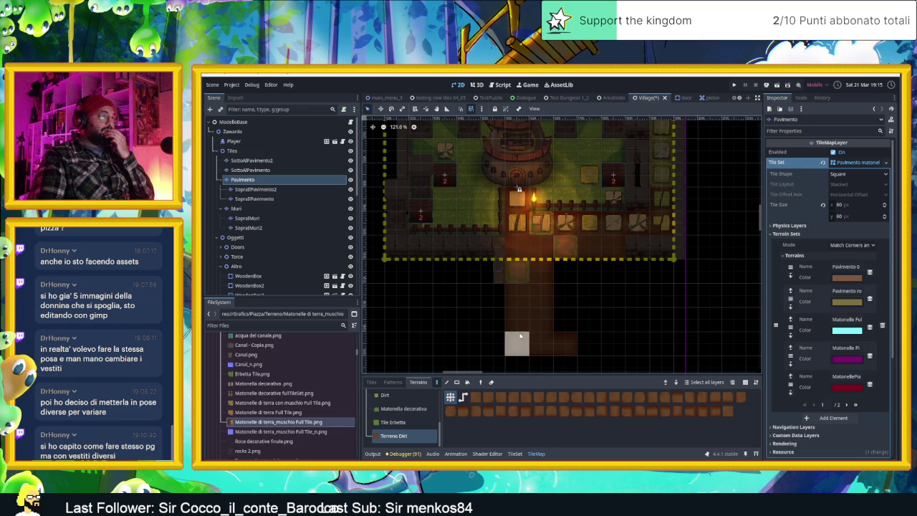
mouse_move(564, 320)
mouse_down()
mouse_move(640, 331)
mouse_move(547, 314)
mouse_move(662, 286)
mouse_up()
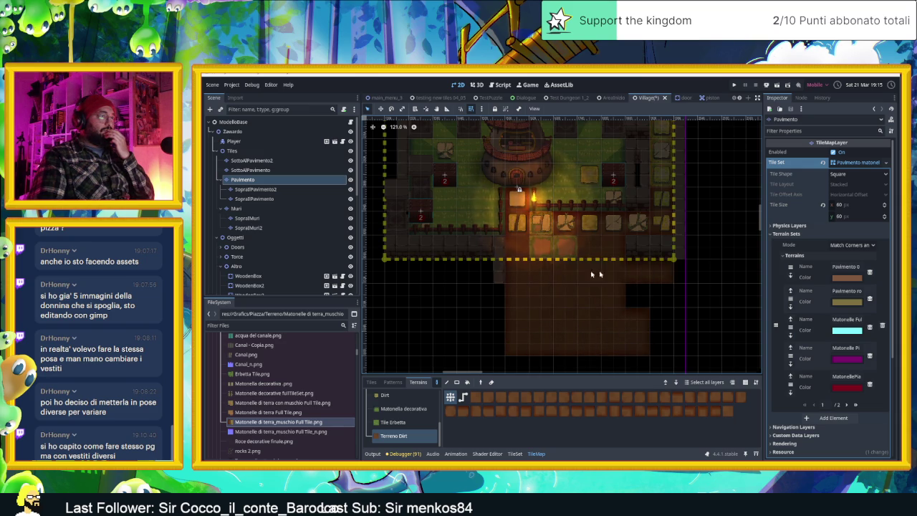
scroll(548, 268, up, 3)
scroll(559, 268, up, 2)
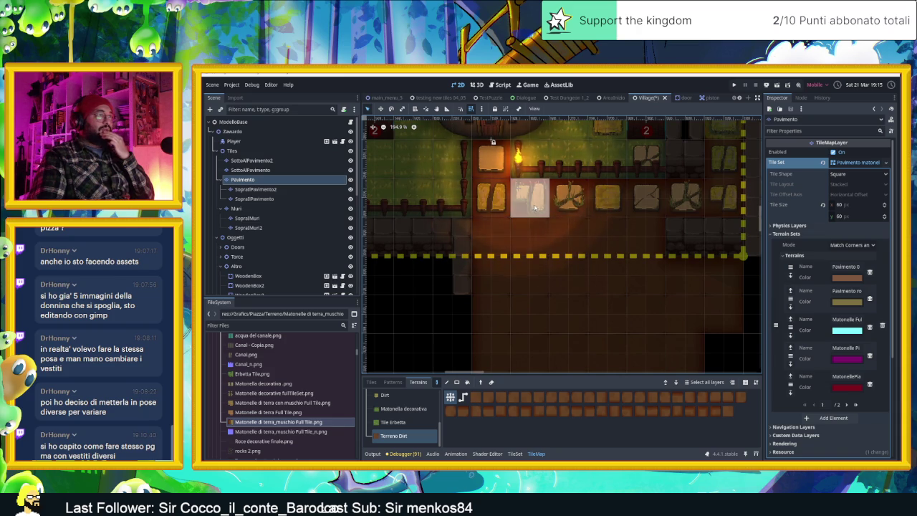
Paint two Terreno Dirt cells just above the village's dashed lower border.
scroll(563, 272, up, 3)
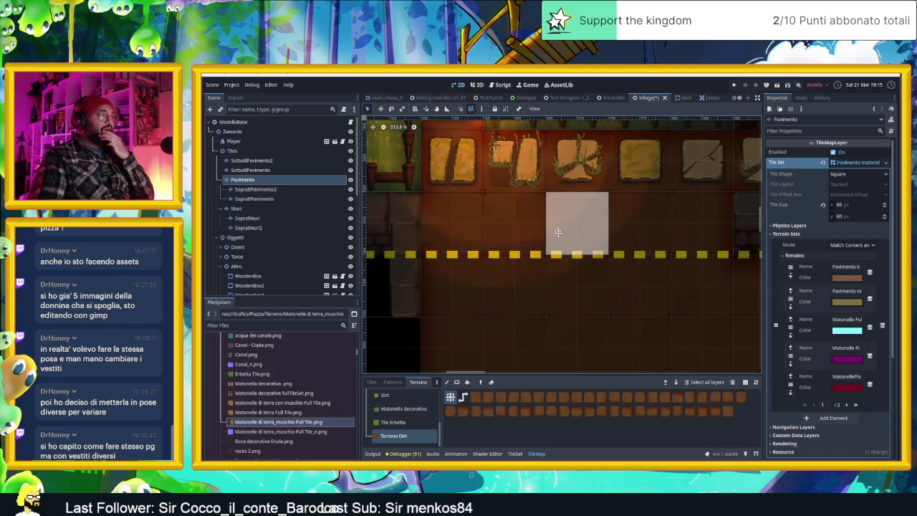
scroll(544, 284, up, 2)
scroll(544, 284, up, 3)
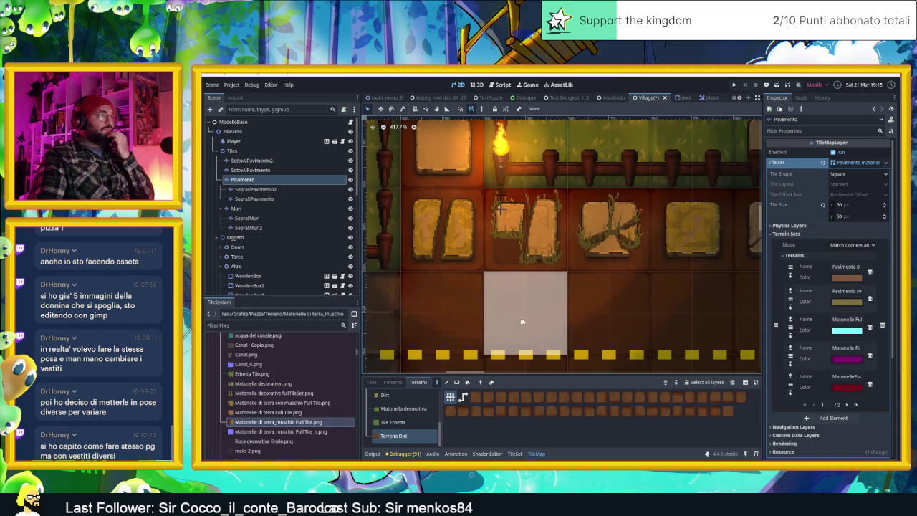
scroll(660, 303, down, 2)
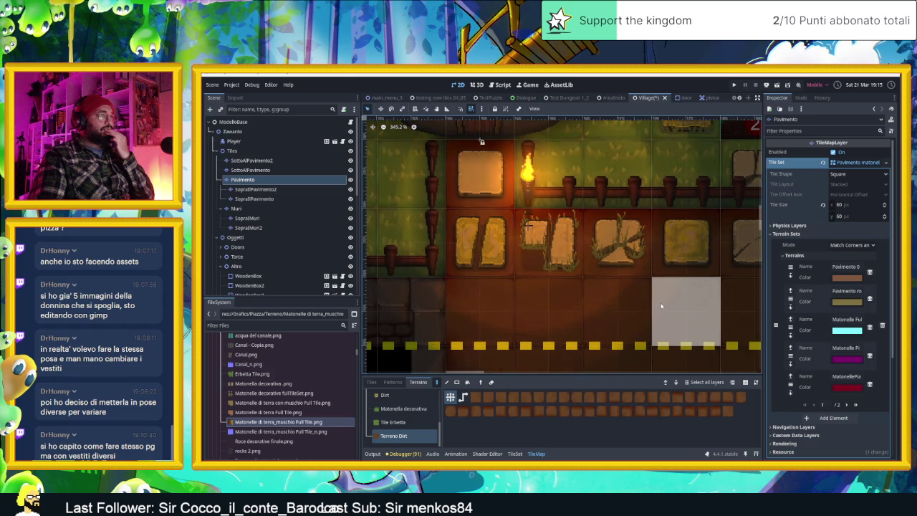
scroll(559, 237, down, 2)
scroll(563, 280, down, 1)
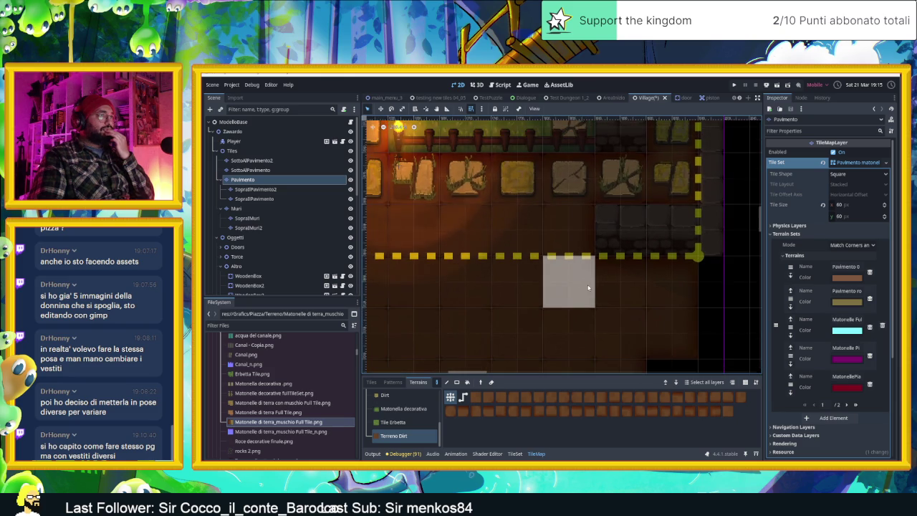
scroll(536, 298, up, 3)
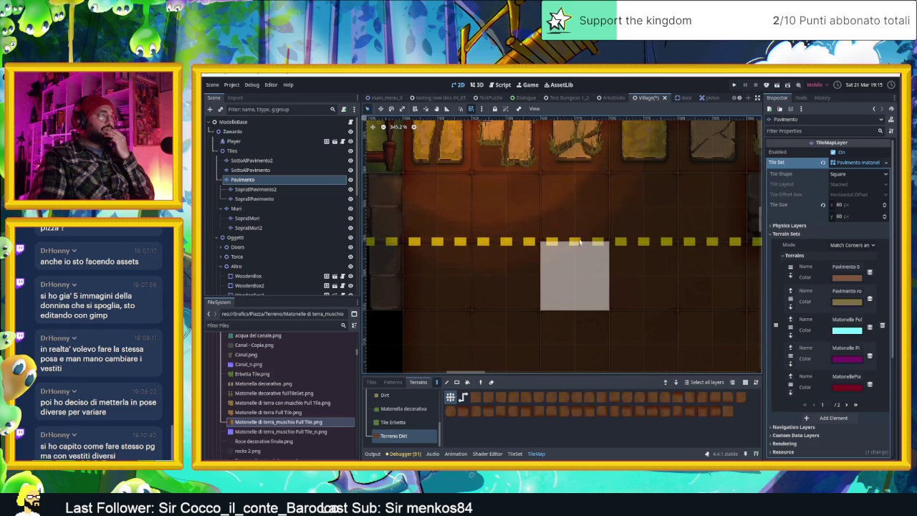
click(569, 231)
click(518, 221)
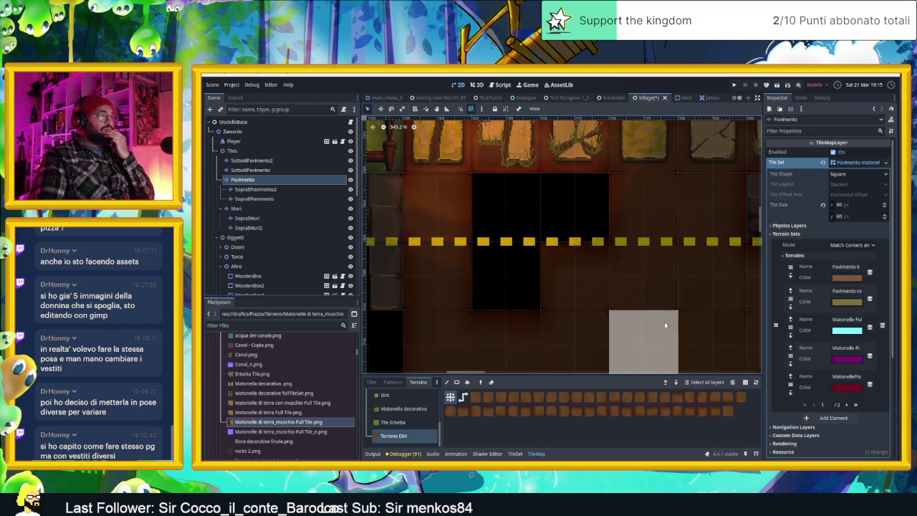
Zoom back out of the map and return to Aseprite.
scroll(658, 320, down, 3)
scroll(648, 316, down, 3)
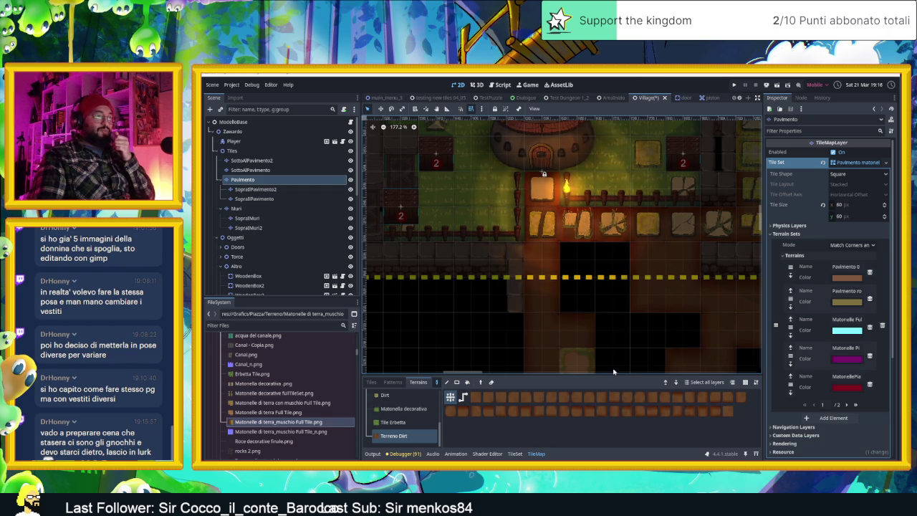
scroll(631, 344, down, 2)
scroll(586, 289, down, 1)
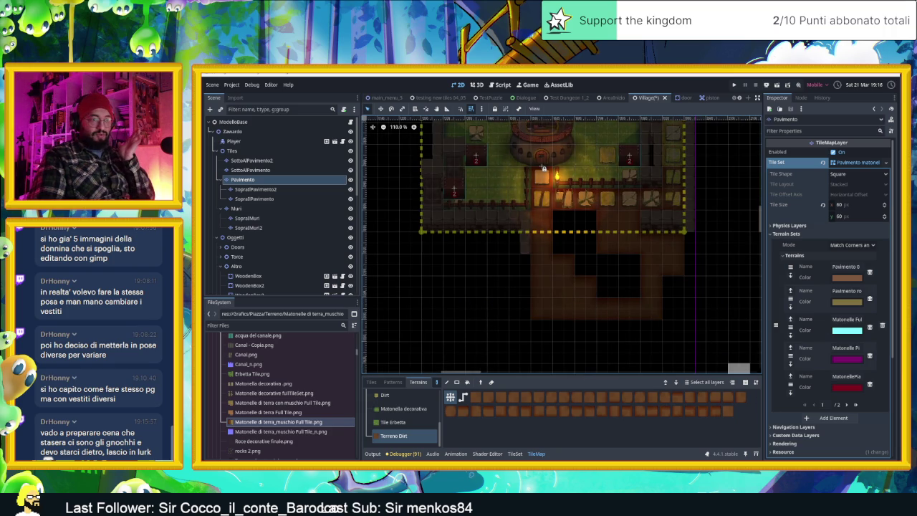
key(alt+Tab)
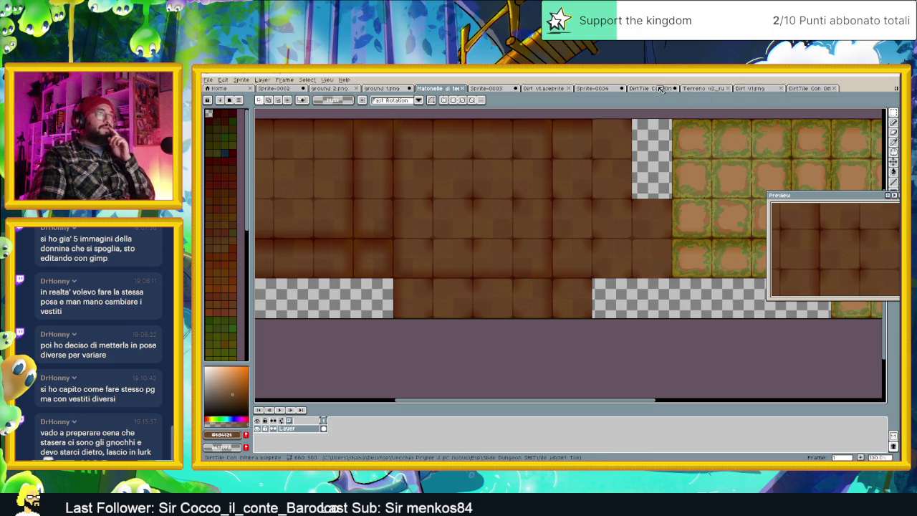
Bring up the DirtTile Con Ombra shaded dirt tile sprite.
scroll(436, 203, down, 3)
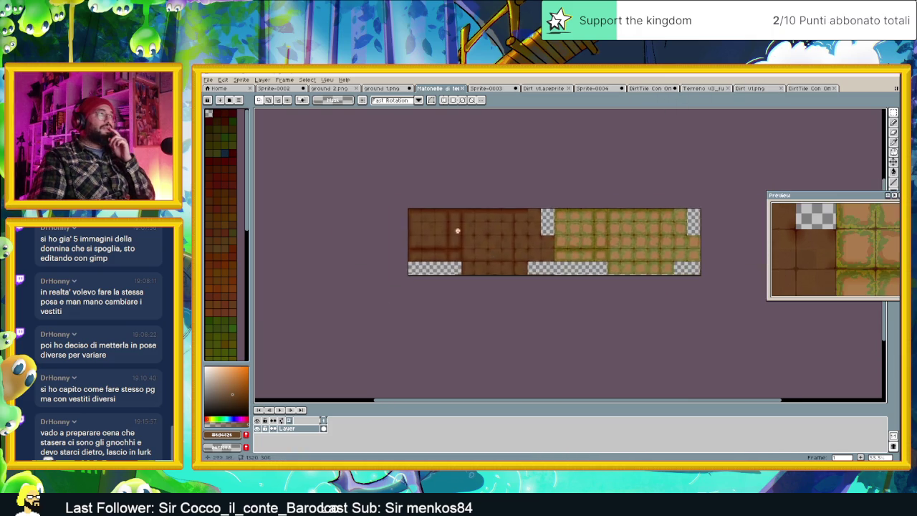
scroll(427, 219, up, 4)
scroll(437, 223, down, 1)
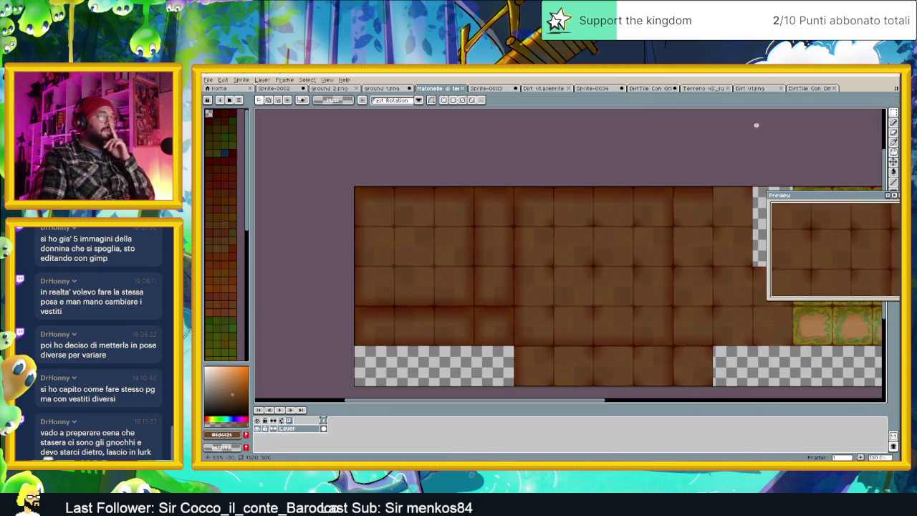
scroll(375, 230, up, 1)
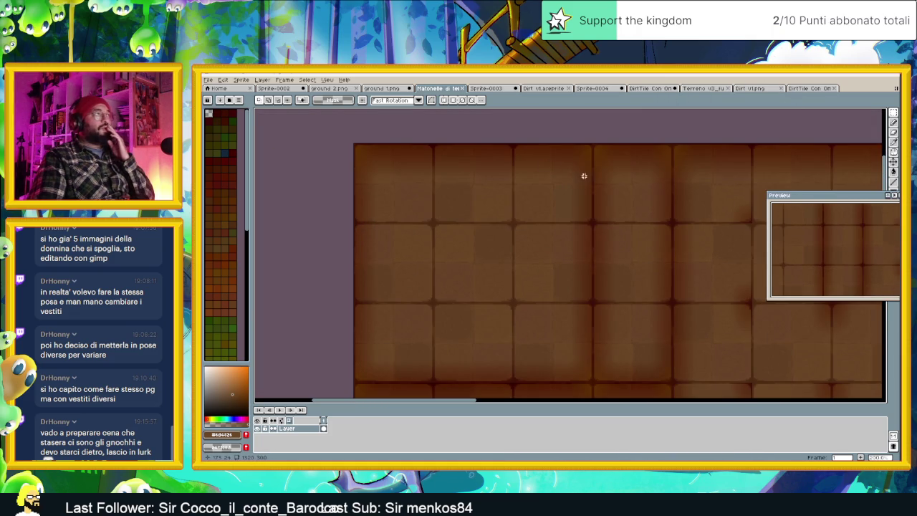
click(643, 88)
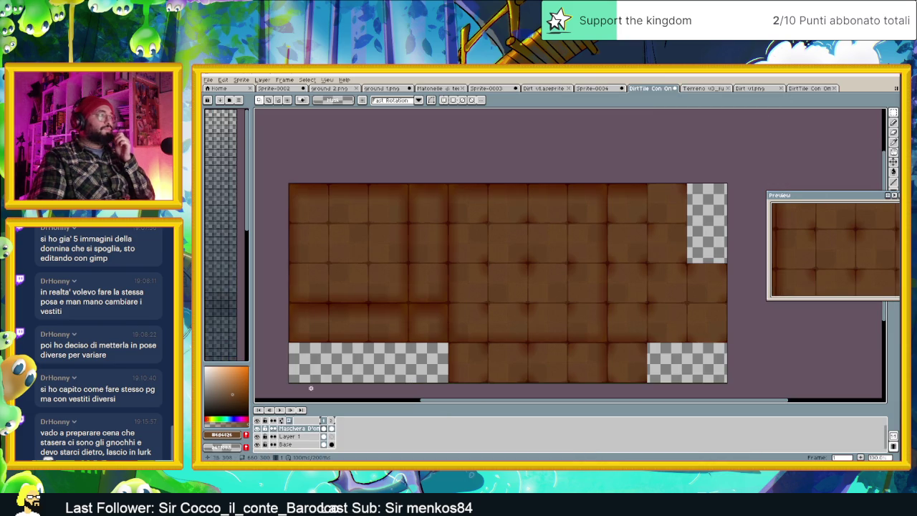
Set the Maschera D'ombra layer to Multiply blending at about 24% opacity.
double_click(298, 428)
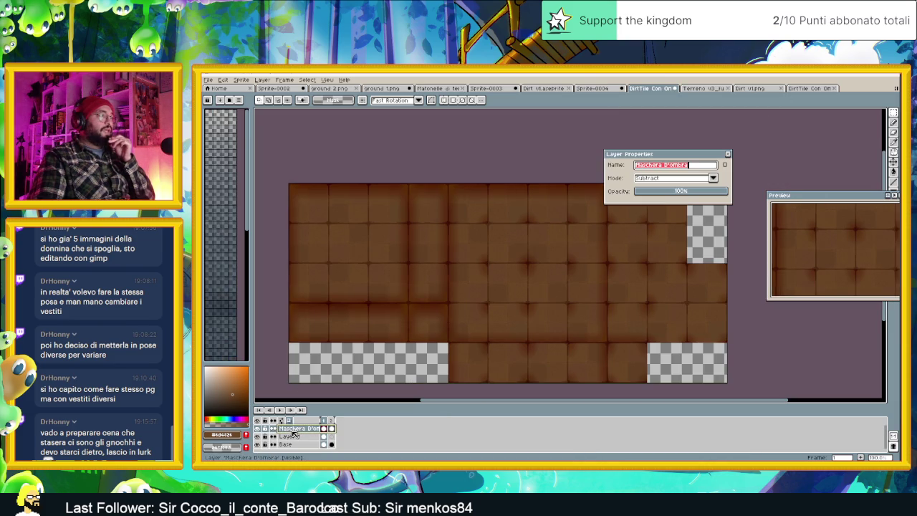
click(691, 180)
click(666, 206)
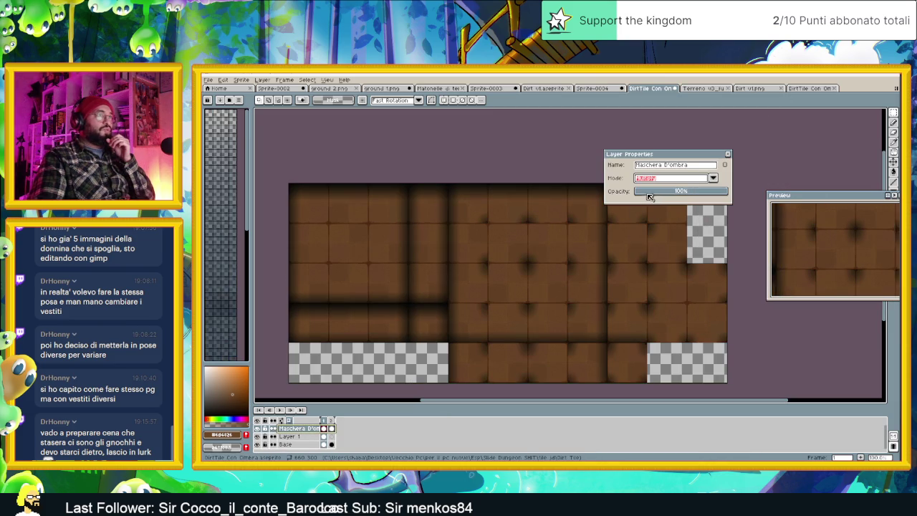
drag(651, 197, 680, 194)
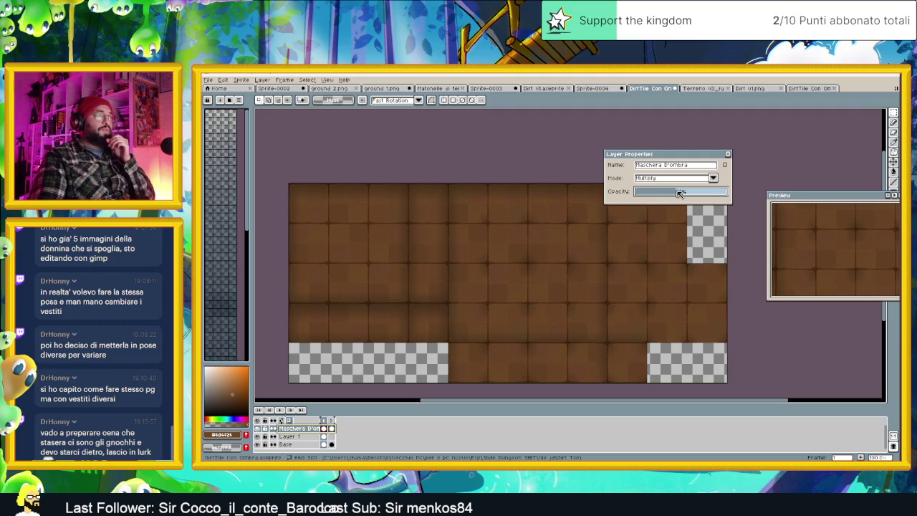